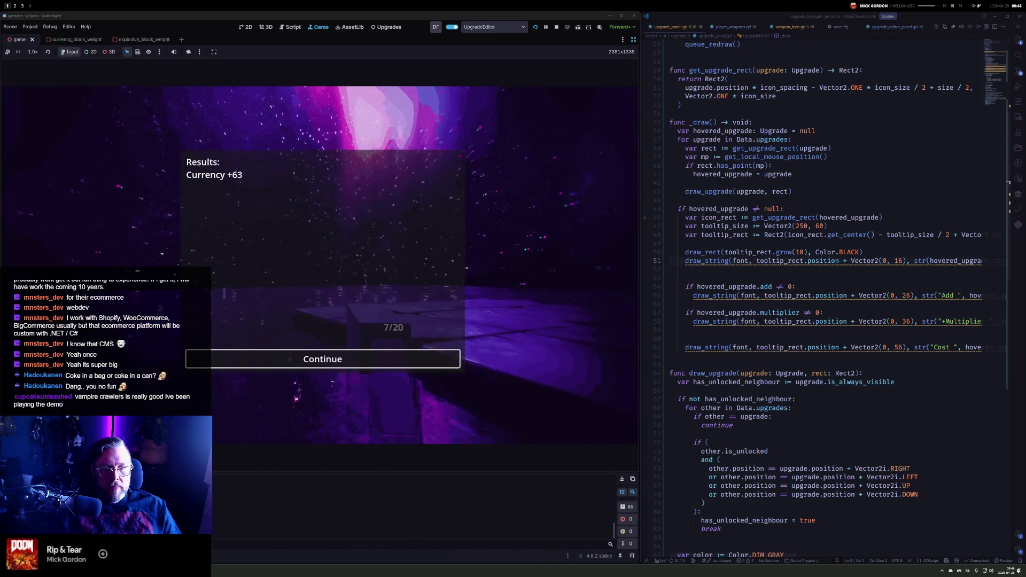
Dismiss the Results panel and read the PD and SPC upgrade tooltips at Currency 150
key(Return)
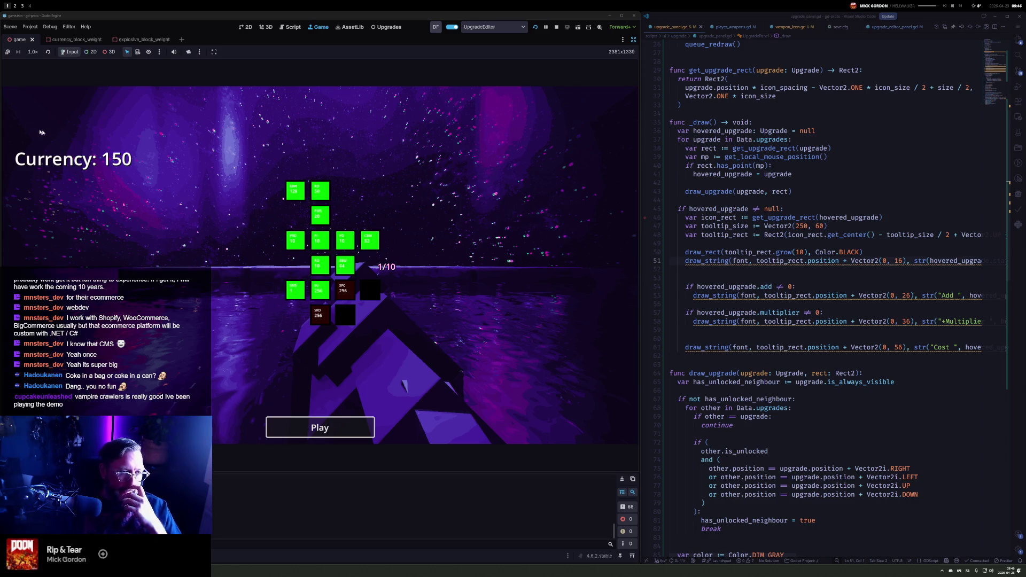
mouse_move(348, 245)
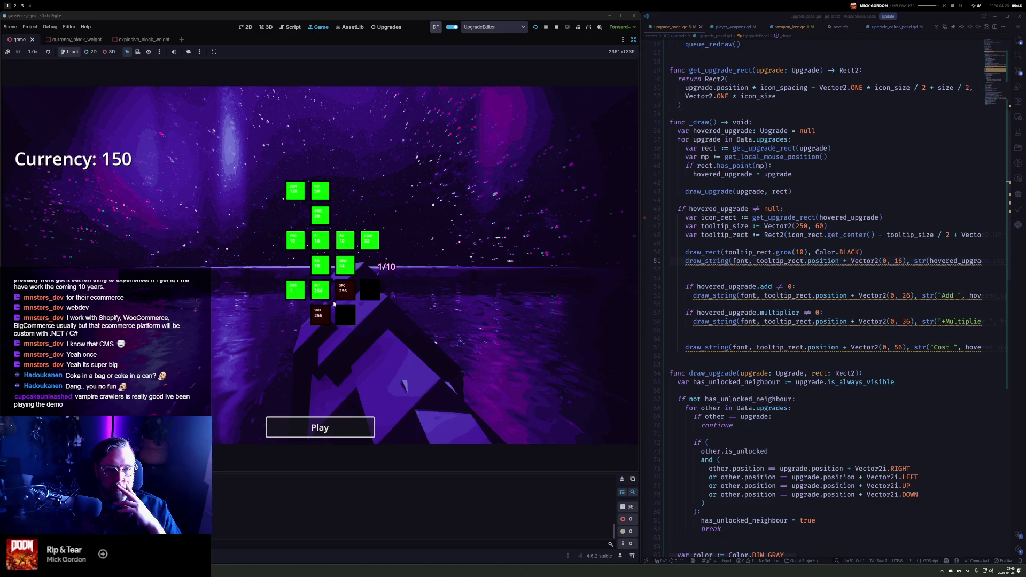
mouse_move(350, 297)
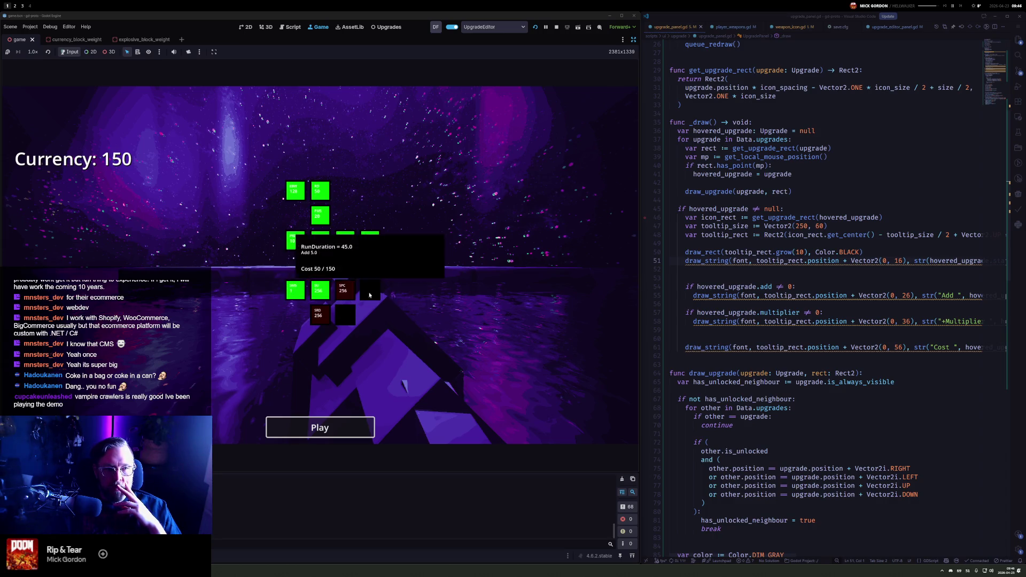
Play a round shooting voxel blocks with the pistol and shotgun, then end it
click(319, 428)
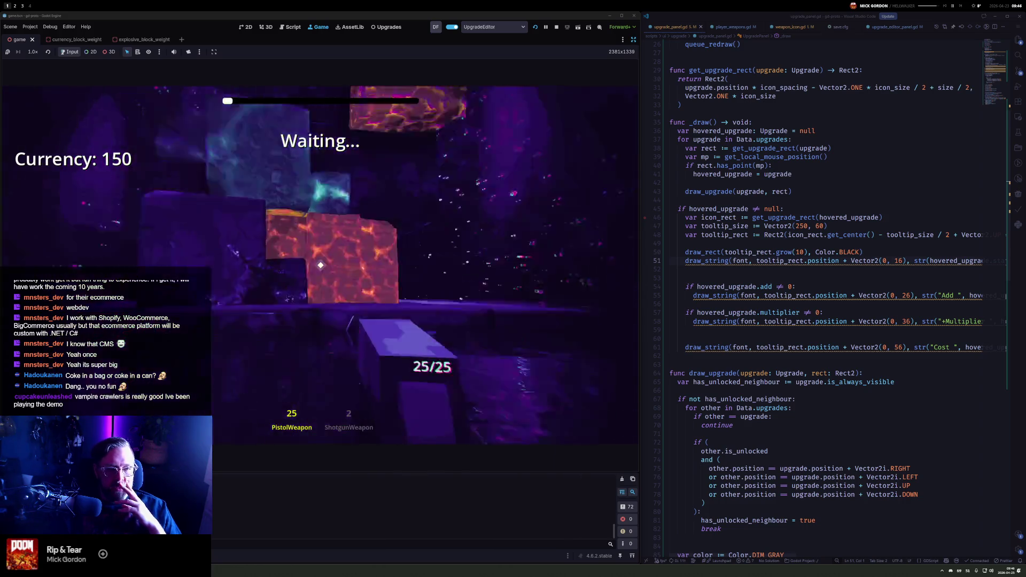
click(320, 265)
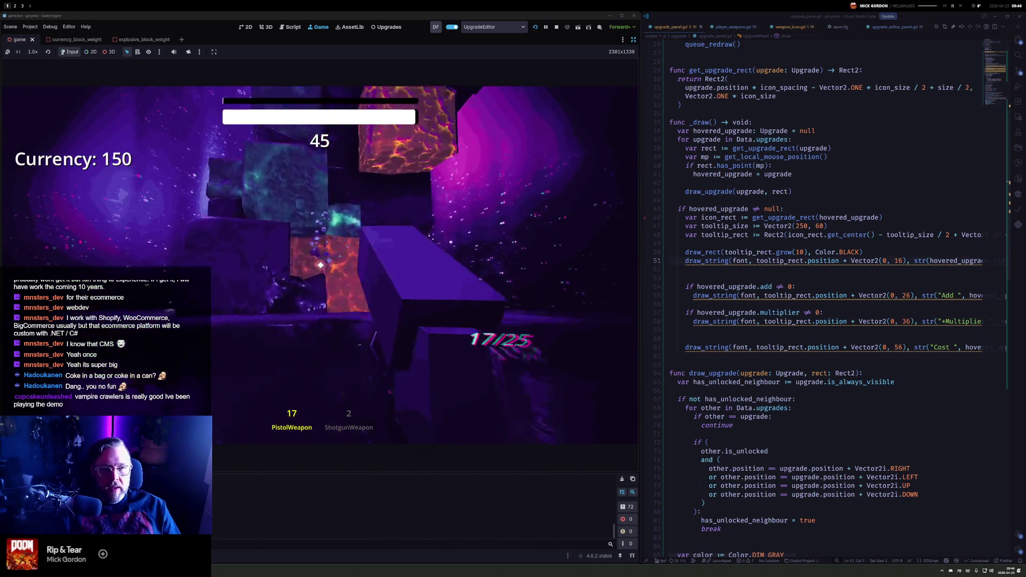
click(320, 265)
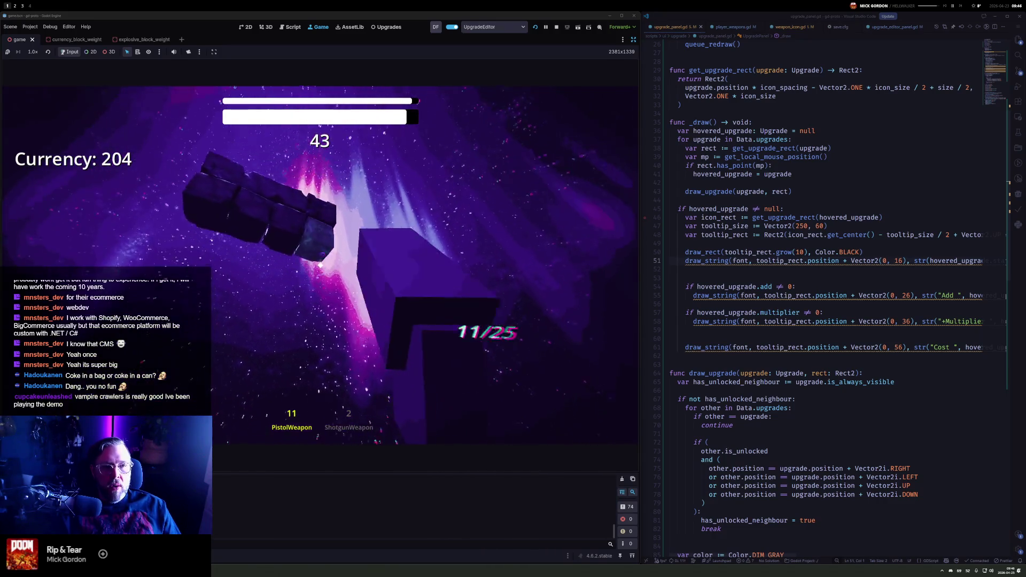
click(320, 265)
click(320, 266)
click(321, 266)
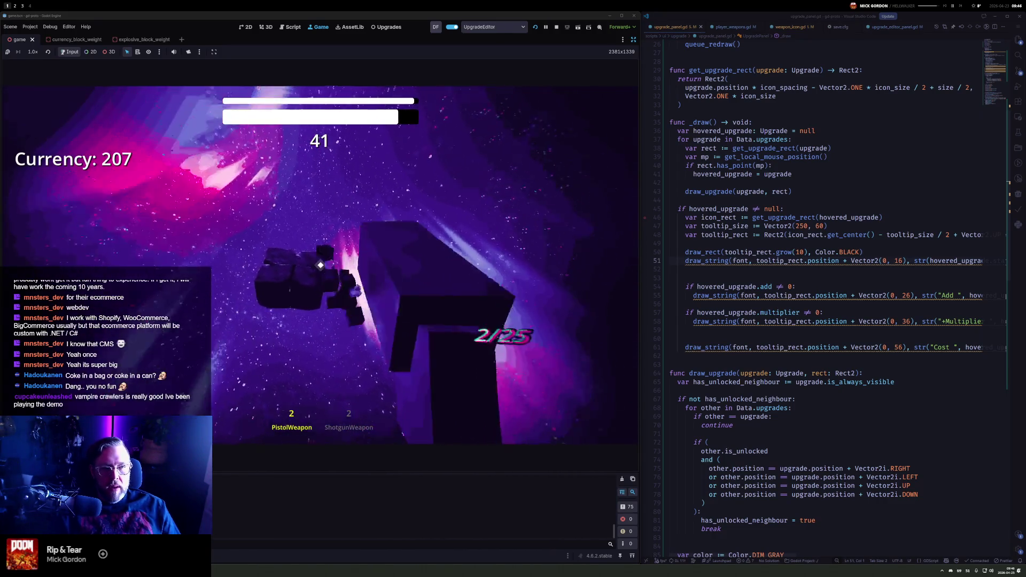
click(321, 266)
click(321, 265)
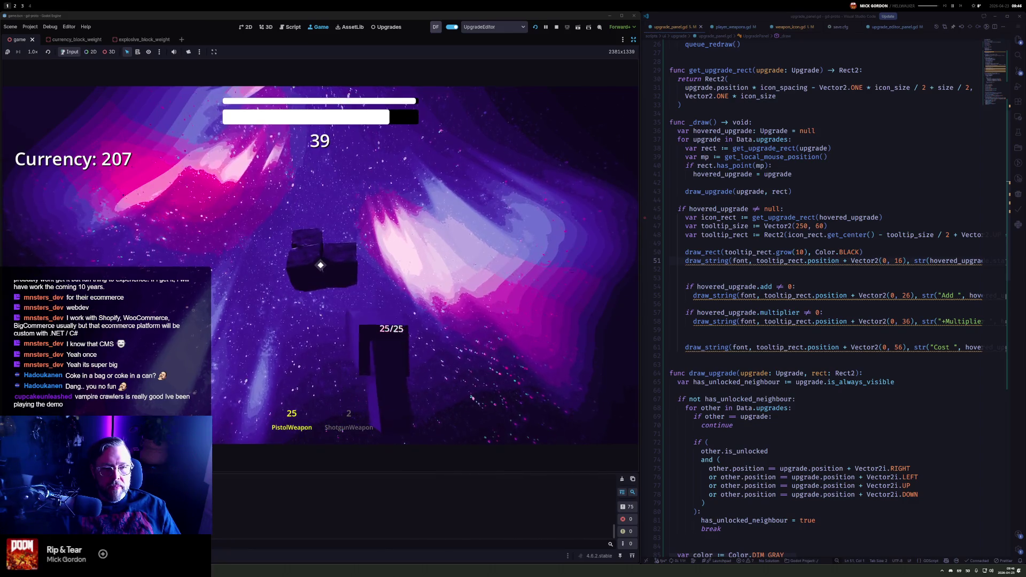
click(320, 265)
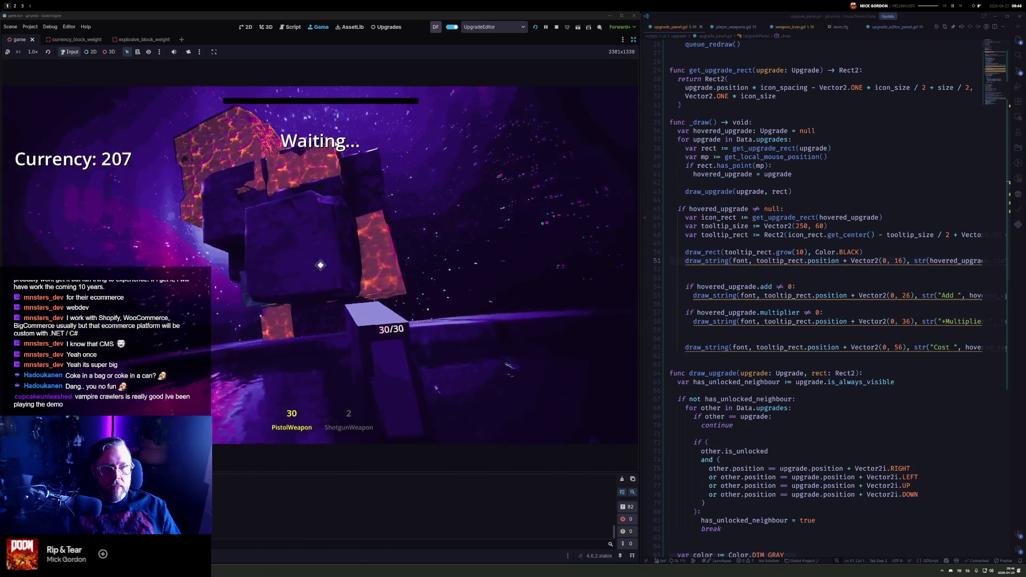
click(320, 265)
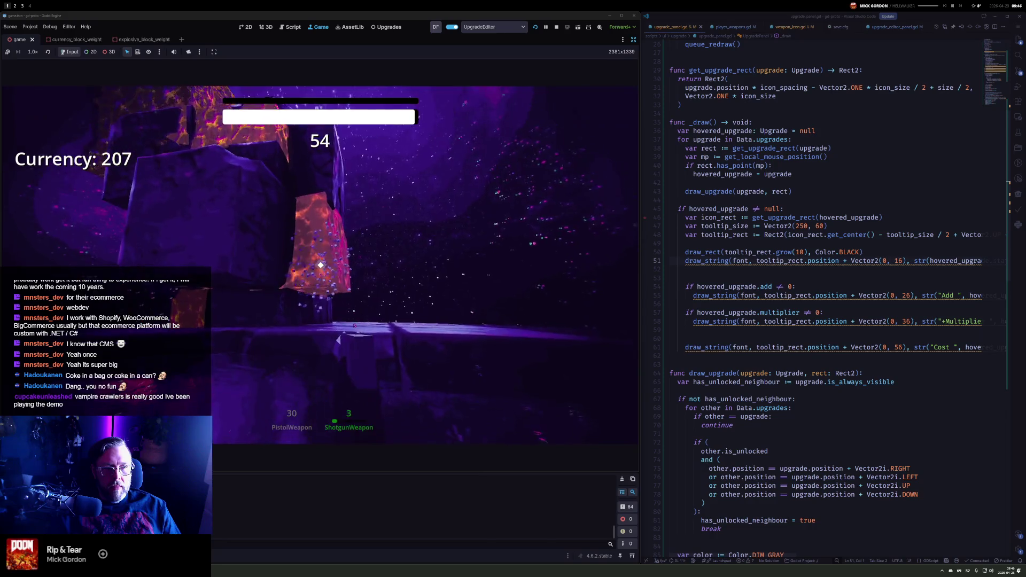
key(1)
click(320, 265)
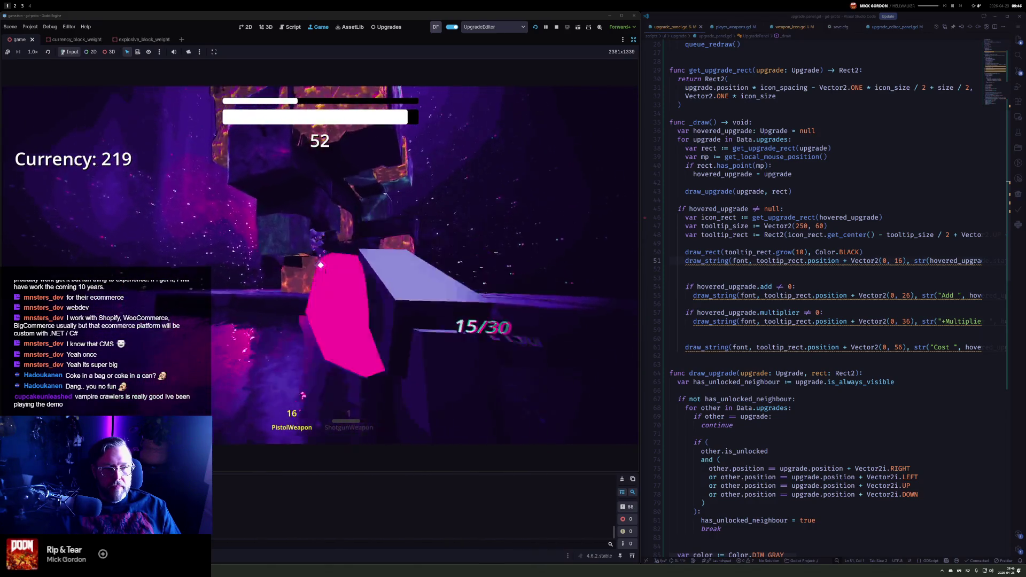
click(320, 265)
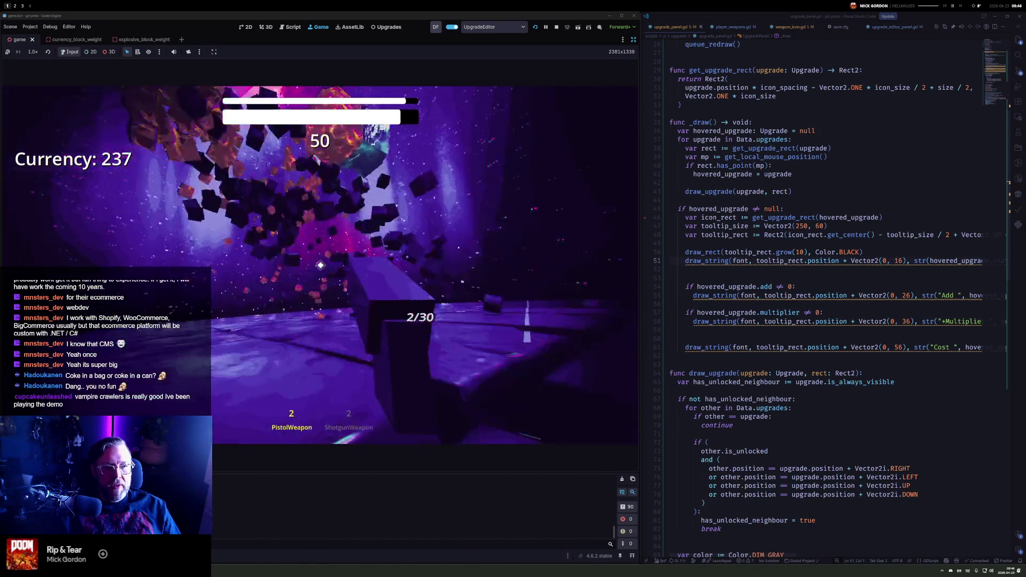
click(320, 265)
click(320, 265)
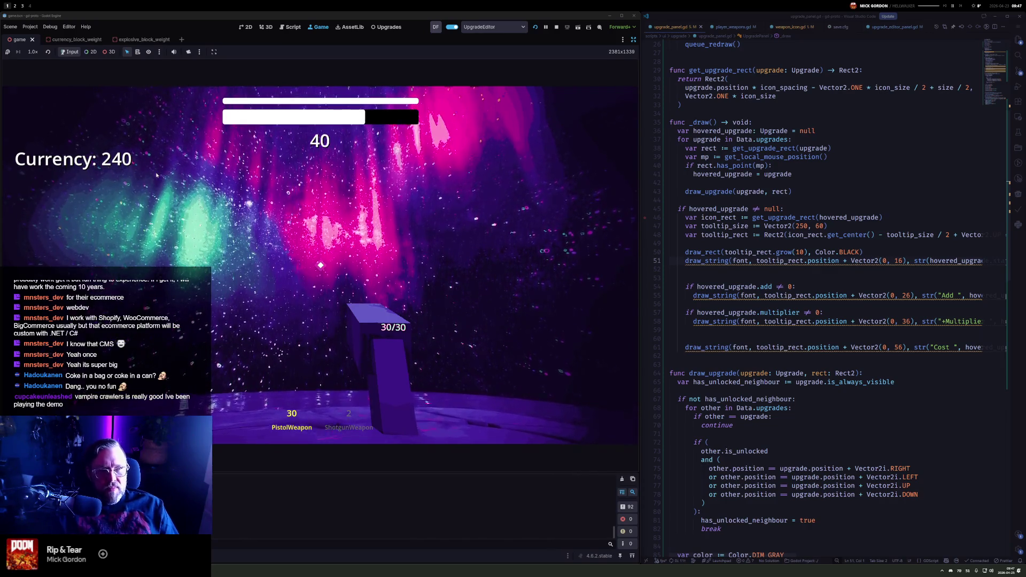
key(Escape)
Play another pistol round and end it, raising Currency to 291
click(320, 427)
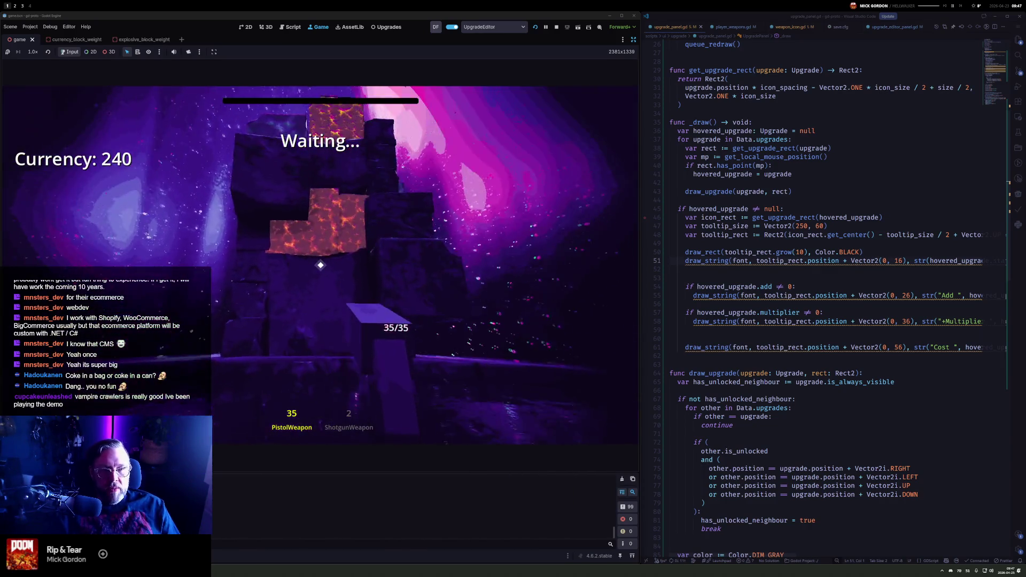
click(321, 265)
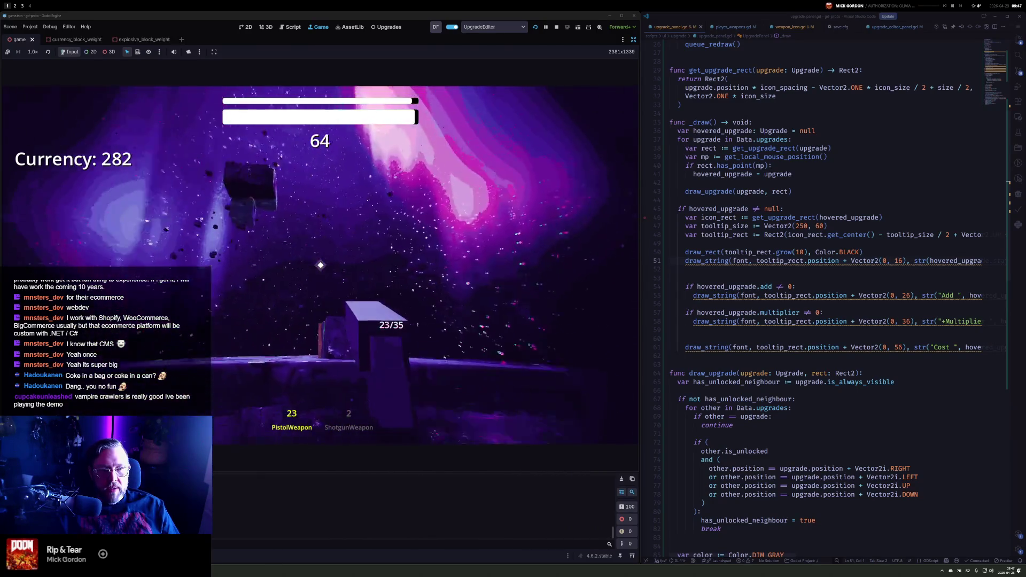
click(320, 265)
click(320, 265)
click(321, 265)
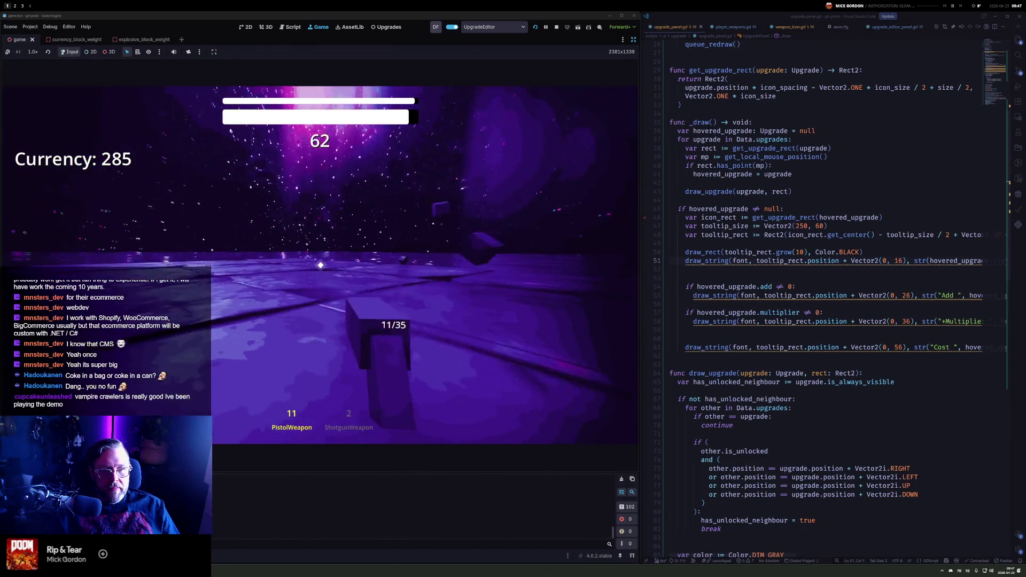
click(321, 265)
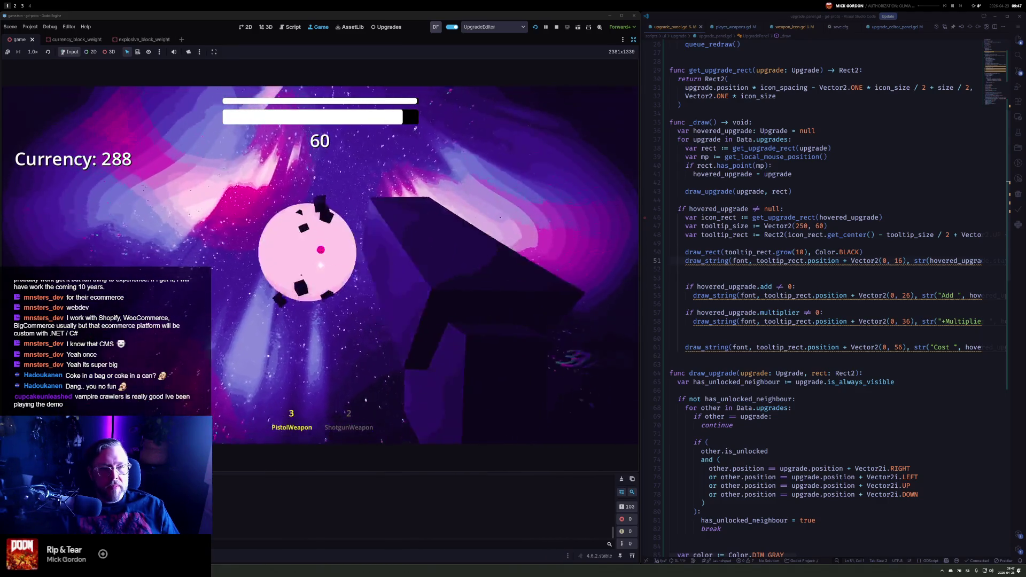
click(321, 265)
key(Escape)
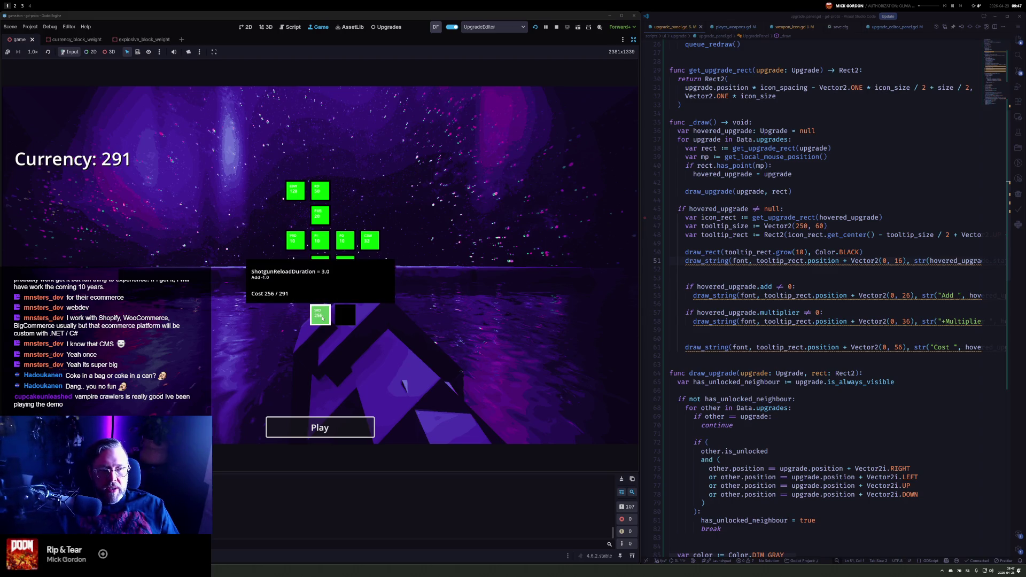
Buy the ShotgunReloadDuration and ShotgunDamage upgrades, then play a round shooting blocks with the pistol
click(319, 319)
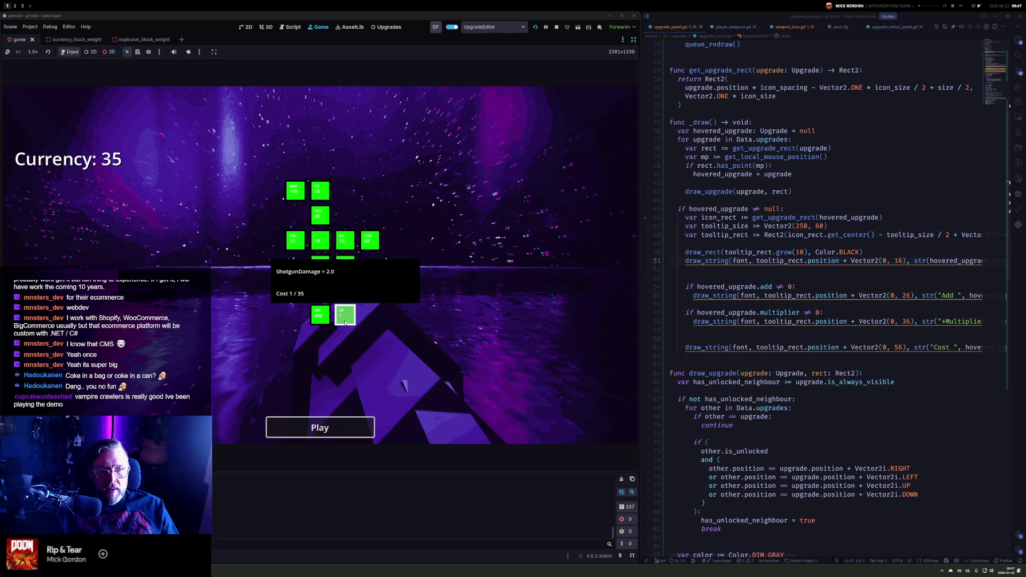
click(345, 323)
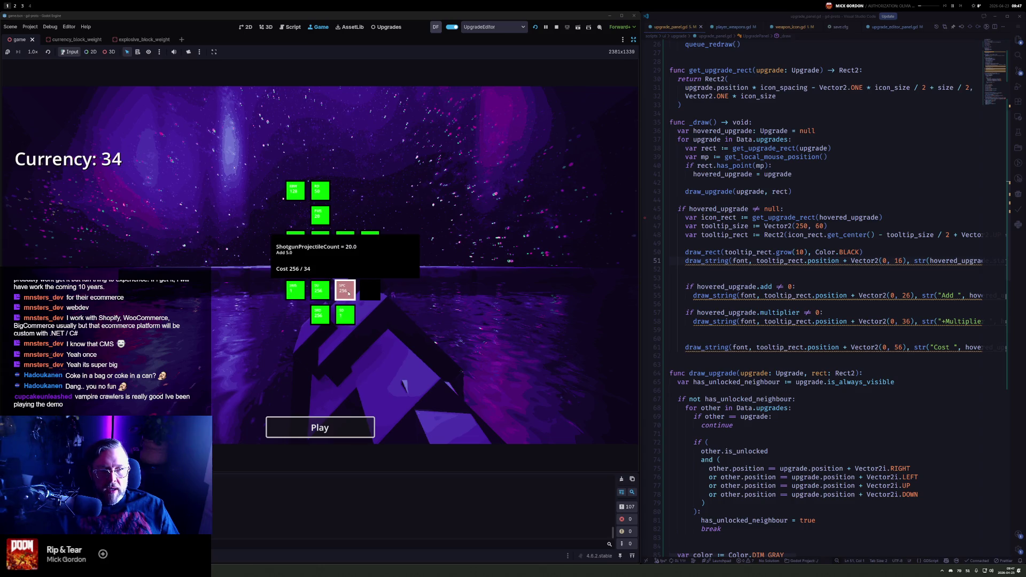
click(320, 428)
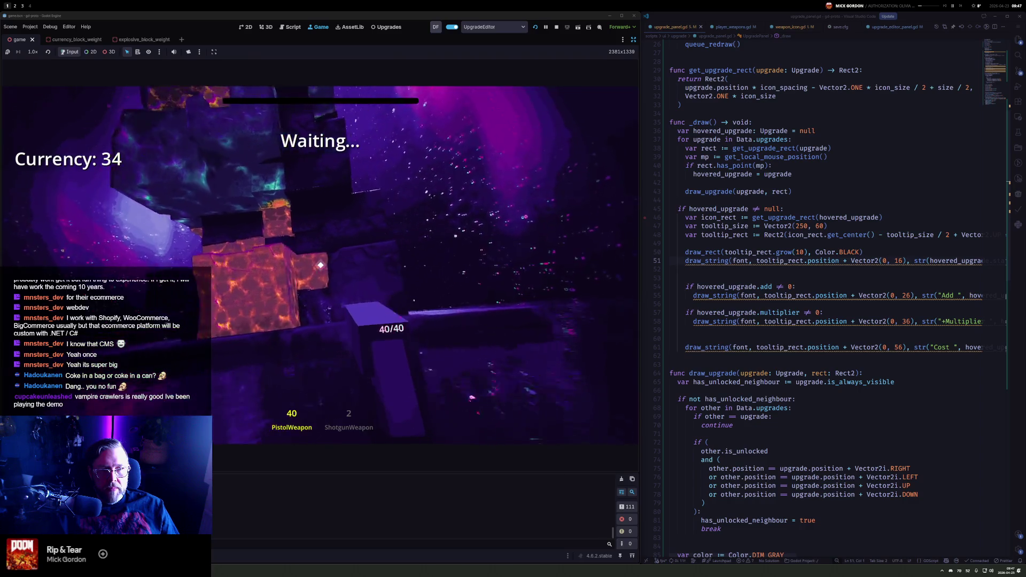
click(320, 265)
click(320, 265)
click(320, 265)
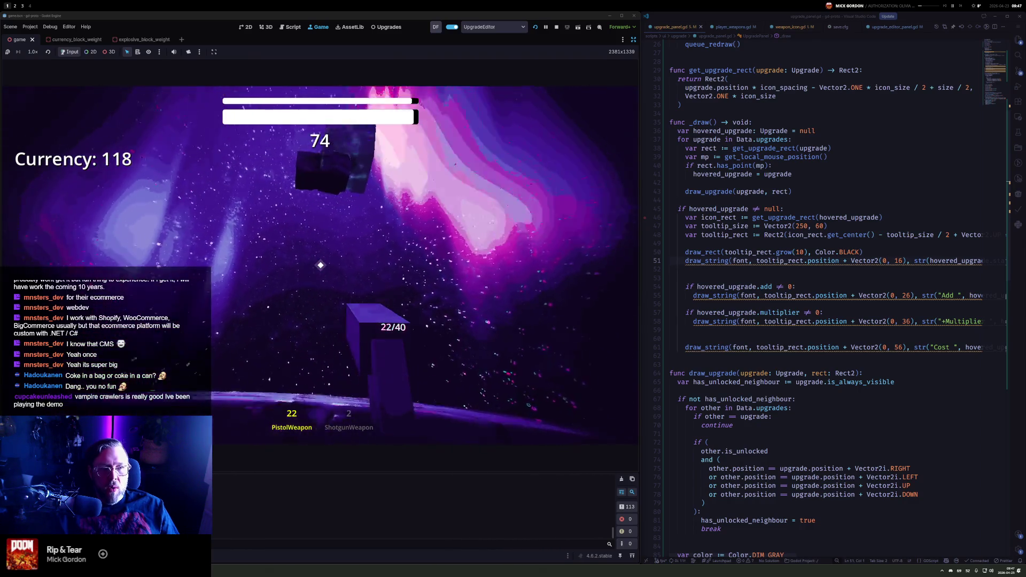
click(321, 265)
click(320, 265)
click(320, 265)
click(320, 265)
click(321, 265)
click(321, 265)
click(320, 265)
click(321, 265)
click(321, 266)
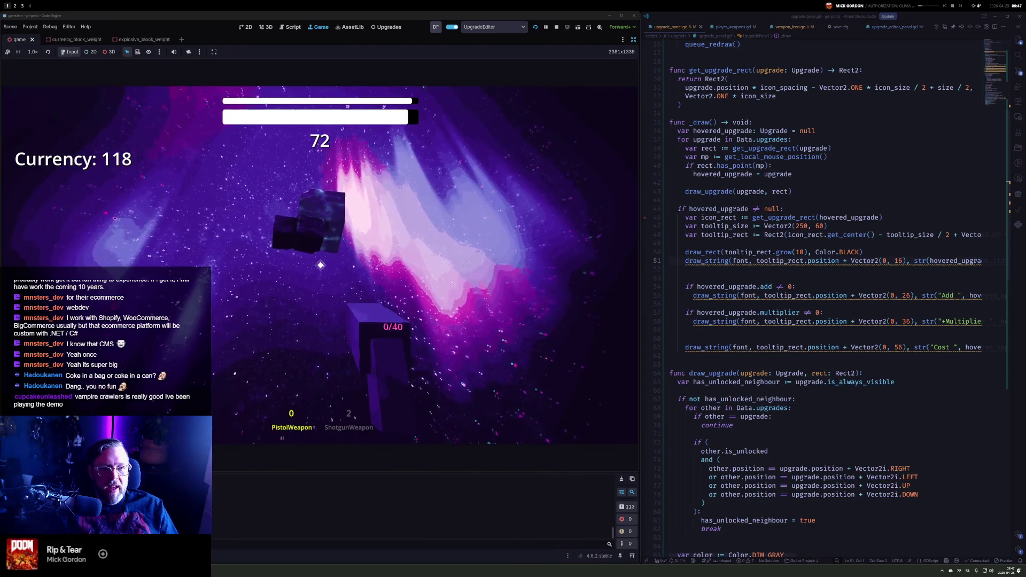
click(321, 265)
click(320, 265)
Pause the game at Currency 118 and stop the run, returning to the Upgrades editor
key(Escape)
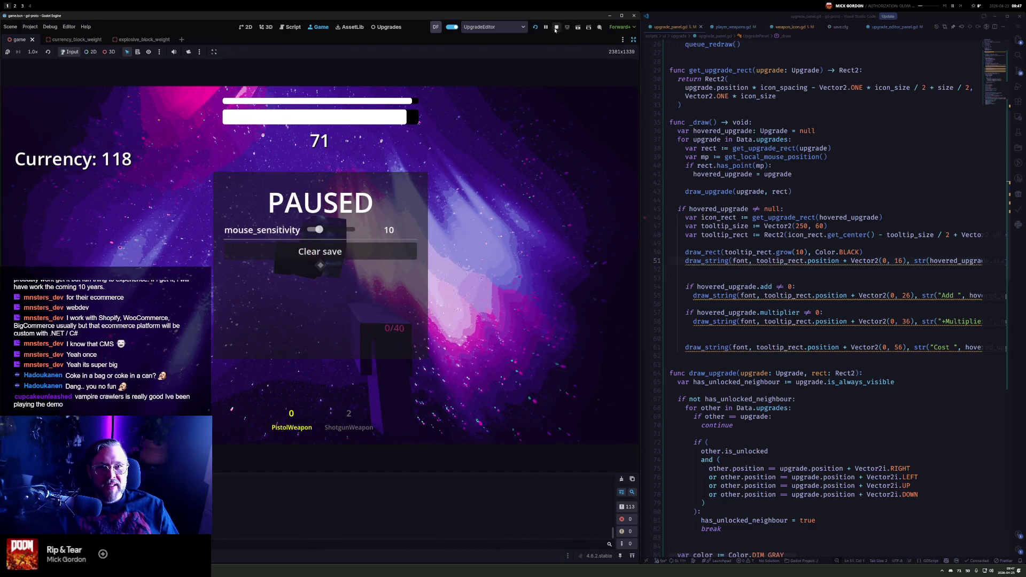
click(557, 27)
drag(354, 282, 340, 283)
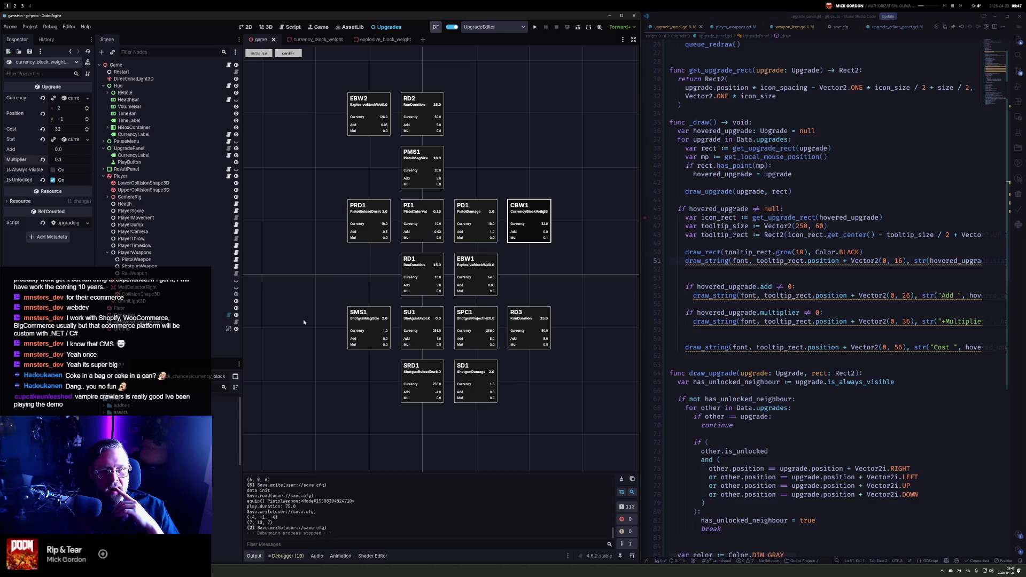
Inspect the PistolWeapon node and the PI1 pistol interval upgrade (cost 10), then relaunch the game
click(136, 260)
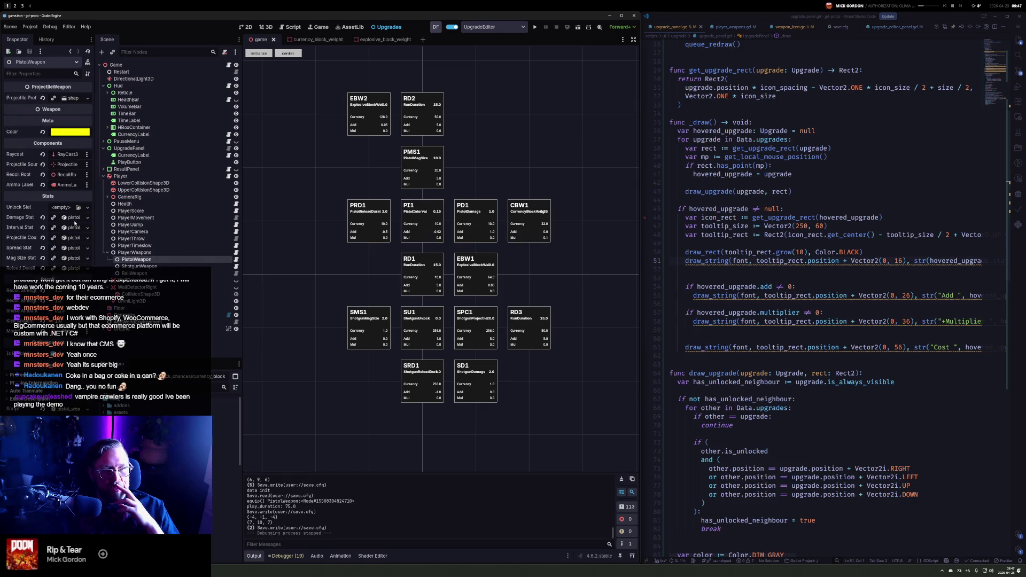
mouse_move(95, 229)
mouse_down()
mouse_move(140, 228)
mouse_move(113, 229)
mouse_up()
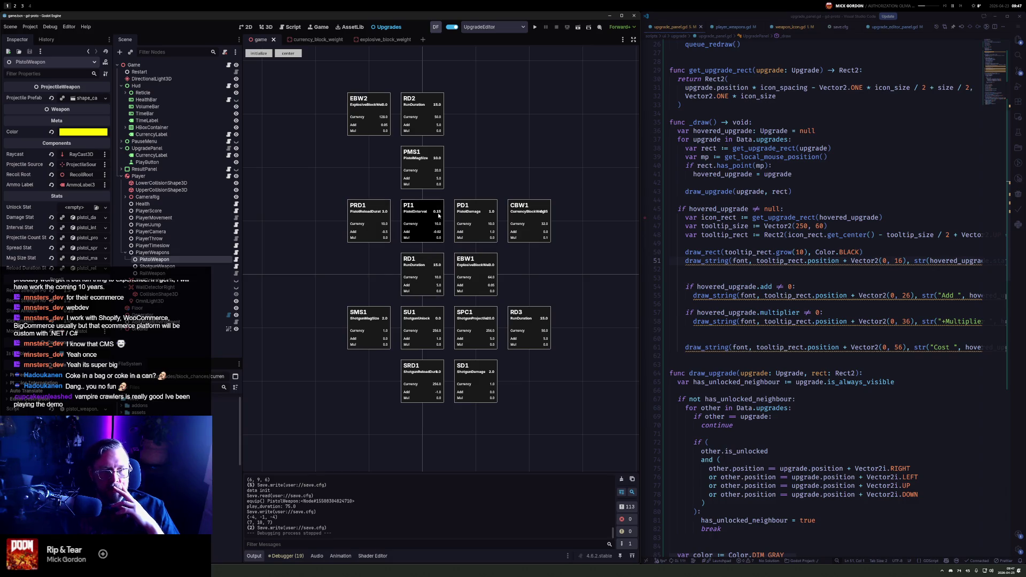
click(419, 221)
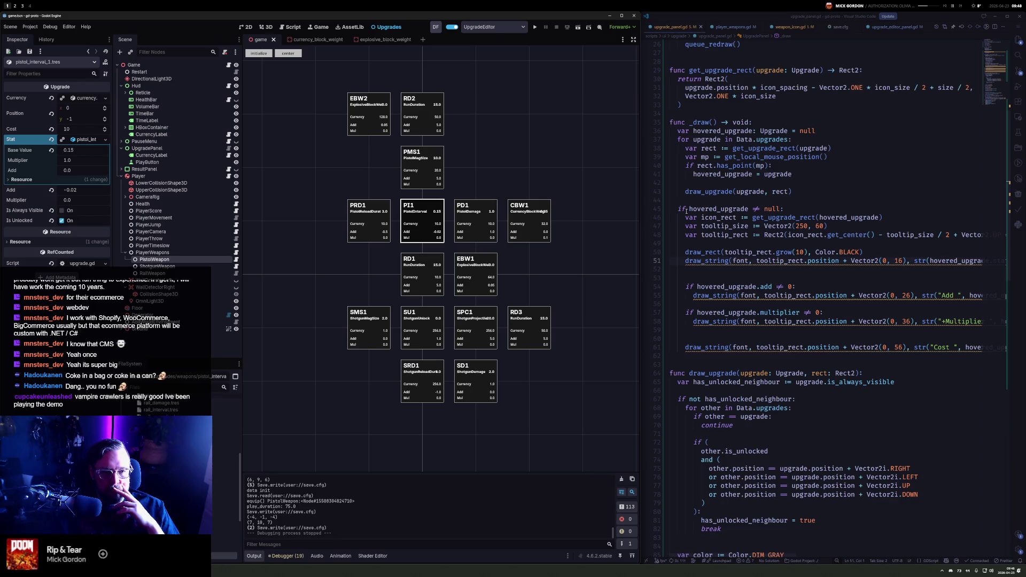
click(534, 27)
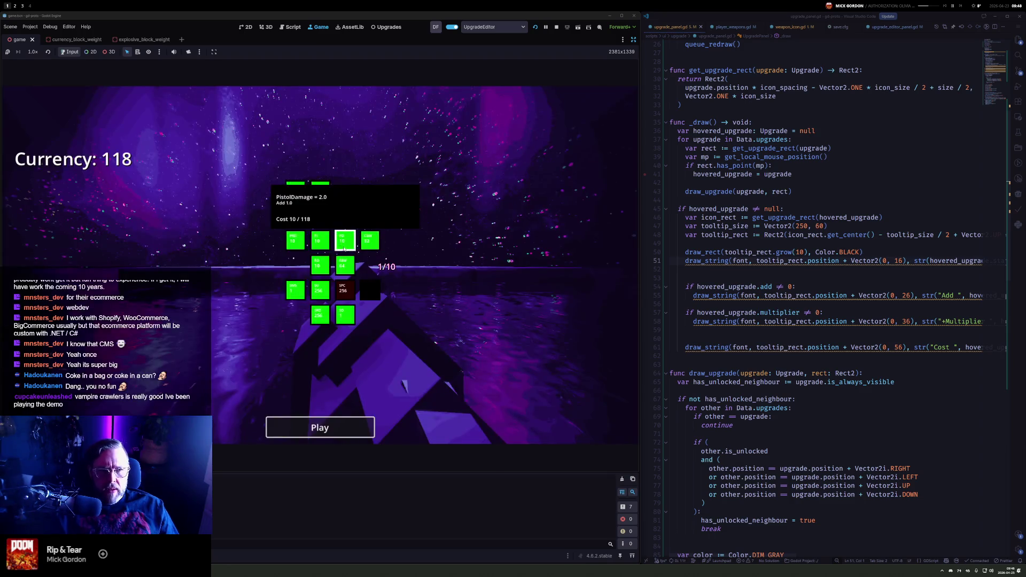
Start a run and shoot the blocks, alternating between pistol and shotgun
click(340, 420)
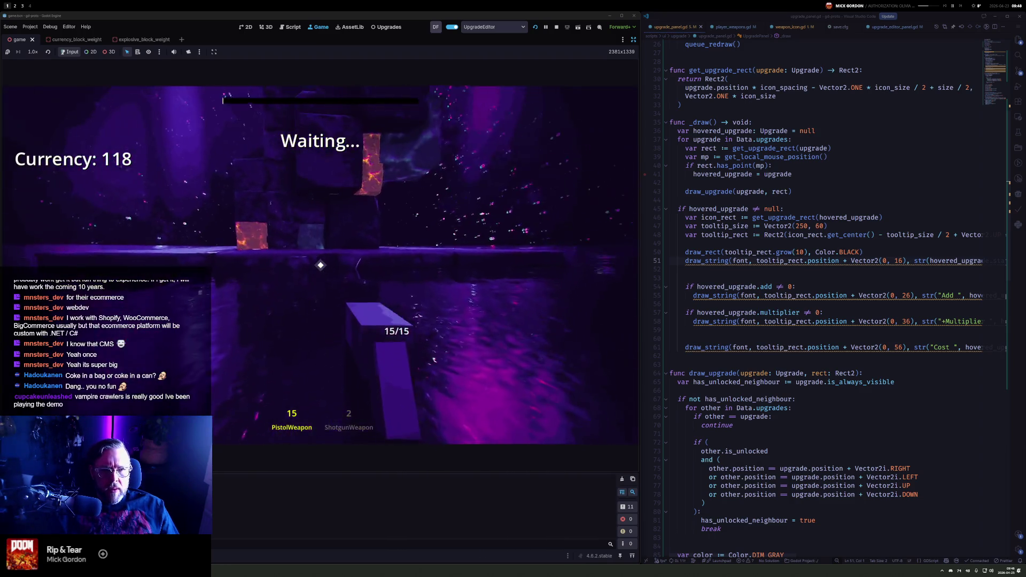
drag(320, 266, 320, 265)
key(2)
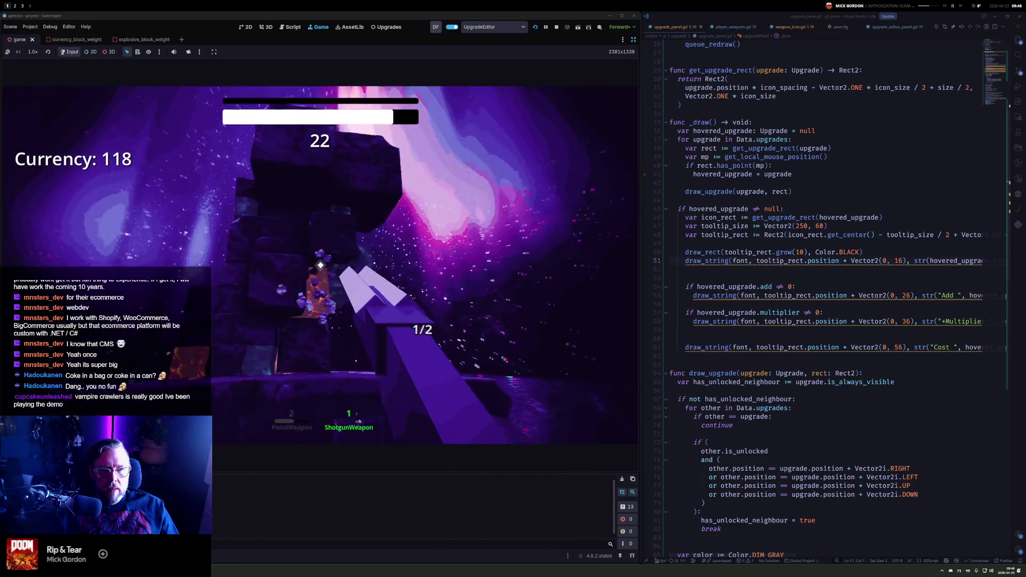
click(320, 265)
key(1)
drag(320, 265, 320, 265)
key(2)
click(320, 265)
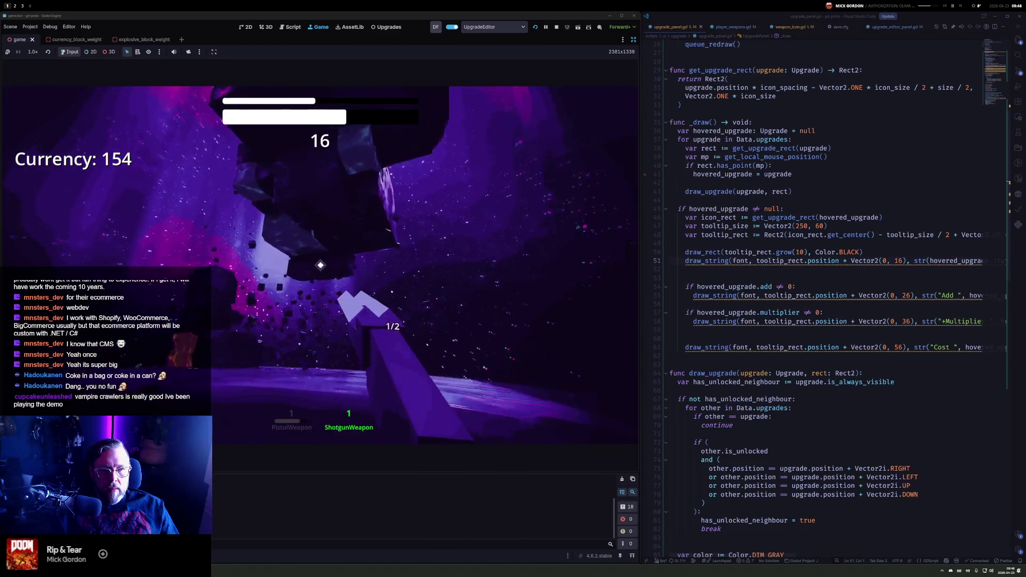
click(320, 265)
click(320, 265)
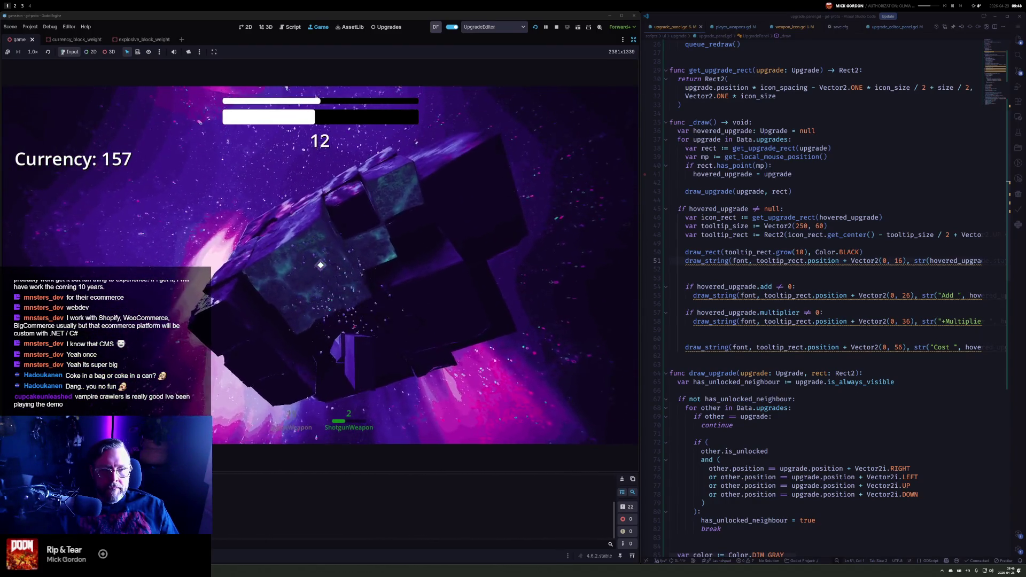
Keep shooting until time runs out, then continue past the +54 results to Currency 172
drag(321, 265, 321, 265)
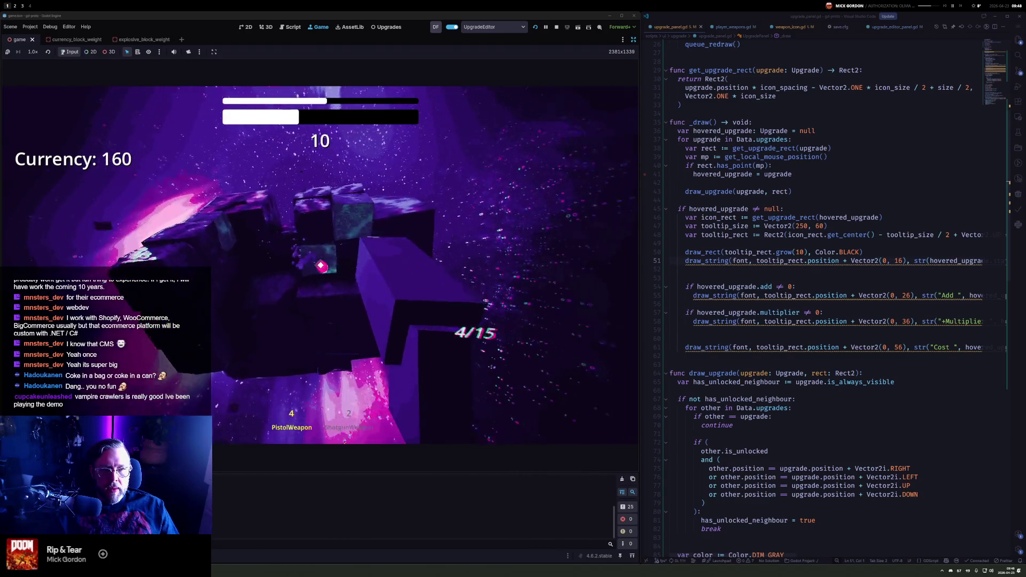
click(320, 265)
click(320, 265)
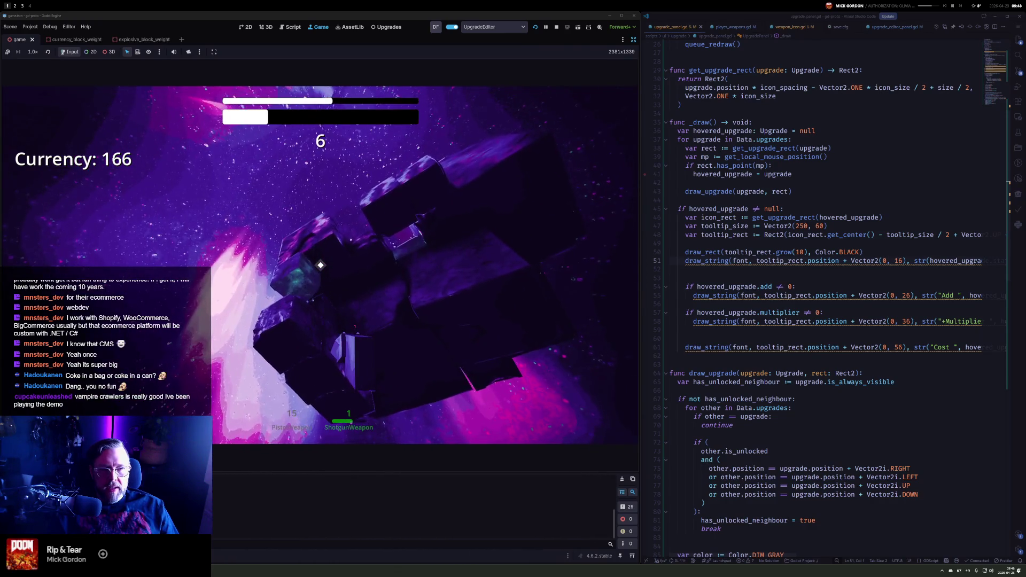
click(320, 265)
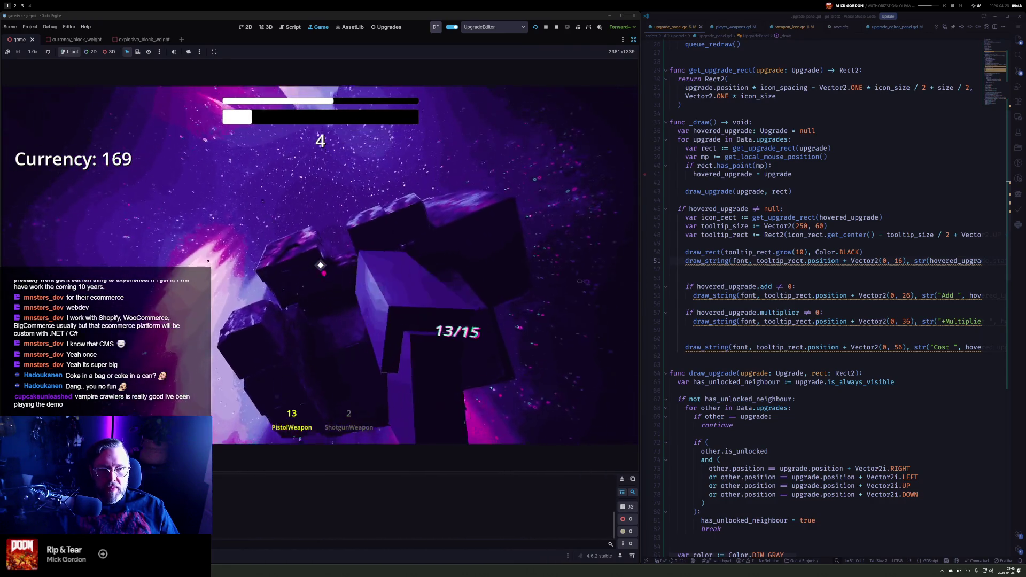
click(320, 265)
click(320, 265)
click(320, 265)
click(320, 265)
click(320, 265)
click(320, 265)
click(320, 265)
click(320, 265)
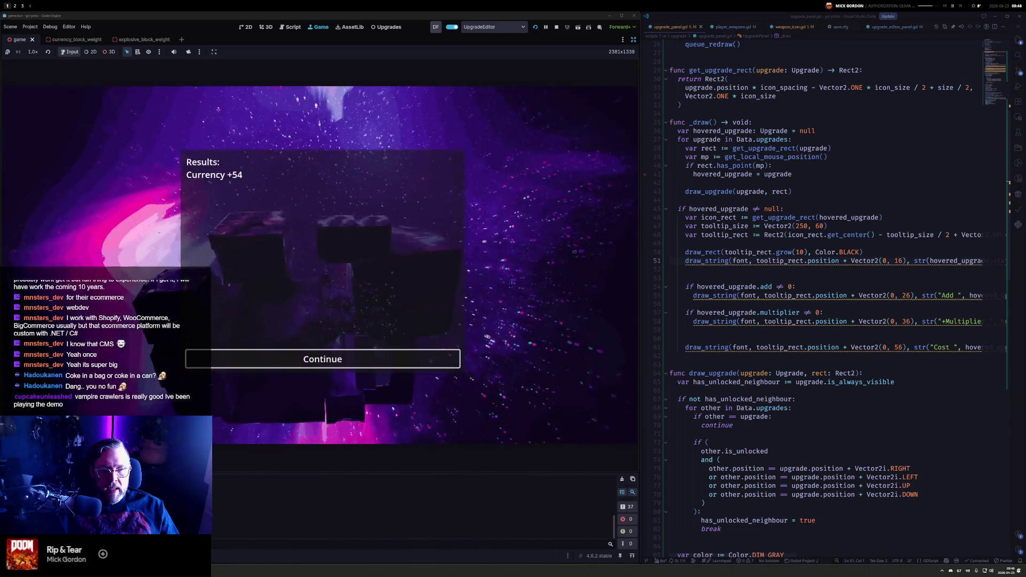
click(436, 362)
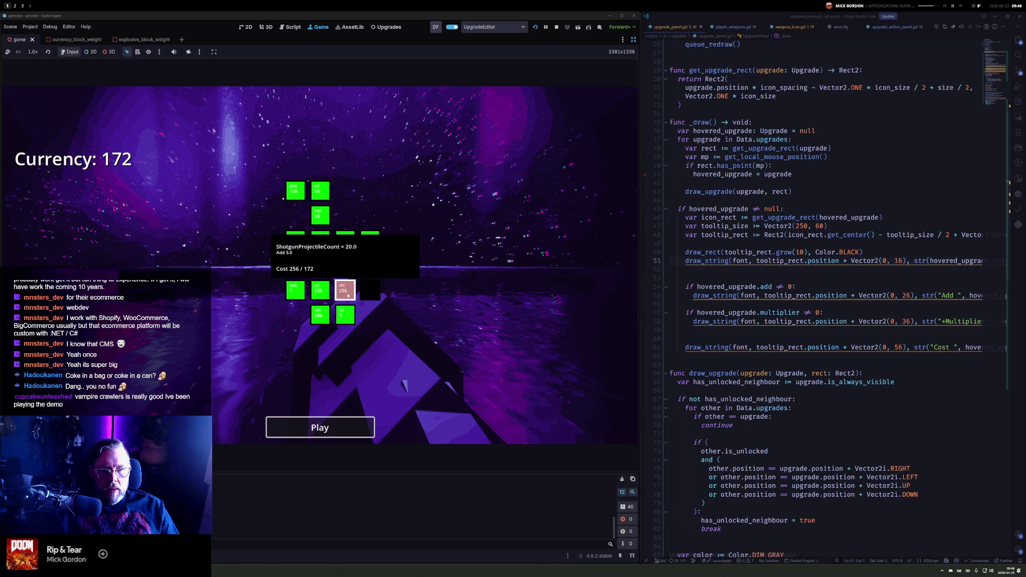
Play a short run, end it early, and buy the ShotgunUnlock upgrade
click(330, 433)
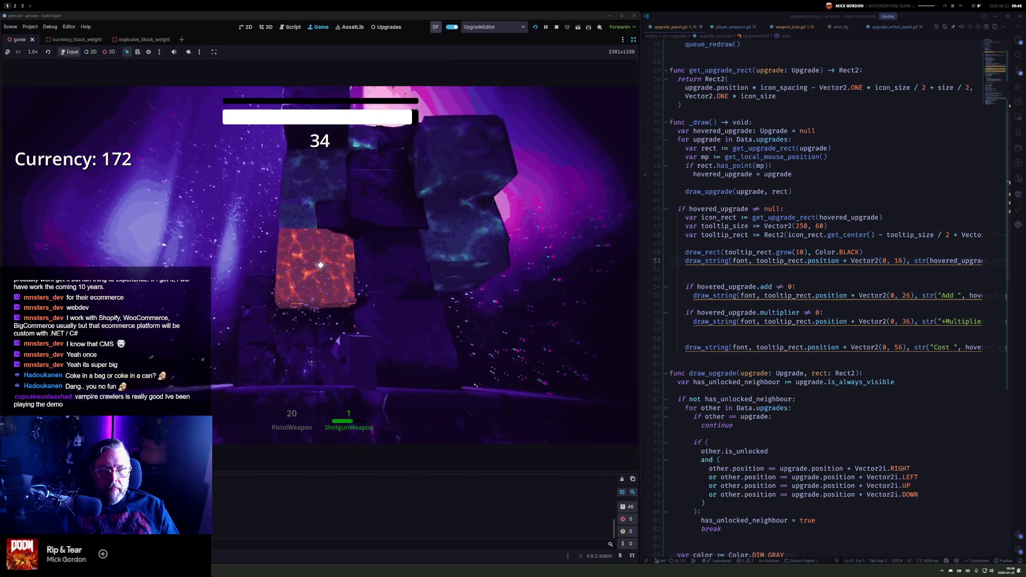
click(320, 265)
click(320, 265)
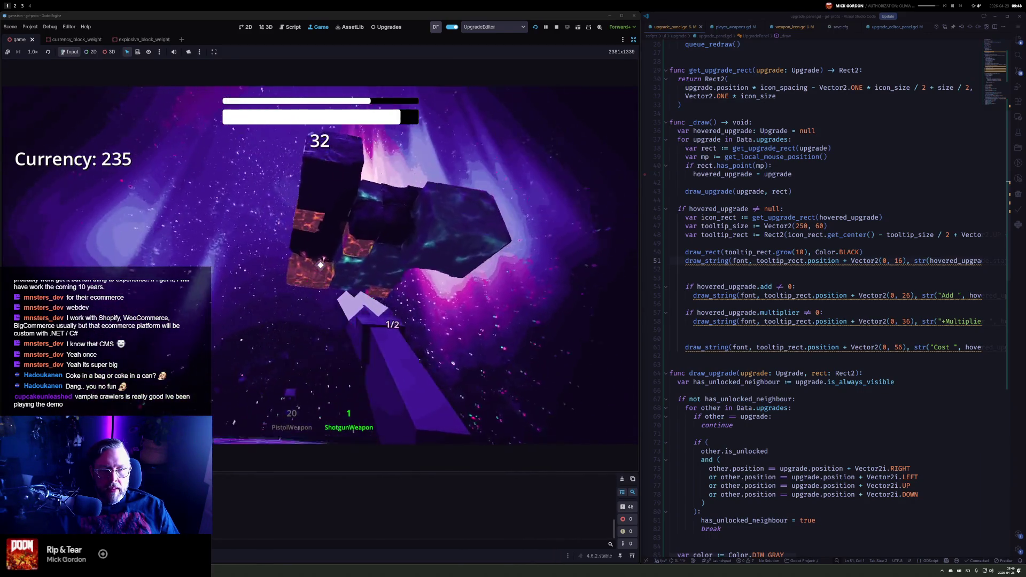
click(321, 265)
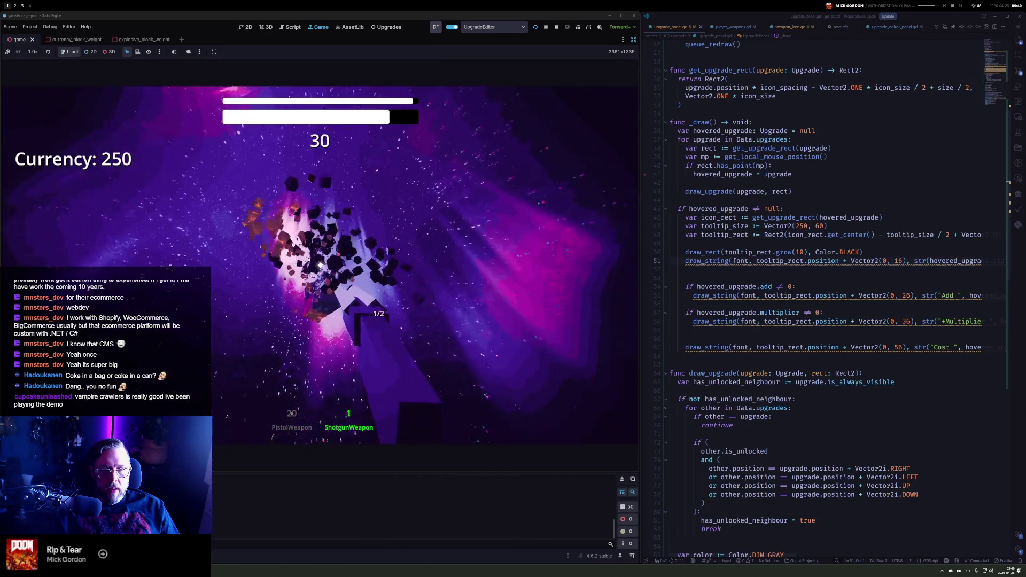
click(321, 265)
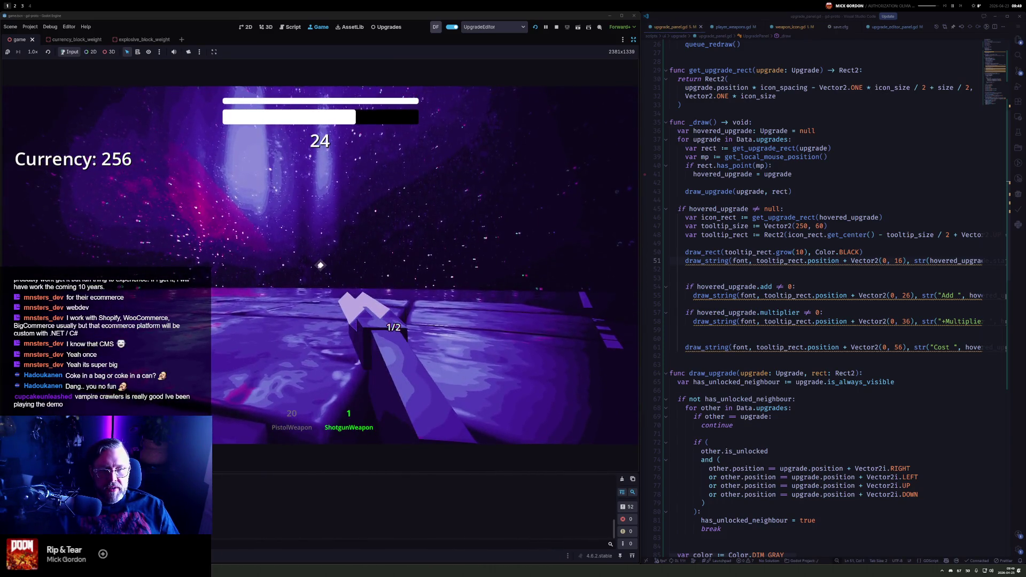
key(Escape)
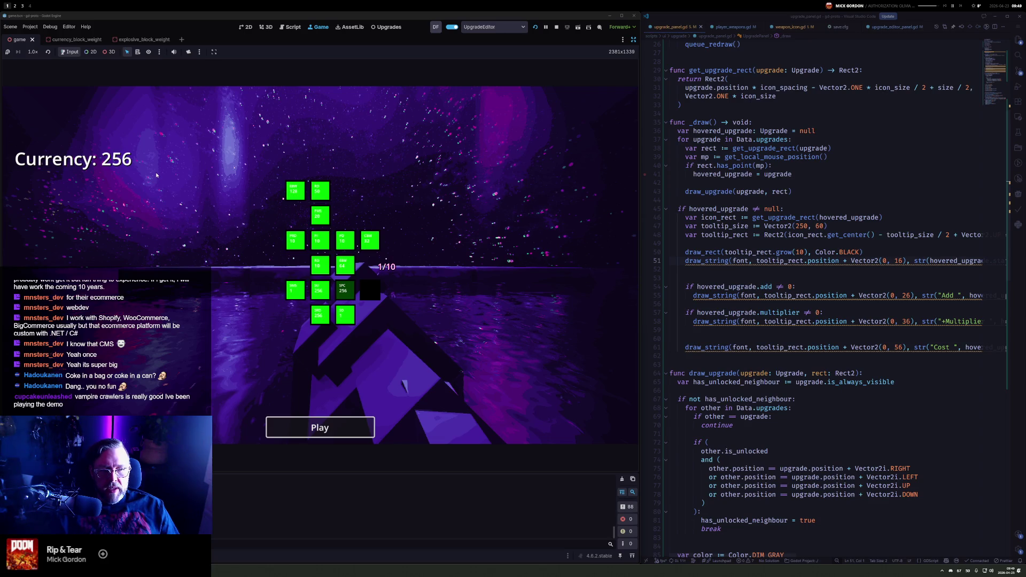
mouse_move(329, 296)
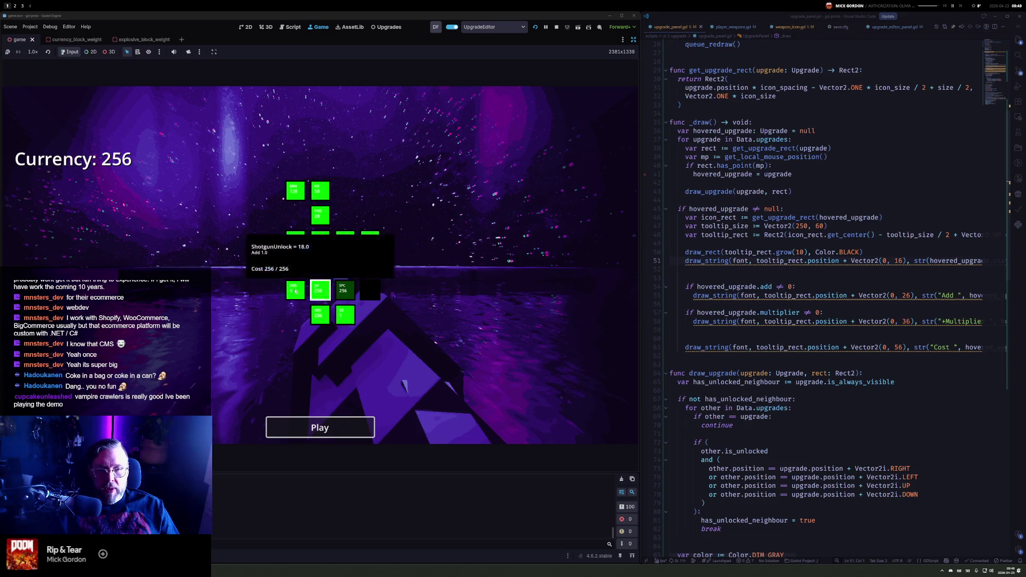
click(347, 297)
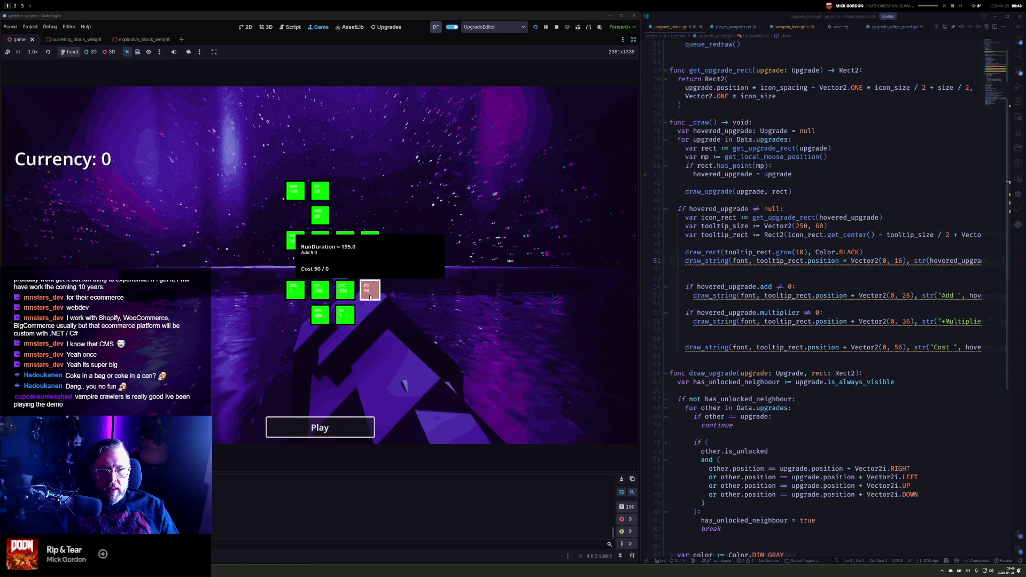
Play another run, refund and rebuy PistolInterval, then stop the game at Currency 75
click(327, 430)
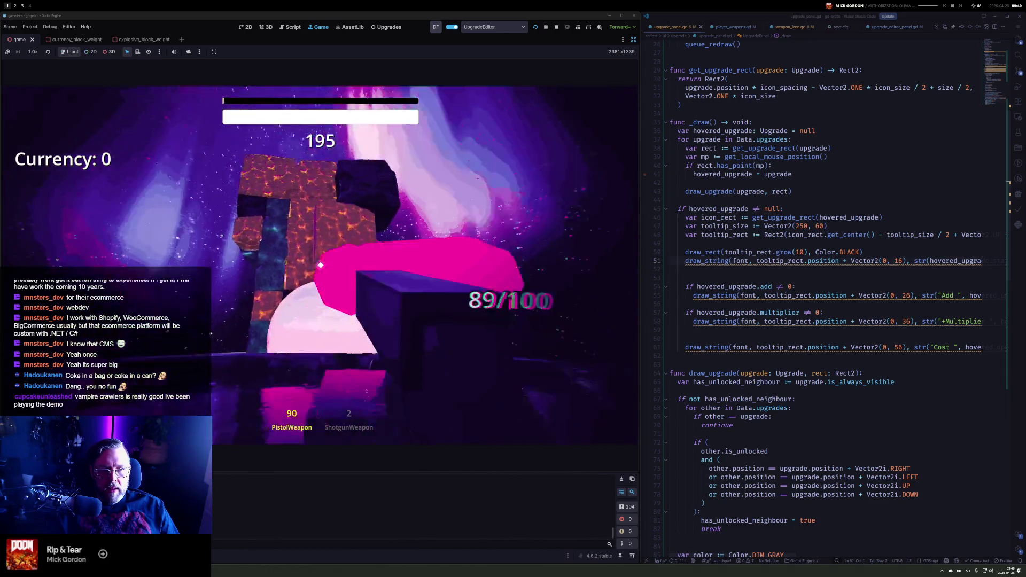
click(321, 265)
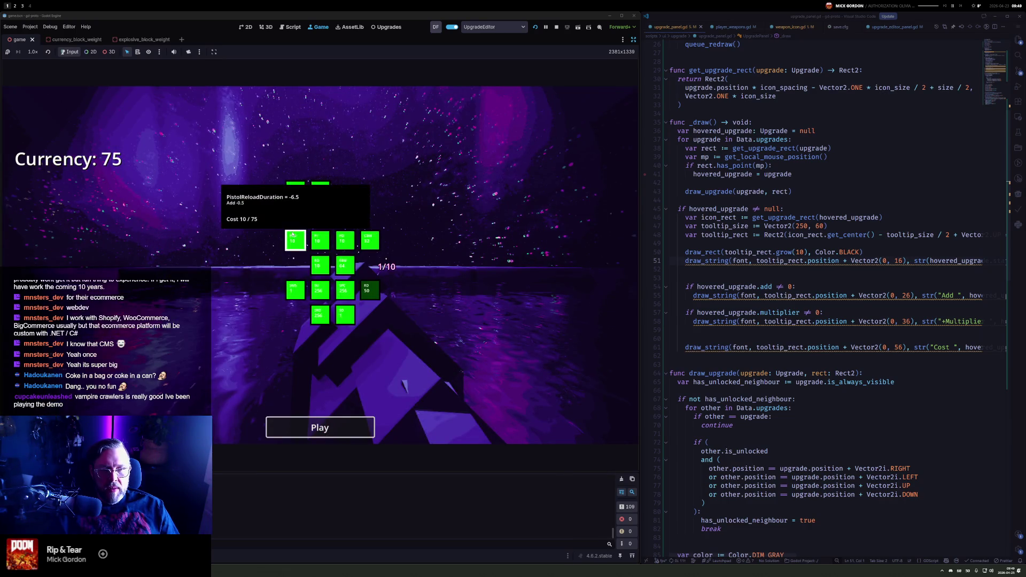
mouse_move(320, 242)
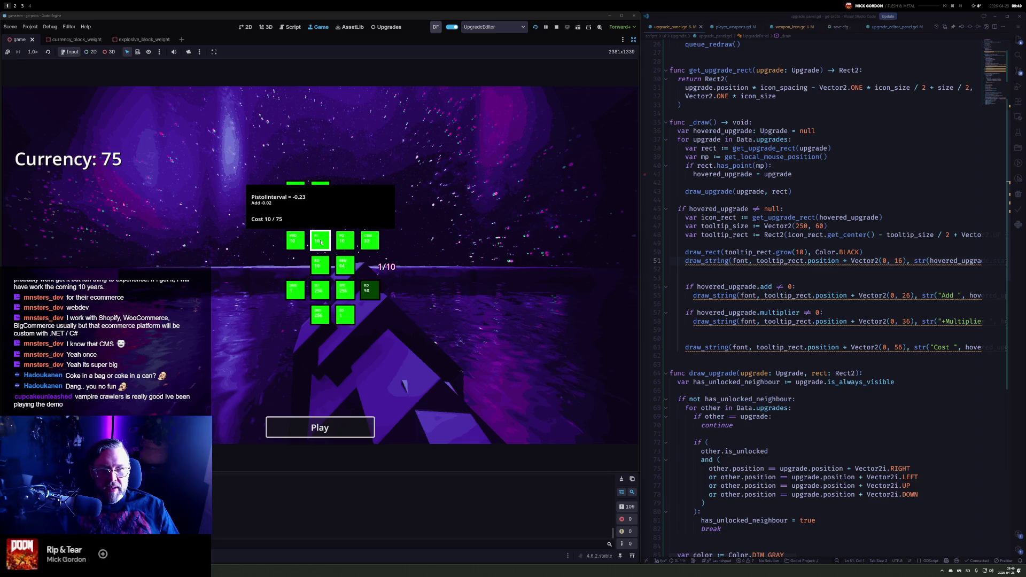
right_click(321, 242)
click(320, 242)
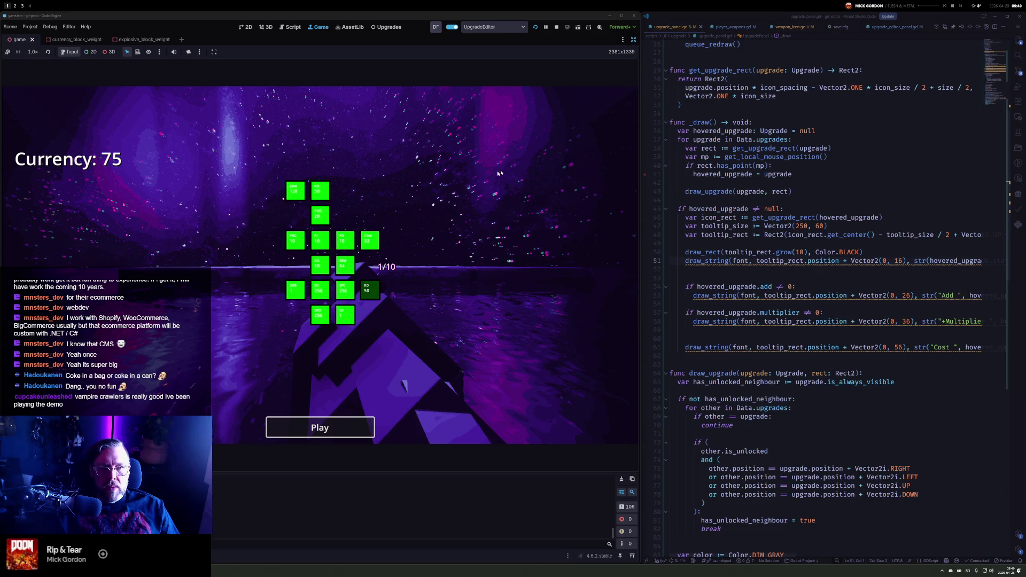
click(556, 27)
Open game.gd in Visual Studio Code through the Ctrl+P file search
click(822, 105)
key(ctrl+p)
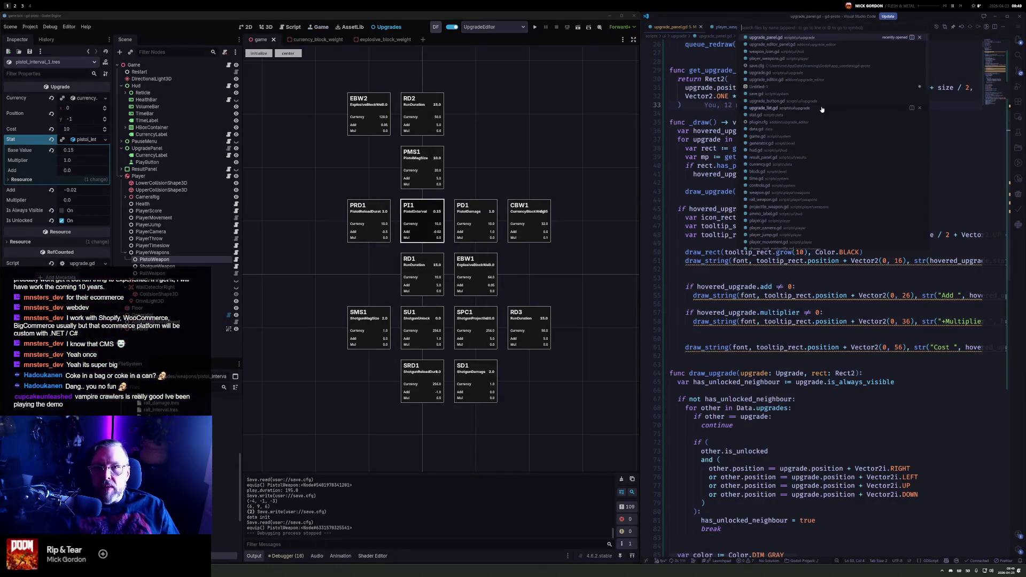
text(game)
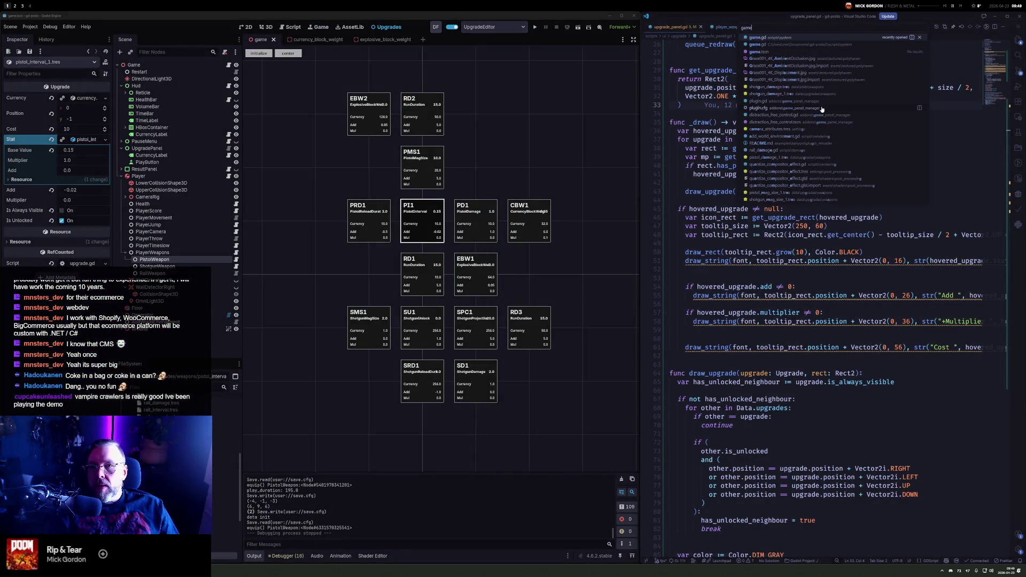
key(Return)
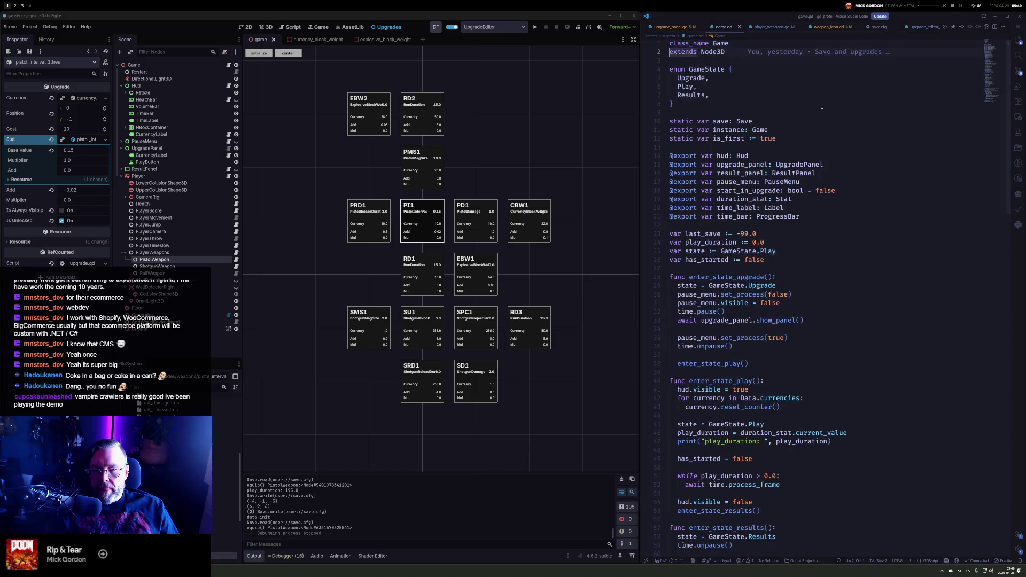
Add a Data.initialize() call at the start of enter_state_upgrade
key(Down)
key(Down)
key(Down)
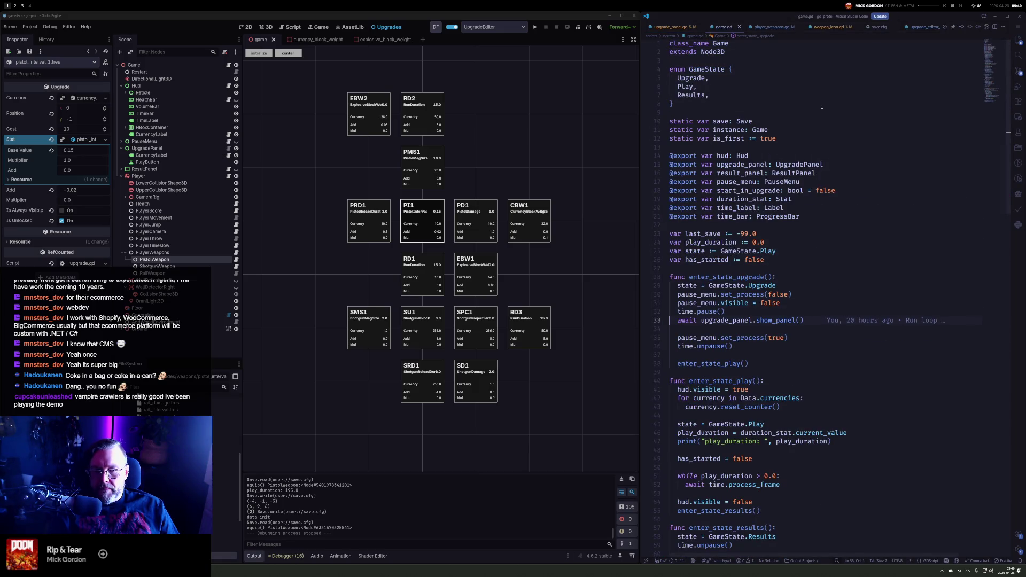
key(Down)
key(Down)
key(Down)
key(Up)
key(Up)
key(Up)
key(Up)
key(Up)
key(Up)
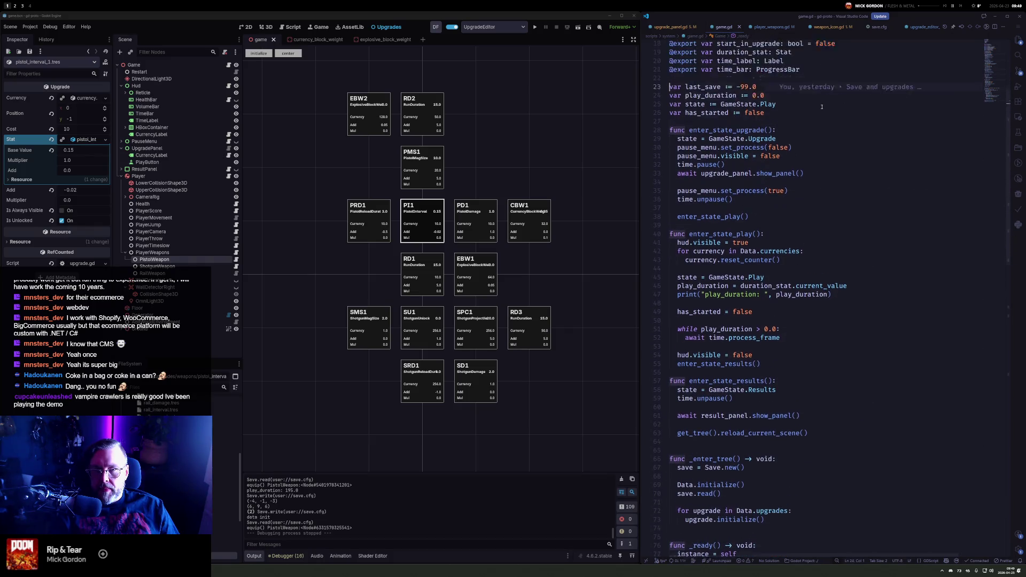
key(Down)
key(End)
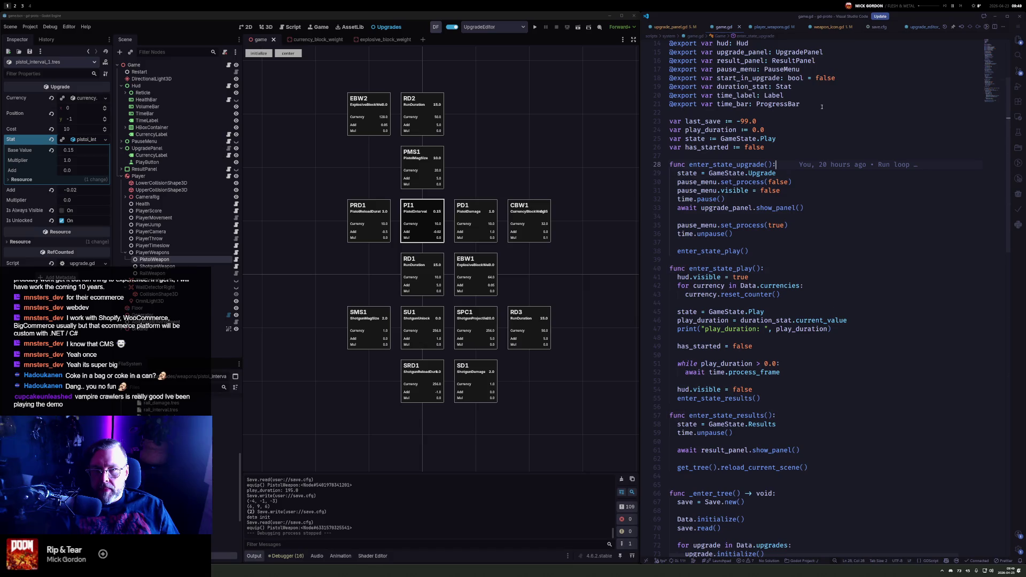
key(Return)
text(Data.initialize())
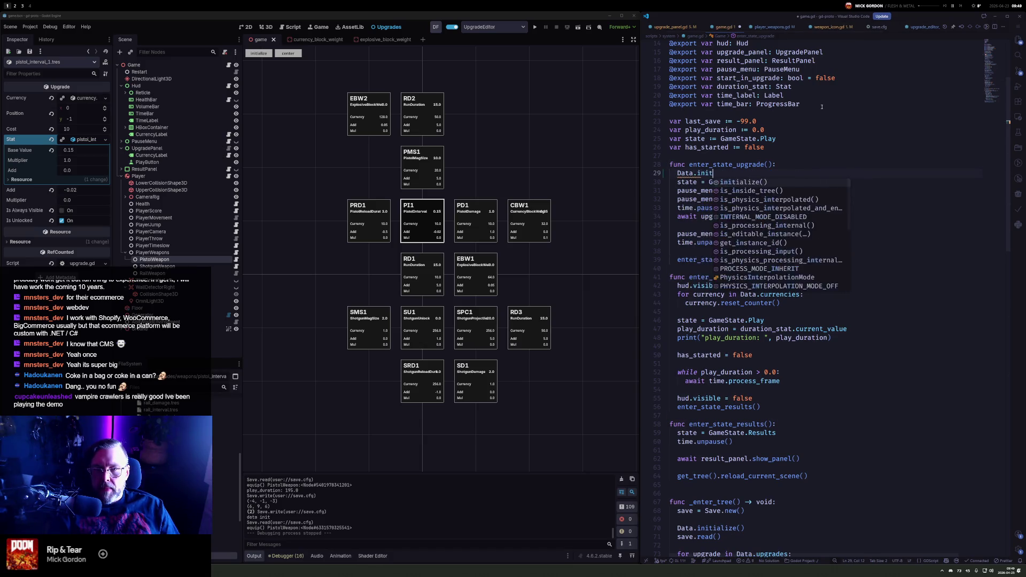
Copy the Data.initialize() line into enter_state_play and relaunch the game
key(shift+End)
key(ctrl+c)
key(Down)
key(Down)
key(Down)
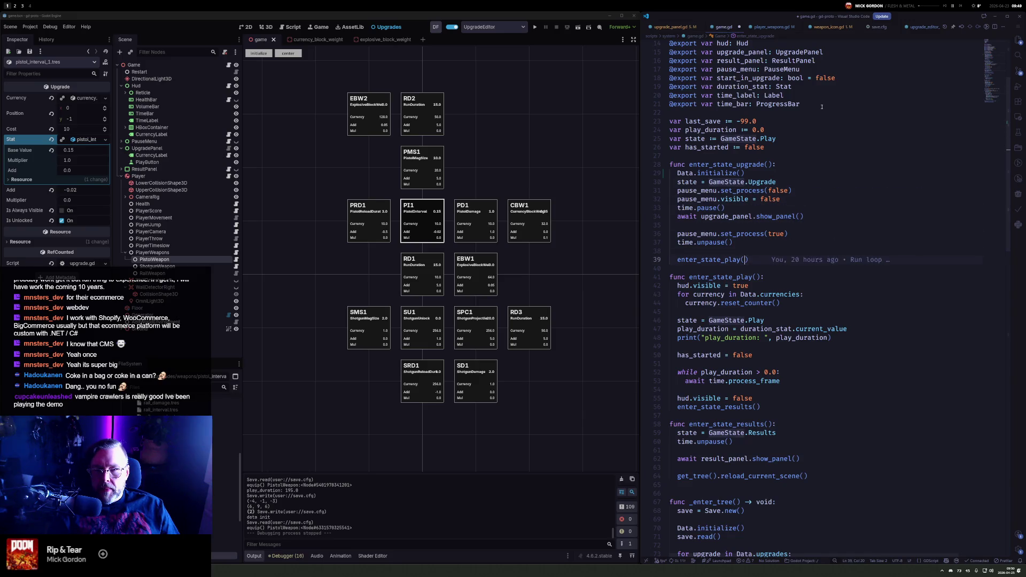
key(End)
key(Return)
key(ctrl+v)
click(535, 27)
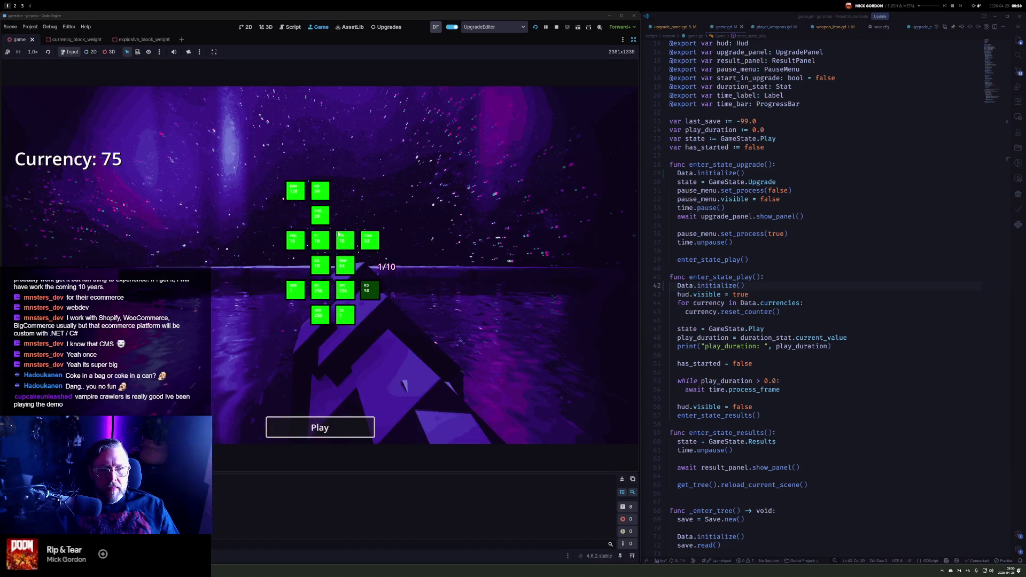
Buy PistolInterval, watching its tooltip value drop 0.13, 0.09, 0.07, then stop the game
mouse_move(319, 242)
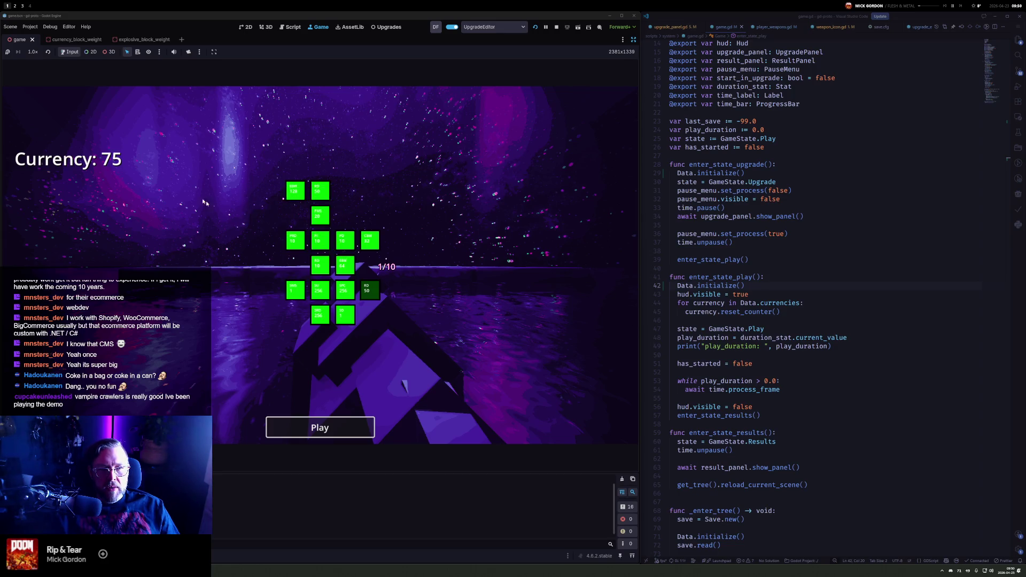
click(326, 241)
click(556, 28)
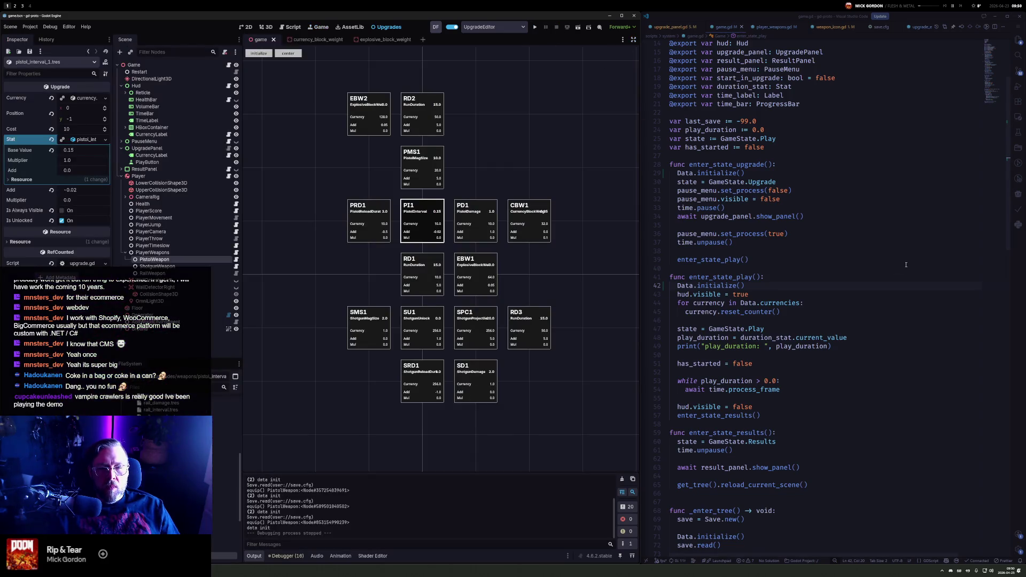
Review enter_state_play, enter_state_upgrade and the panel visibility lines in _ready in game.gd
click(802, 329)
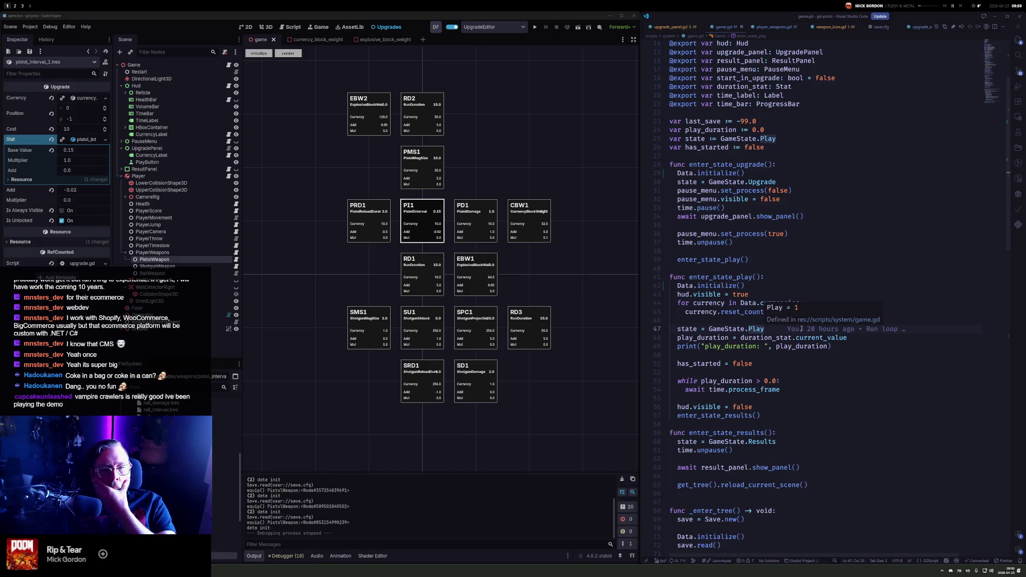
click(845, 292)
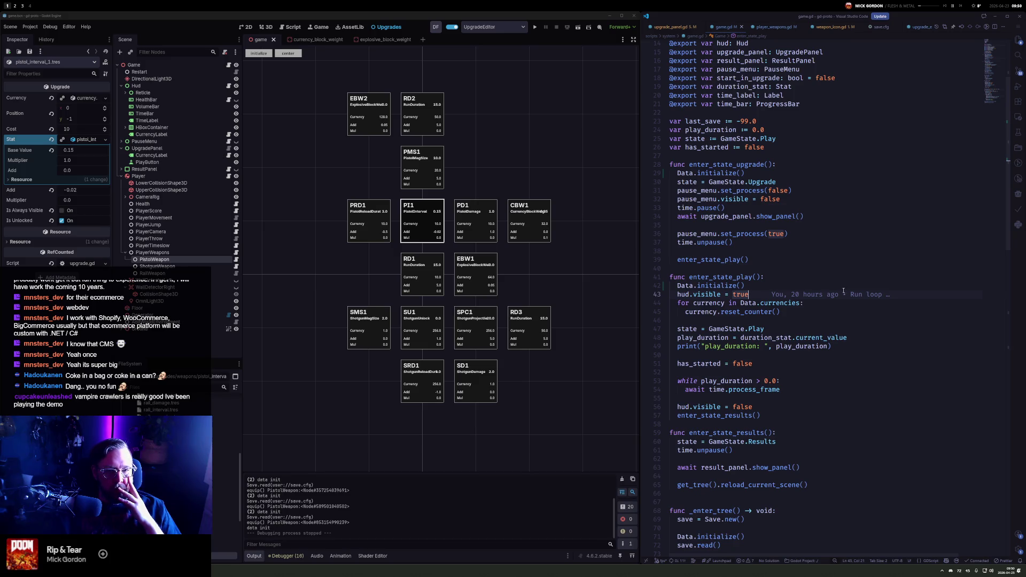
click(718, 174)
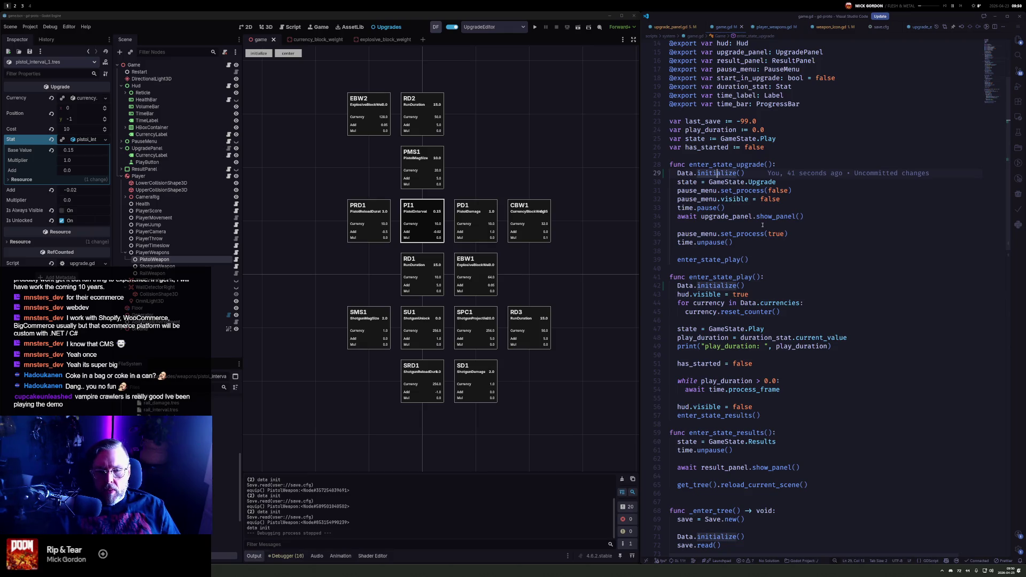
scroll(757, 222, down, 2)
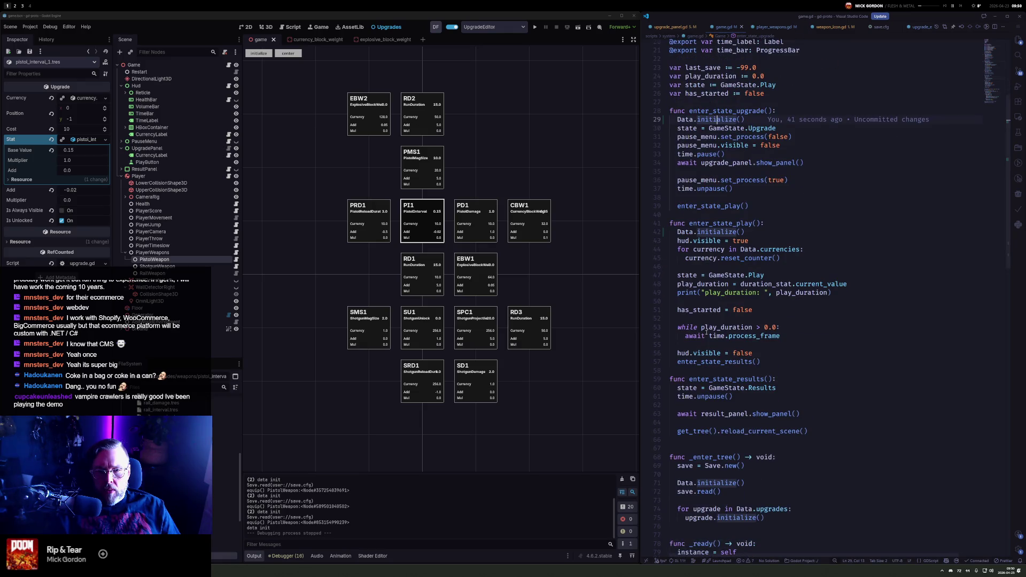
scroll(706, 331, down, 9)
mouse_move(736, 359)
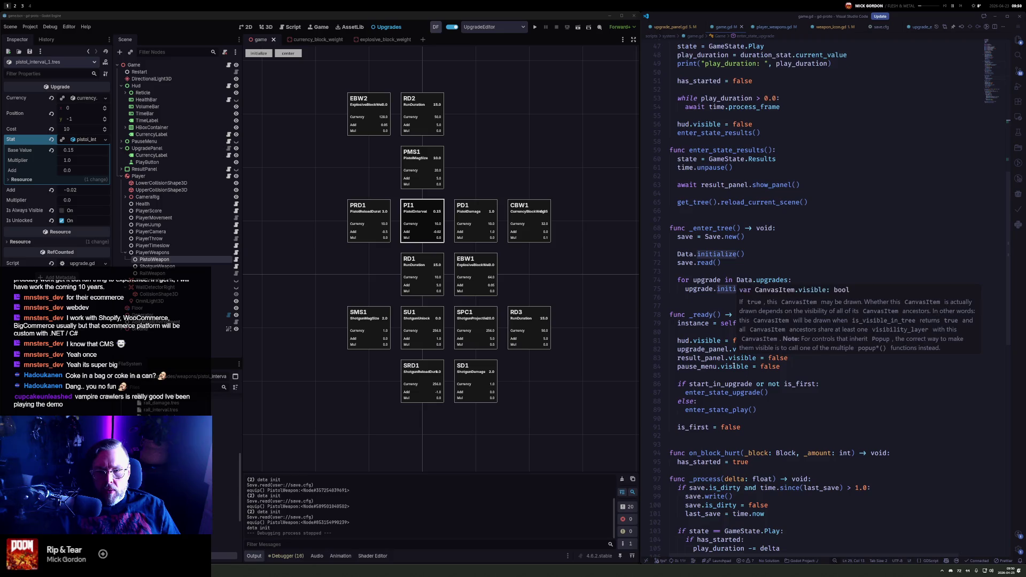
click(801, 369)
Remove the Data.initialize() call from enter_state_play
key(Up)
key(Up)
key(Up)
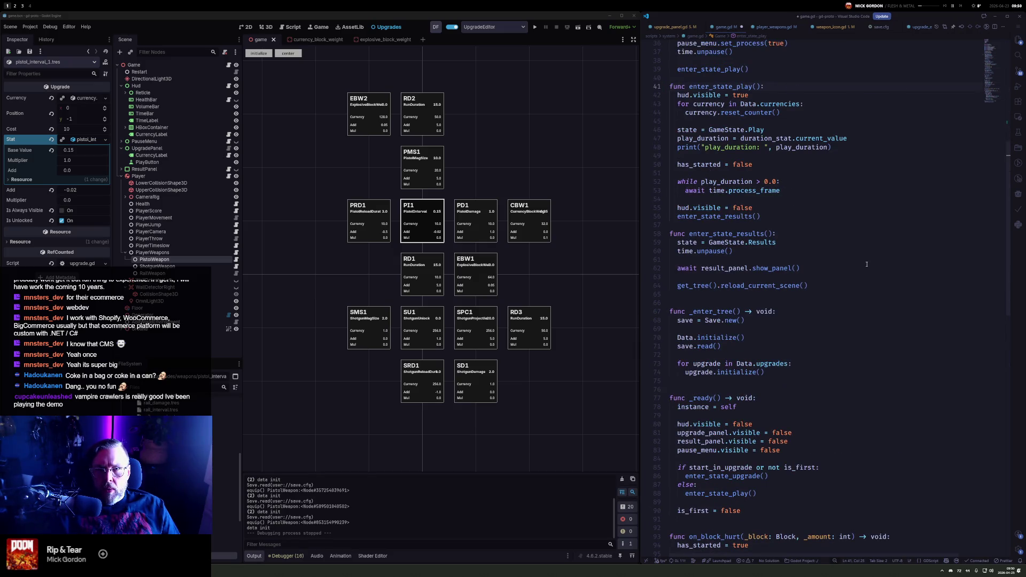
scroll(866, 264, up, 4)
key(Return)
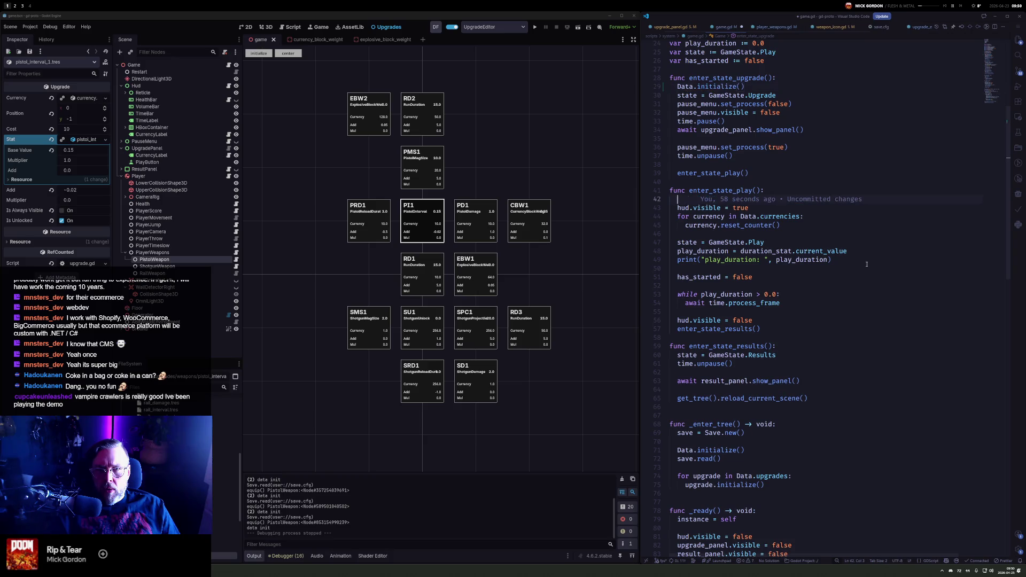
key(BackSpace)
key(BackSpace)
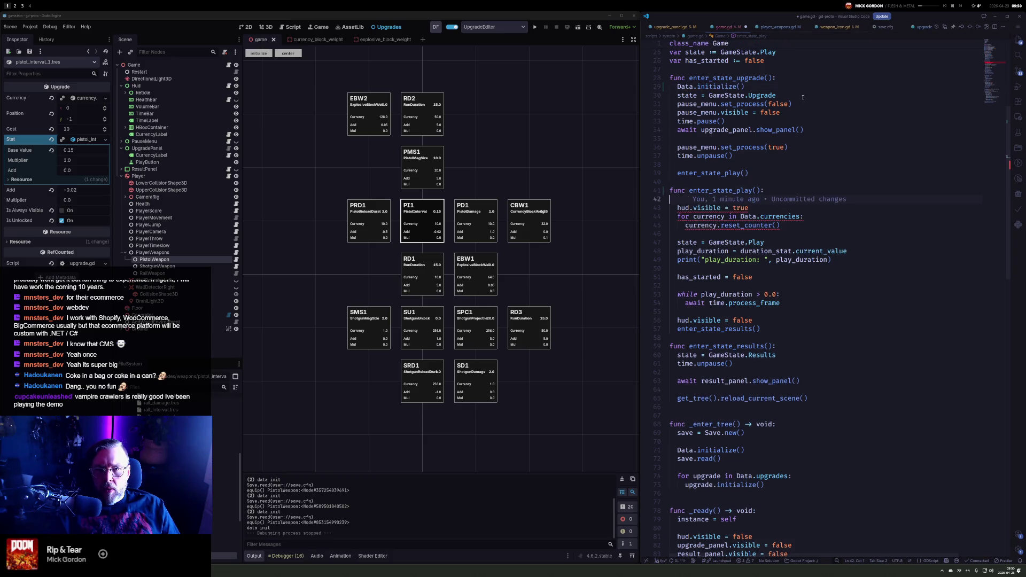
Insert blank lines after instance = self in _ready
click(780, 88)
scroll(741, 278, down, 9)
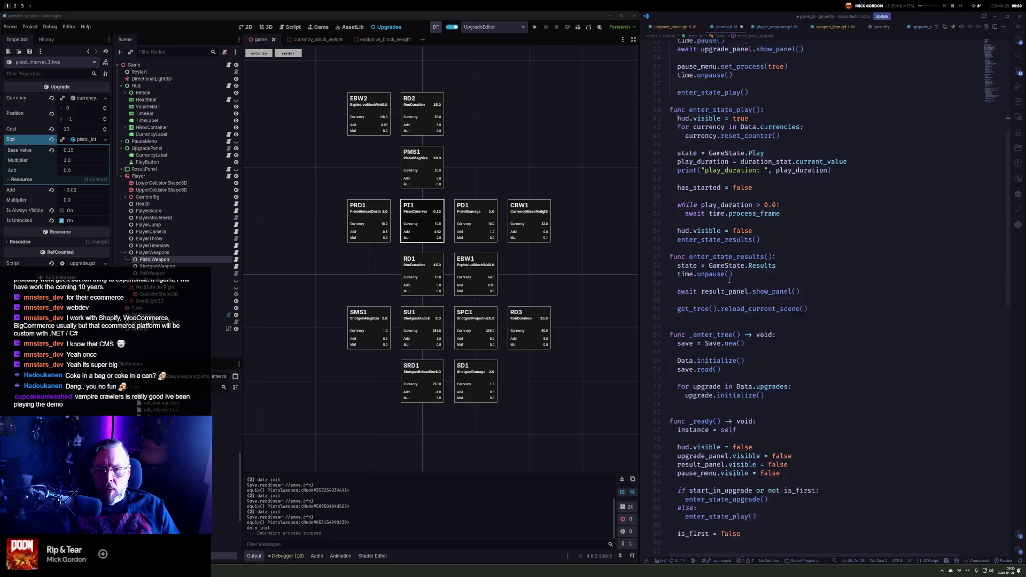
click(870, 270)
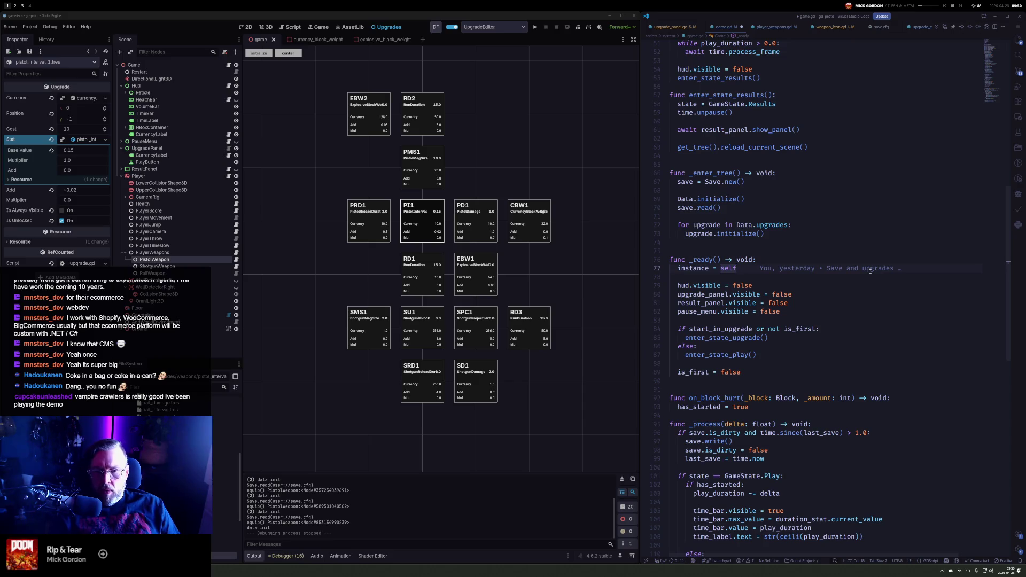
key(Return)
key(Return)
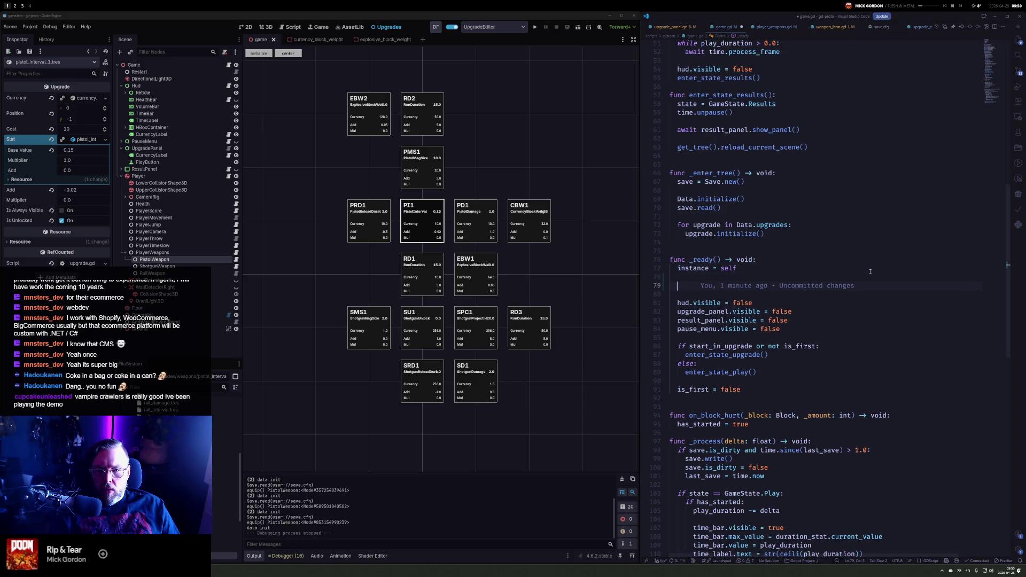
Jump from the upgrade.initialize call in _enter_tree to its definition in upgrade.gd
key(Up)
key(Up)
key(Up)
key(Up)
key(Up)
key(Down)
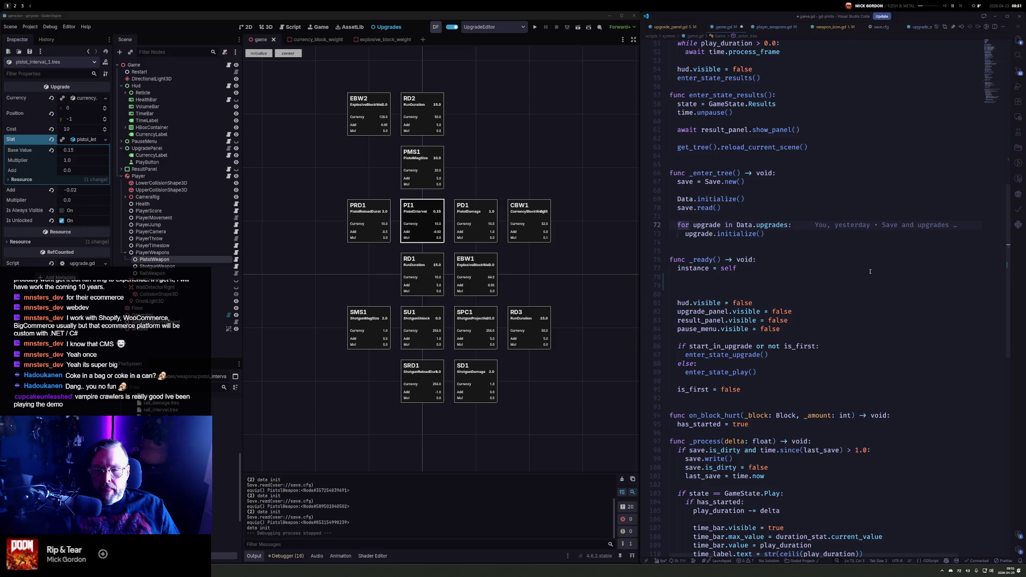
key(Up)
key(Up)
key(Up)
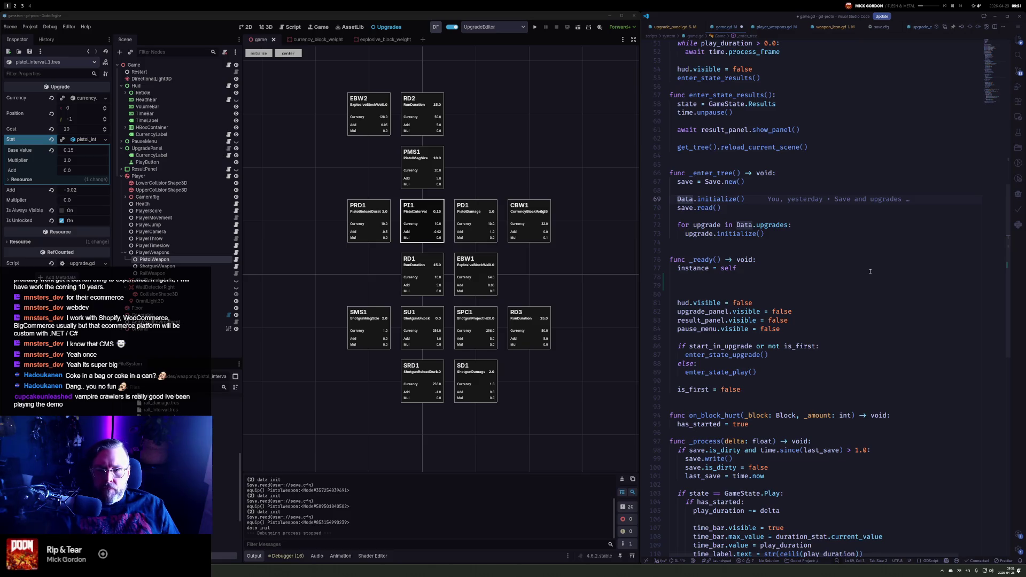
ctrl+click(735, 234)
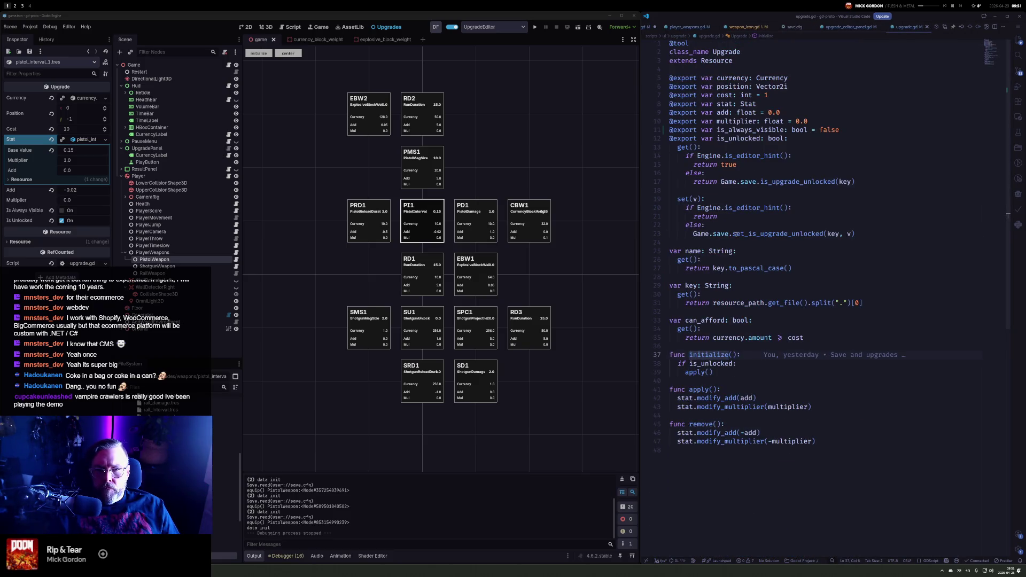
Check upgrade.gd's initialize, then duplicate the Data.upgrades loop in game.gd's _enter_tree
click(750, 353)
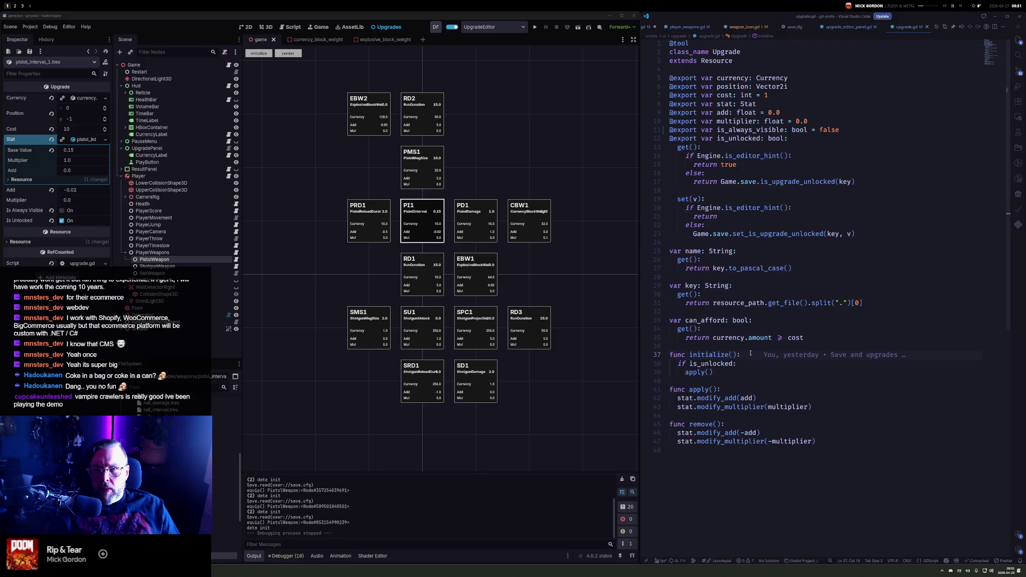
click(691, 27)
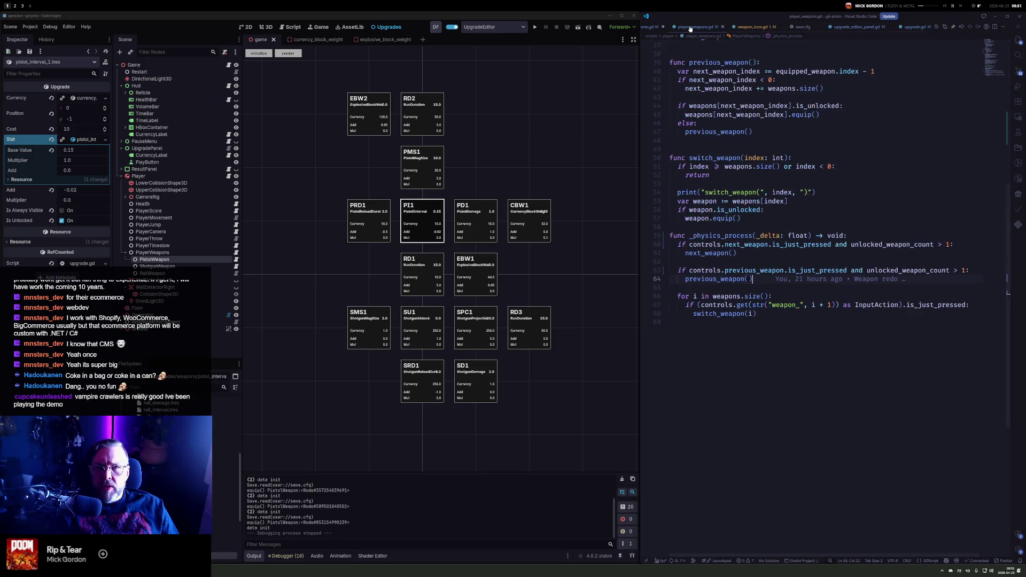
click(655, 30)
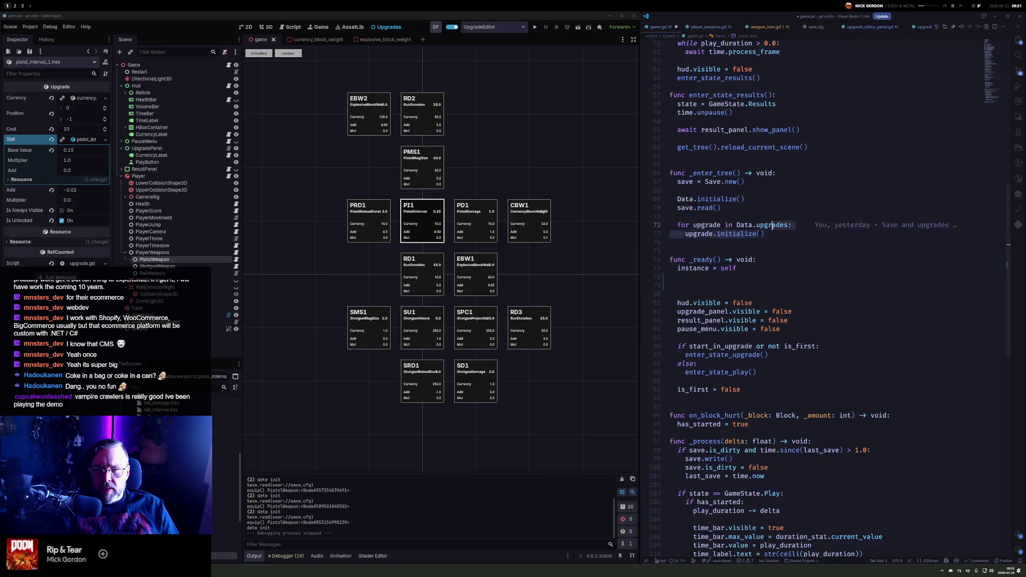
key(shift+Up)
key(shift+alt+Down)
Turn the copied loop into a Data.stats loop calling stat.initialize(), then relaunch the game
click(782, 225)
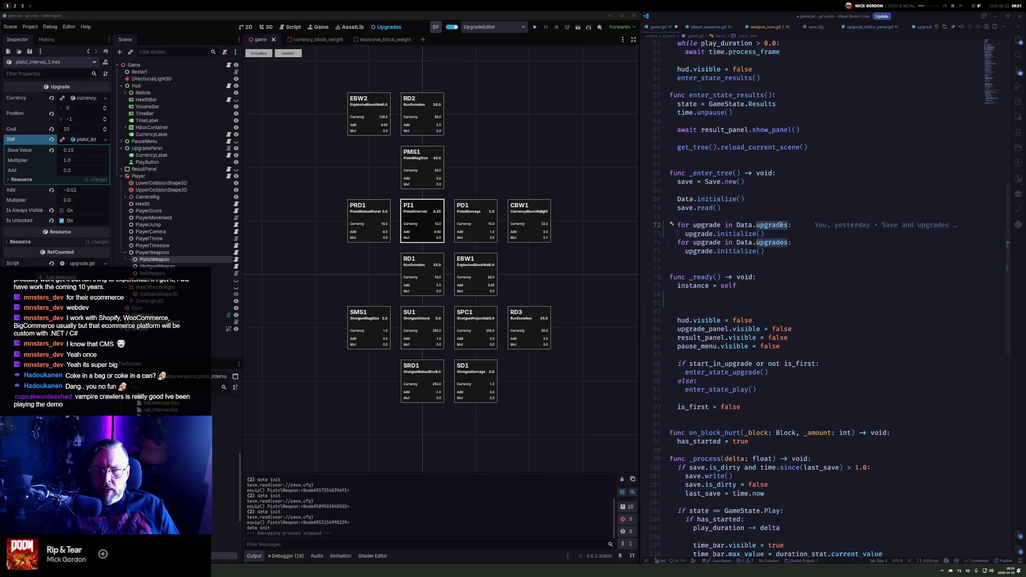
key(Home)
key(ctrl+Right)
key(ctrl+d)
key(ctrl+d)
key(ctrl+d)
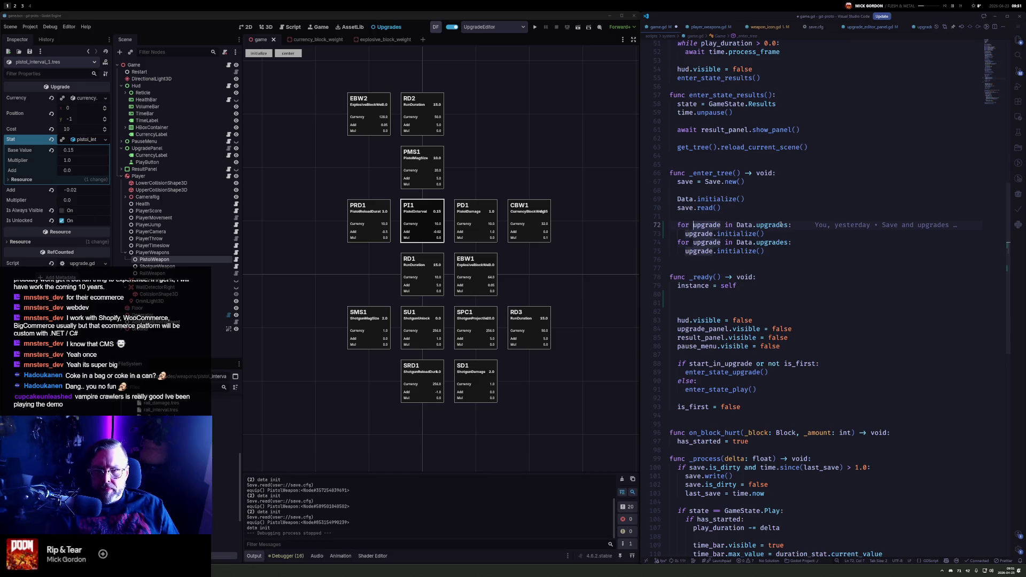
text(stat)
key(Escape)
key(Escape)
key(End)
key(Return)
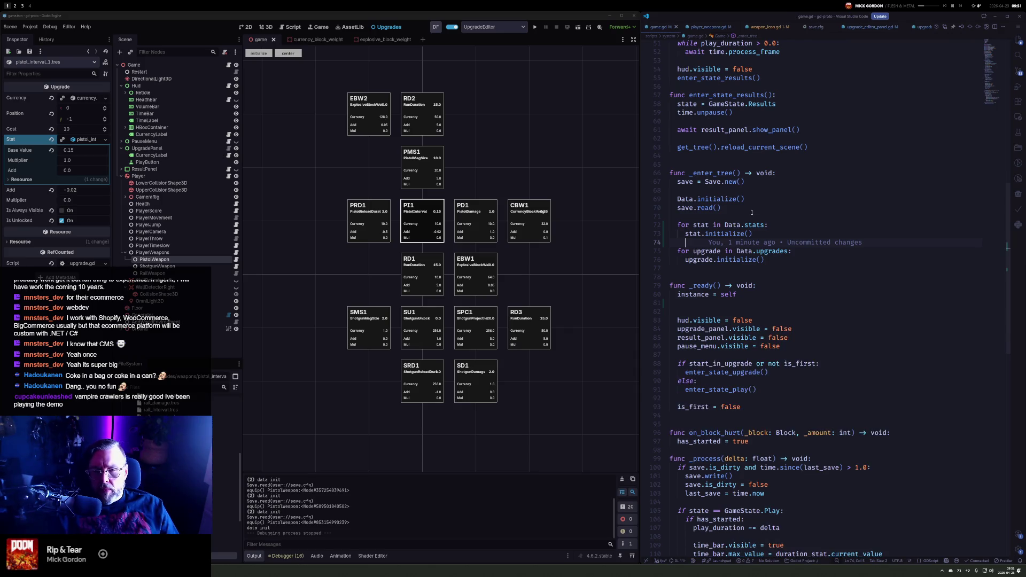
click(723, 234)
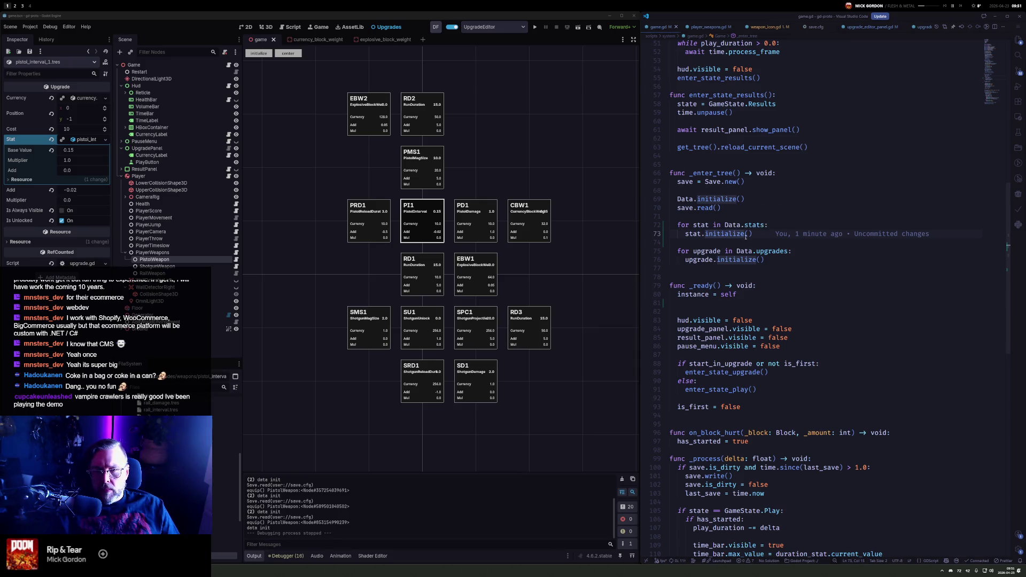
click(535, 27)
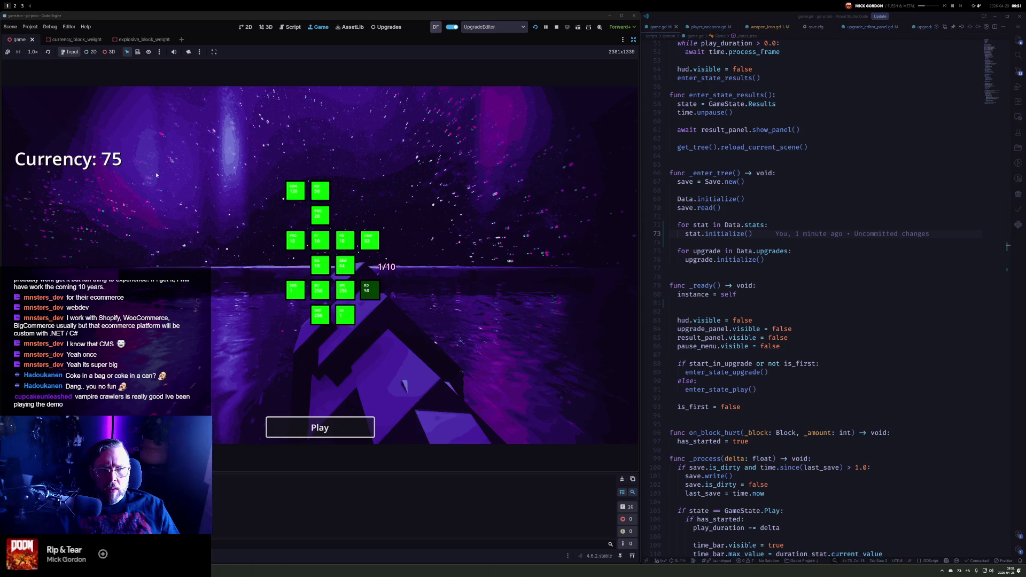
Trace the stat's initialize() into update_current_value and its current_value calculation line
mouse_move(322, 242)
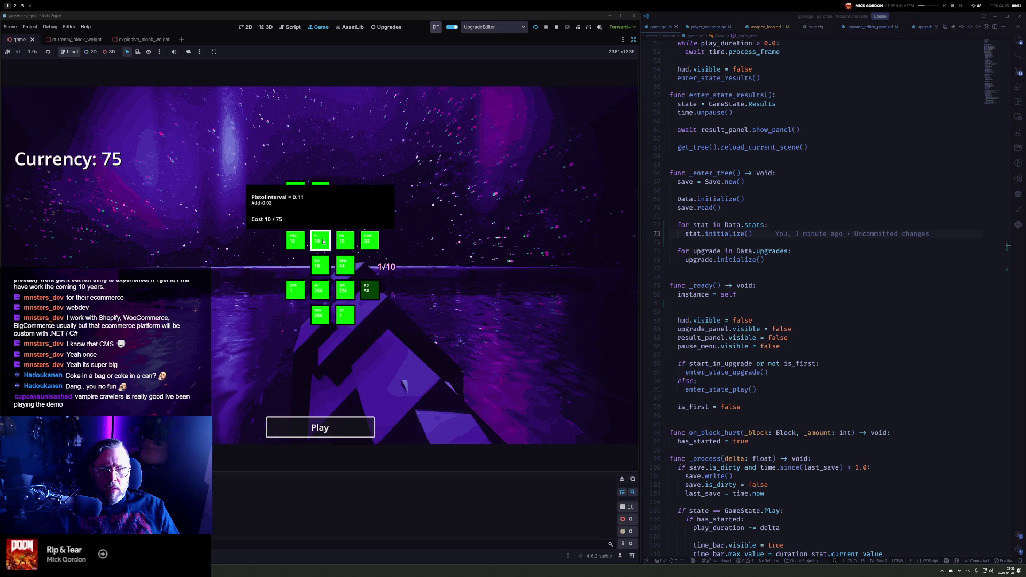
click(780, 224)
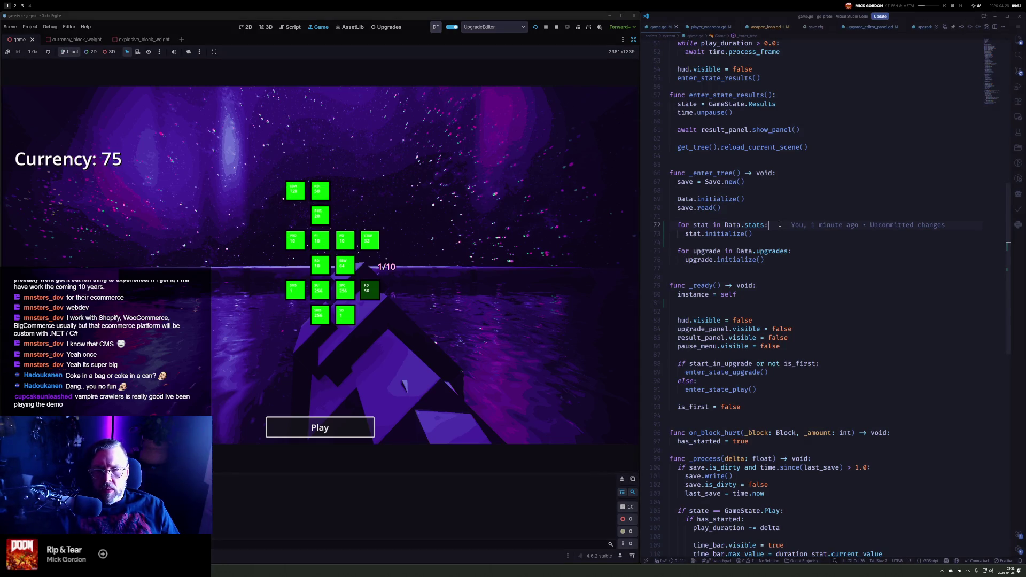
ctrl+click(730, 233)
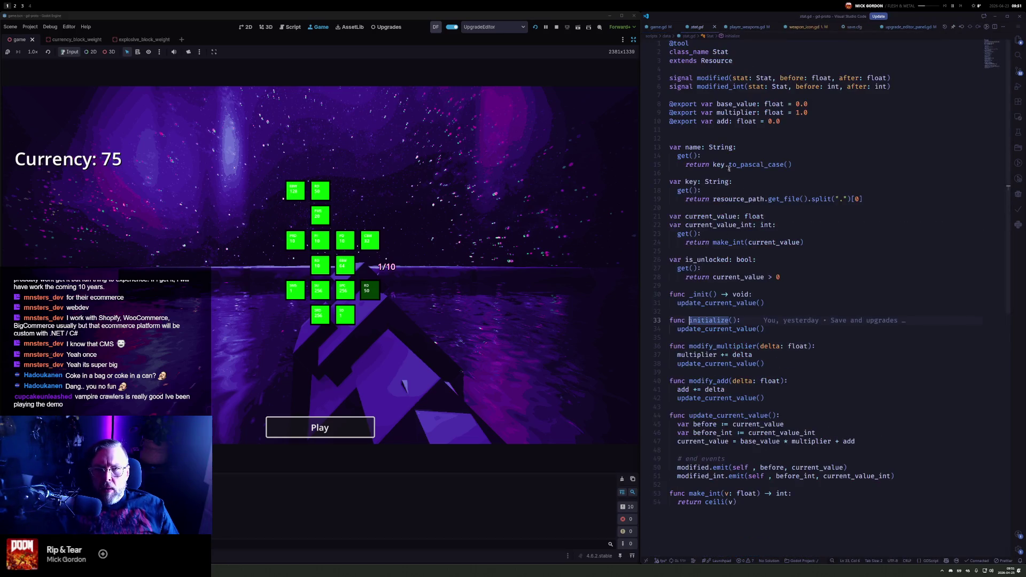
click(705, 329)
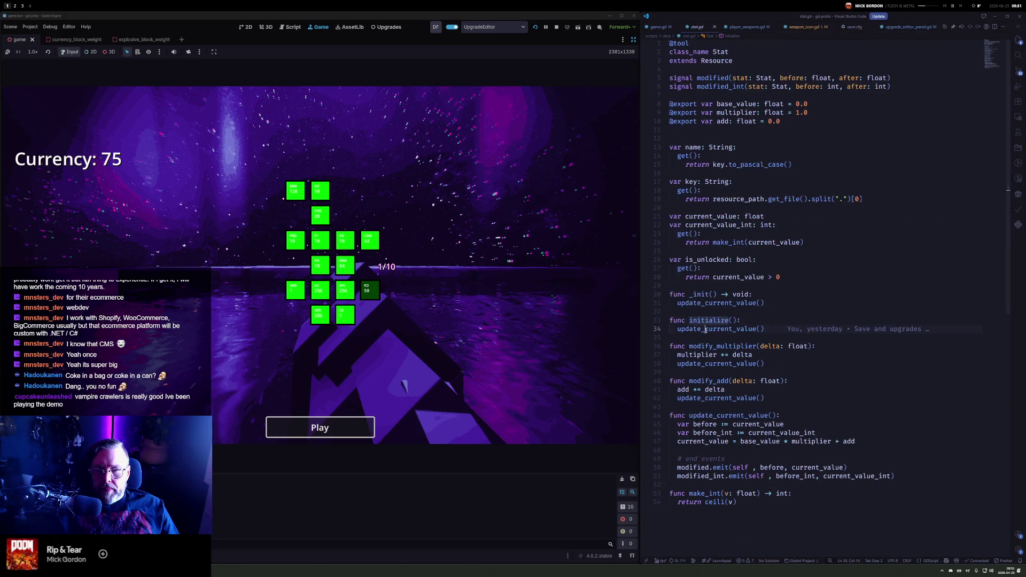
double_click(705, 329)
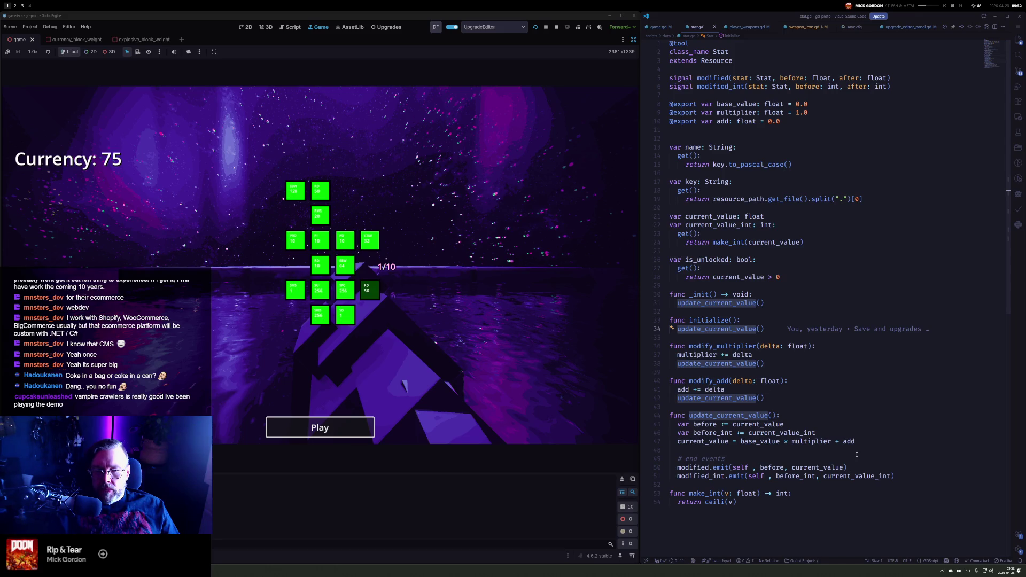
click(811, 415)
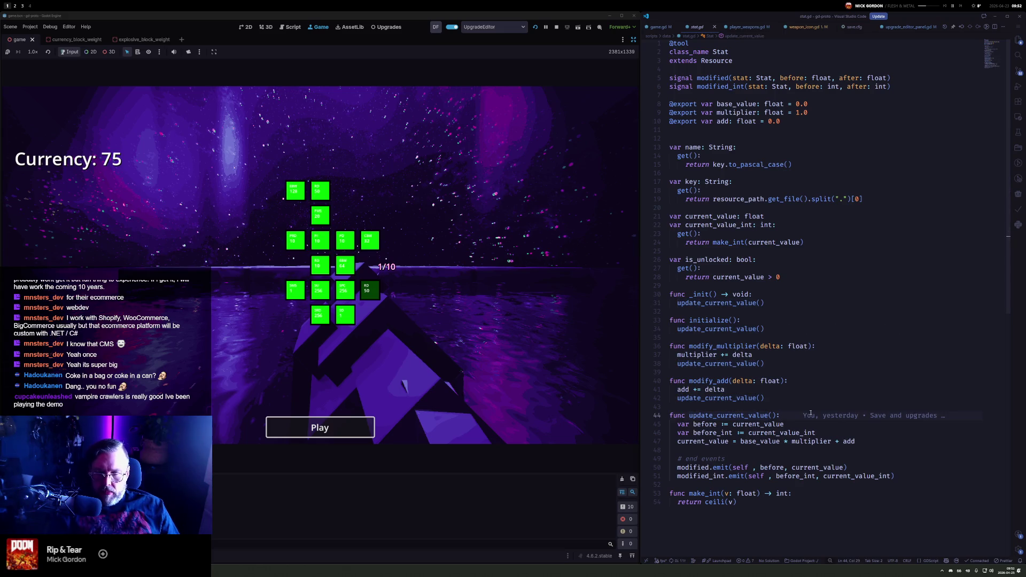
key(Down)
key(Down)
key(Down)
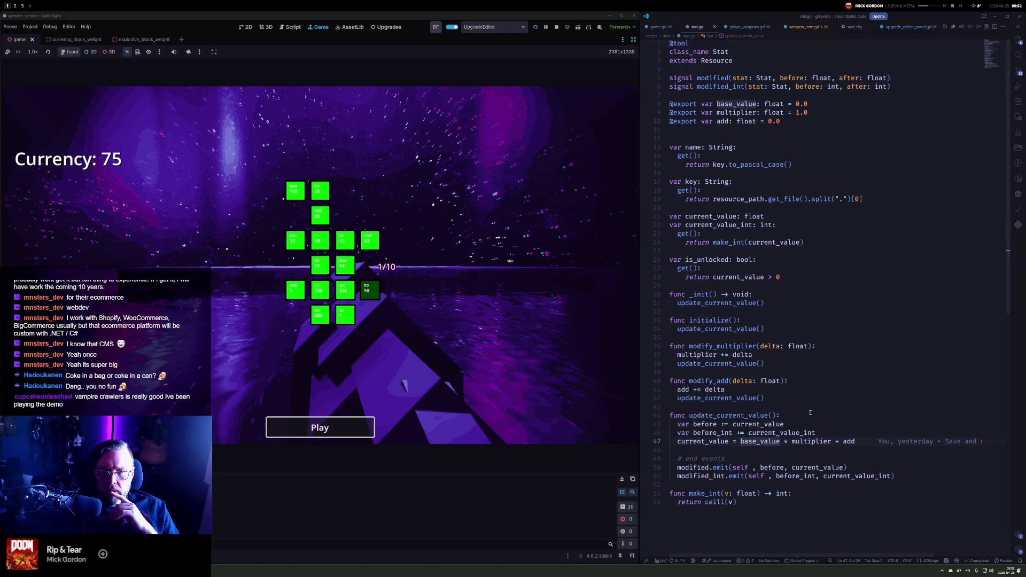
From game.gd, jump to where Data.upgrades is defined and check its uses in initialize
key(alt+Left)
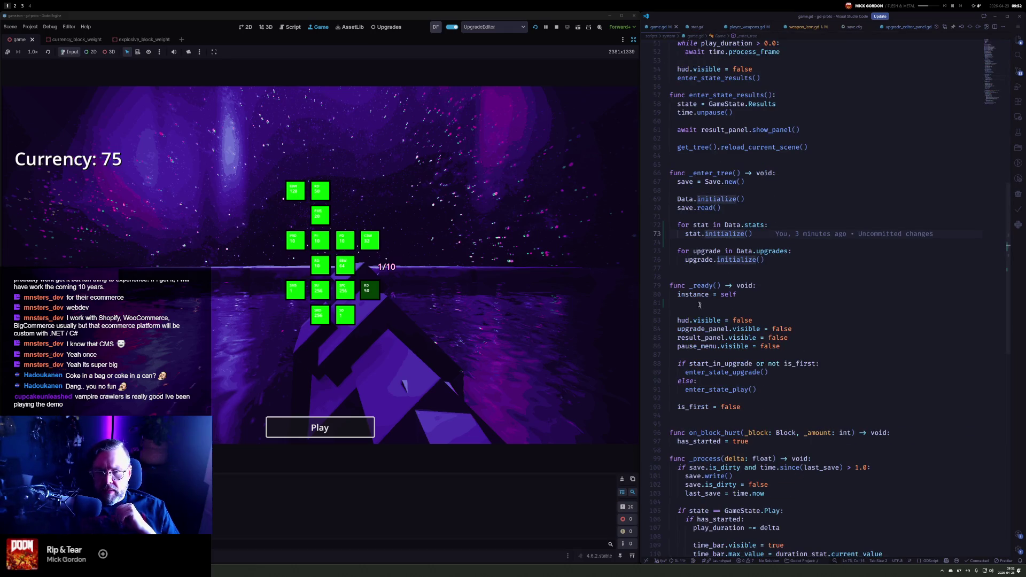
click(780, 260)
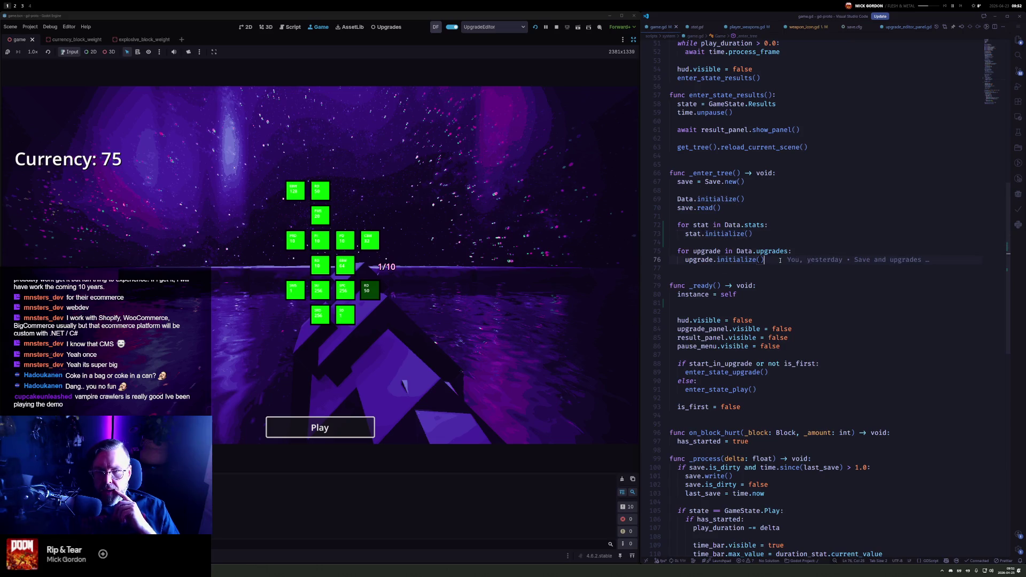
ctrl+click(773, 251)
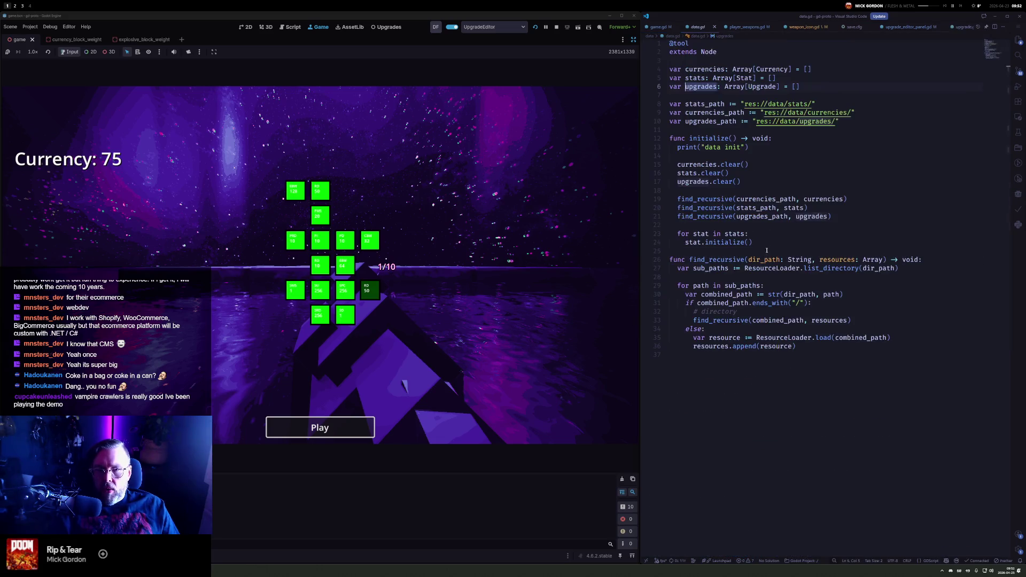
click(697, 182)
double_click(693, 181)
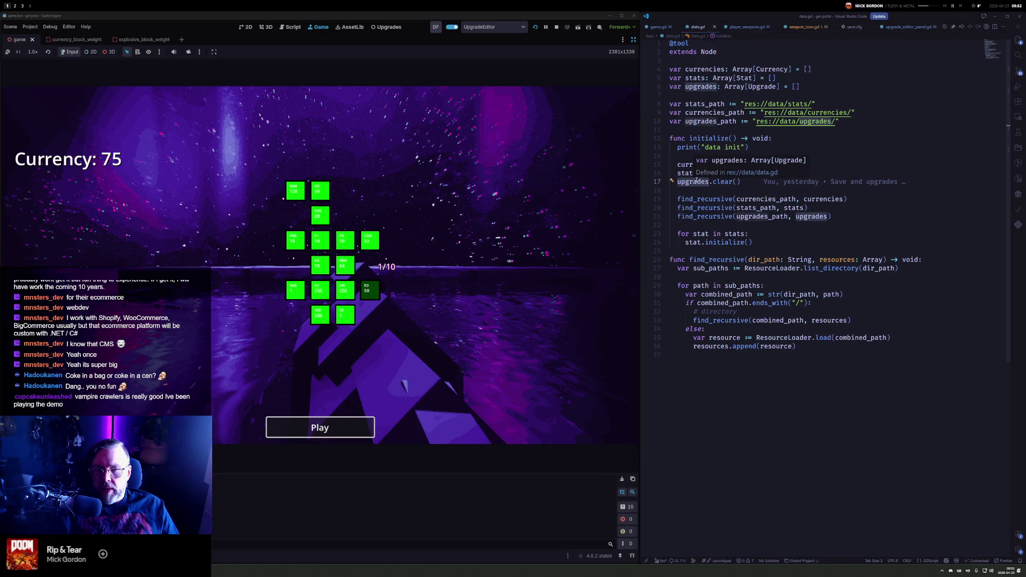
click(697, 181)
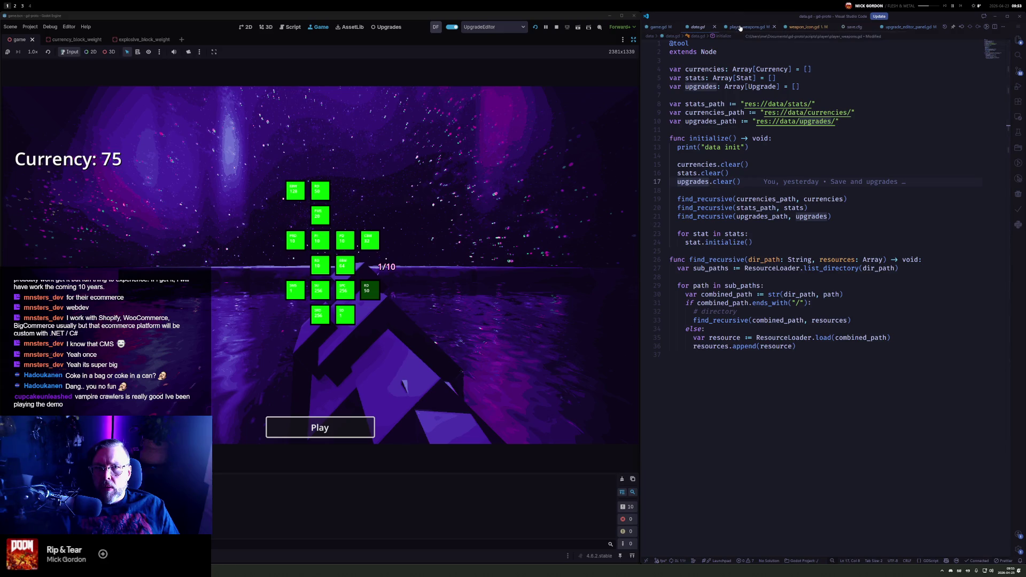
click(661, 28)
Follow upgrade initialize() into apply(), list its references, and preview the upgrade_panel.gd call
click(807, 260)
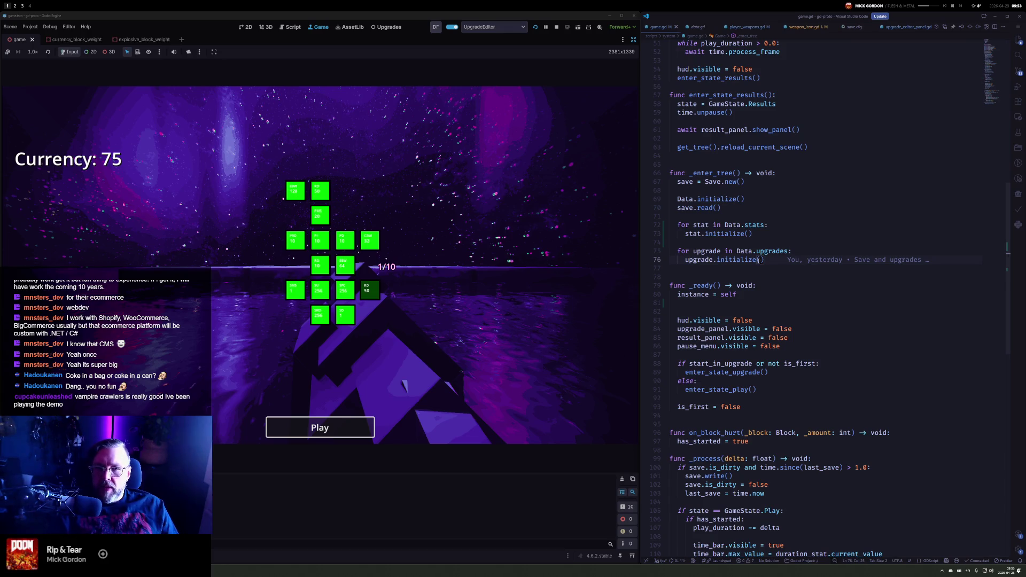
ctrl+click(743, 260)
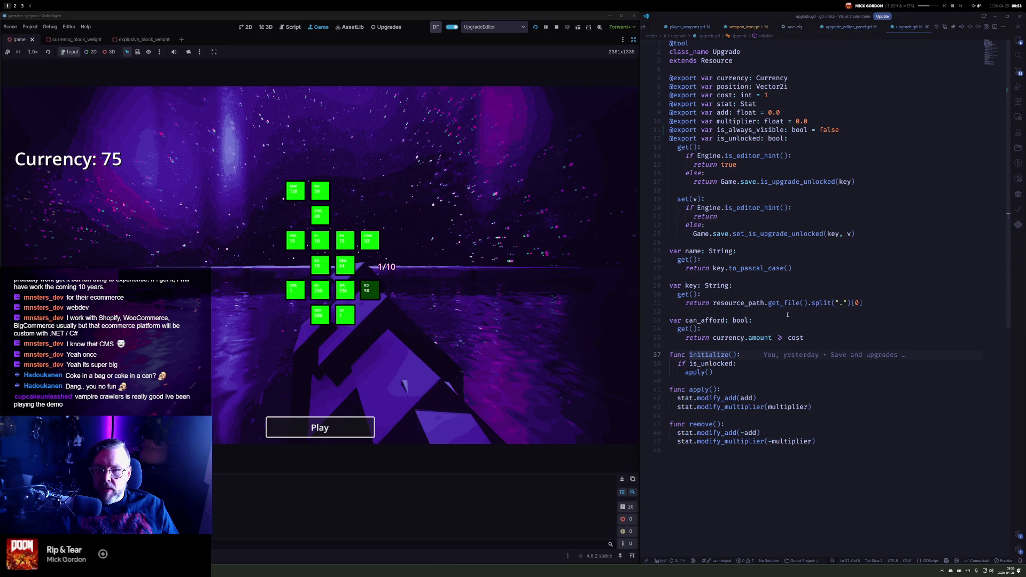
click(719, 364)
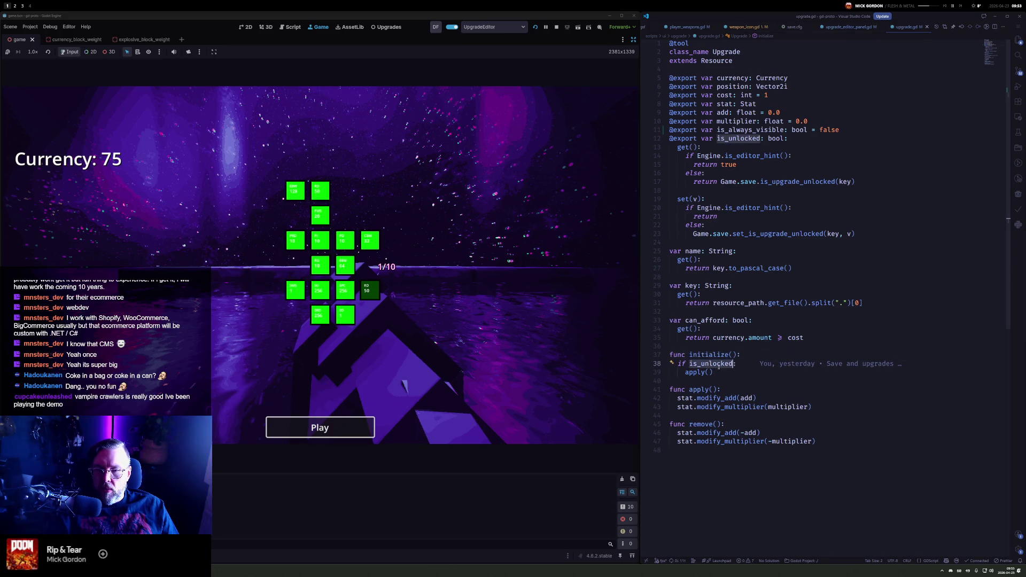
ctrl+click(695, 372)
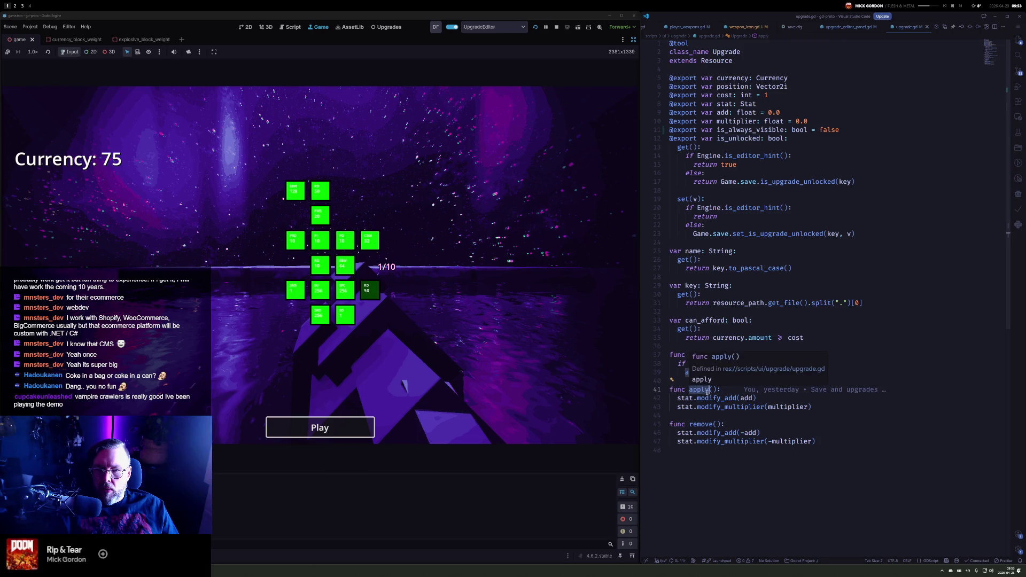
ctrl+click(702, 390)
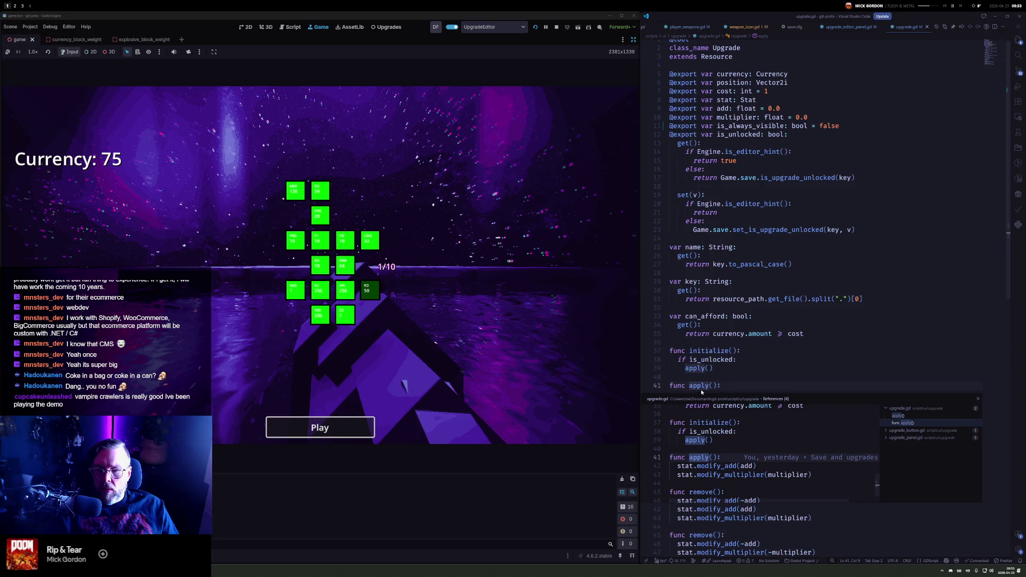
click(930, 431)
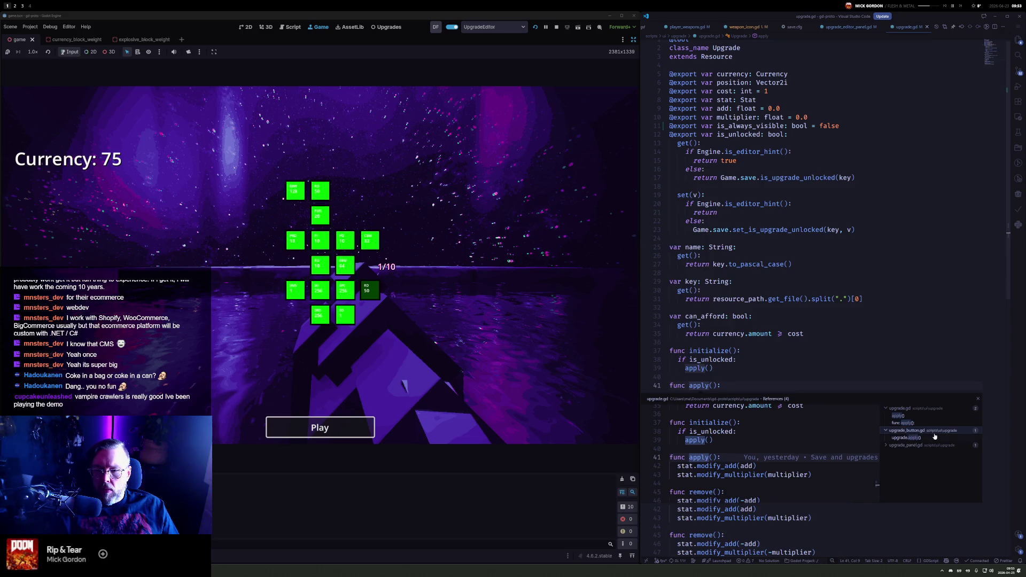
click(914, 446)
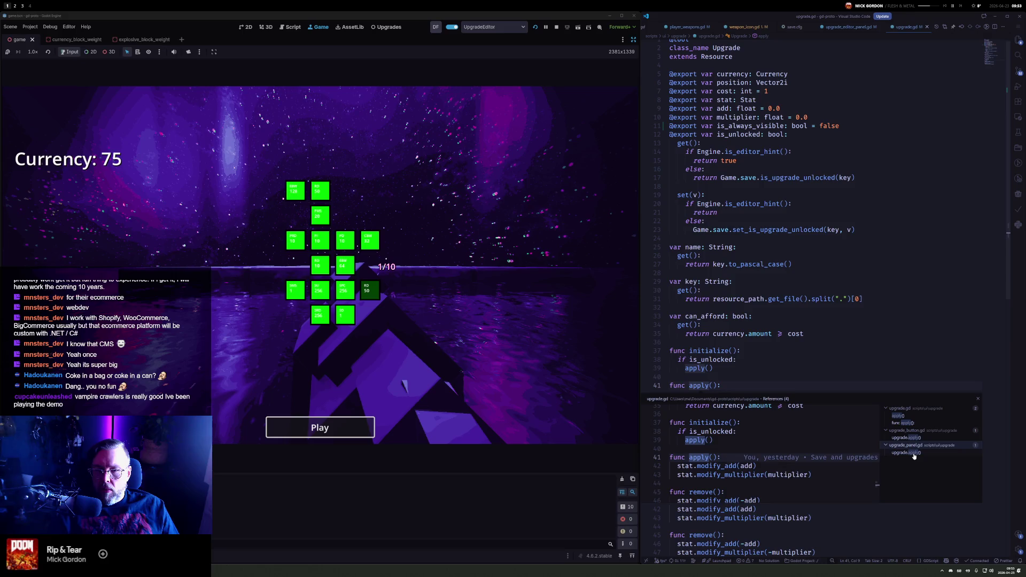
click(913, 453)
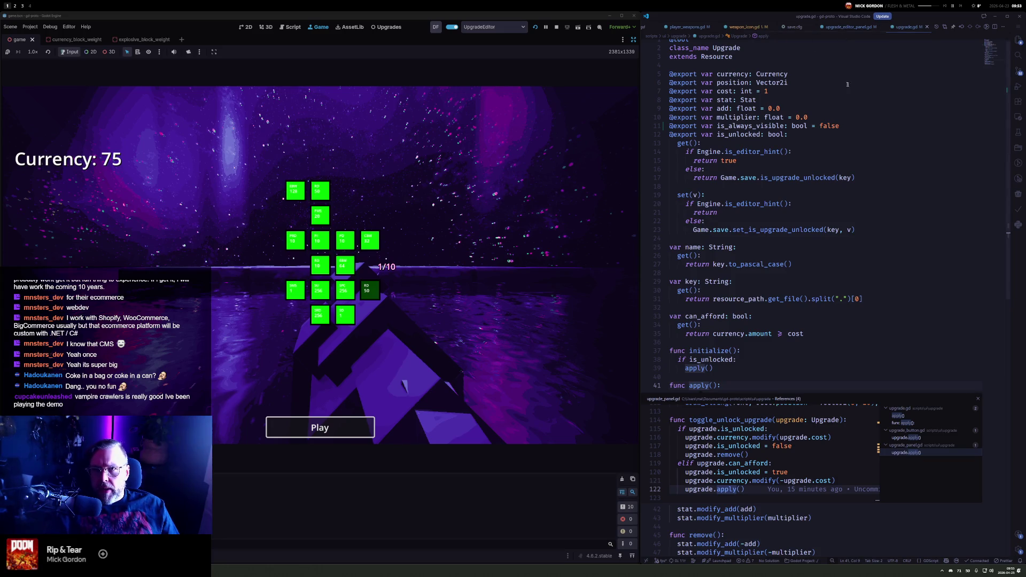
key(ctrl+p)
Open stat.gd and start a new empty line inside initialize()
text(stat)
key(Return)
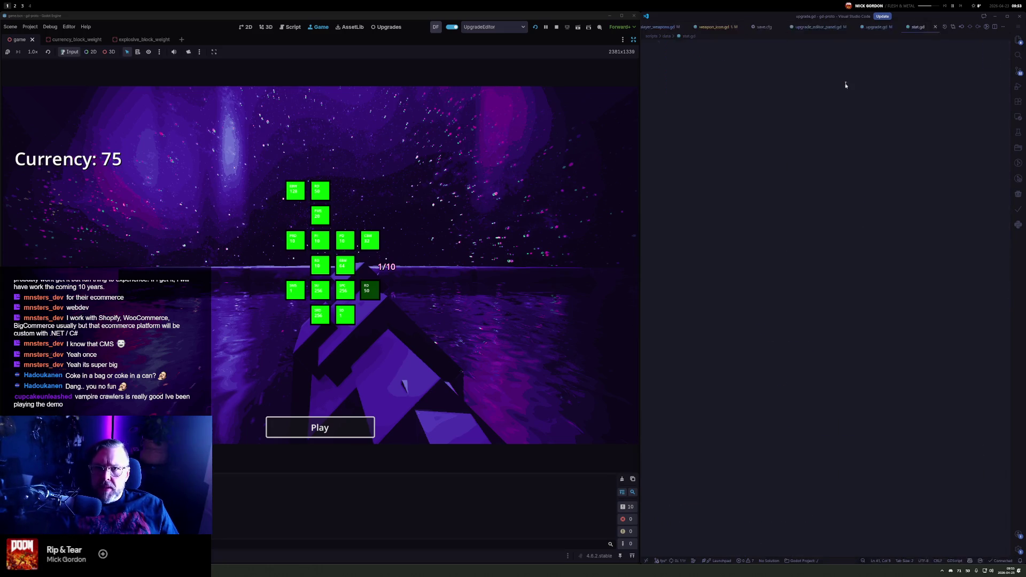
key(Up)
key(Up)
key(Up)
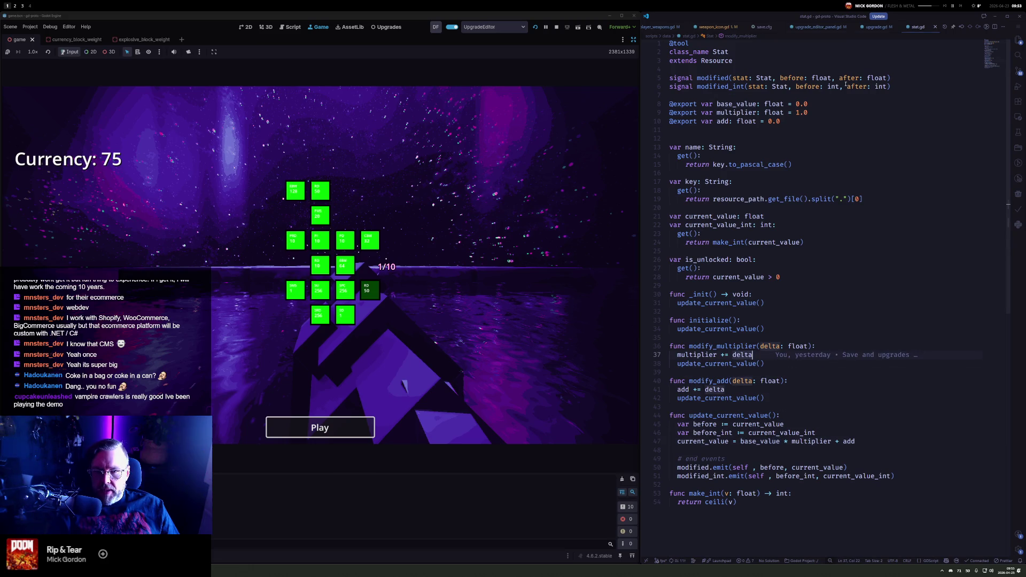
key(Up)
key(Up)
key(End)
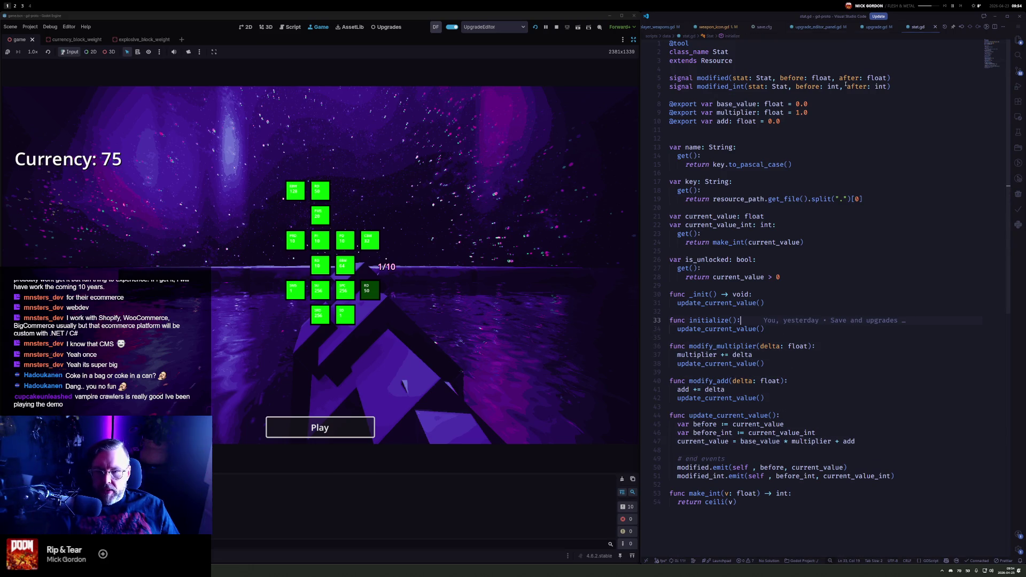
key(Return)
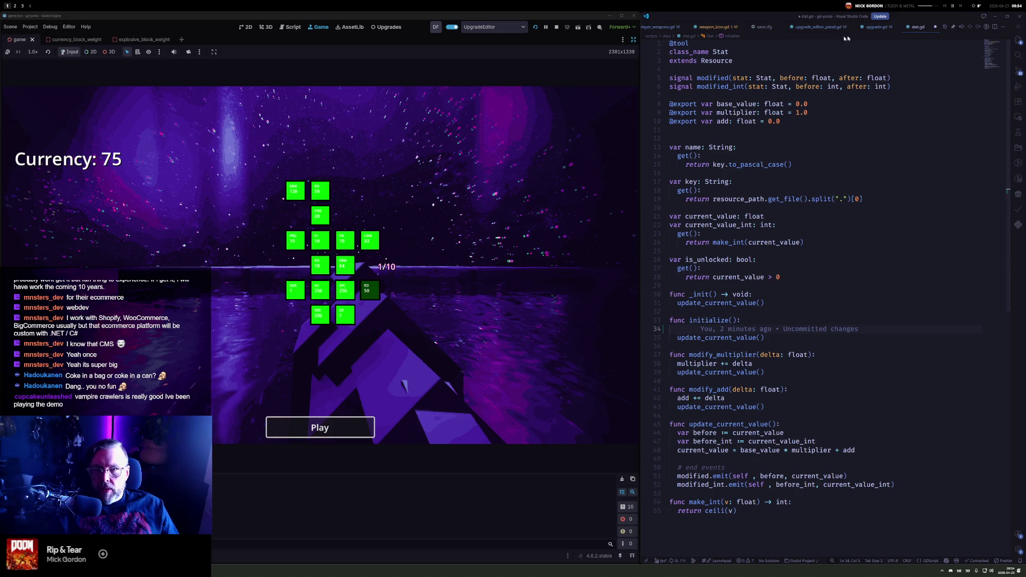
click(696, 113)
alt+click(695, 122)
key(shift+Home)
key(Delete)
key(Delete)
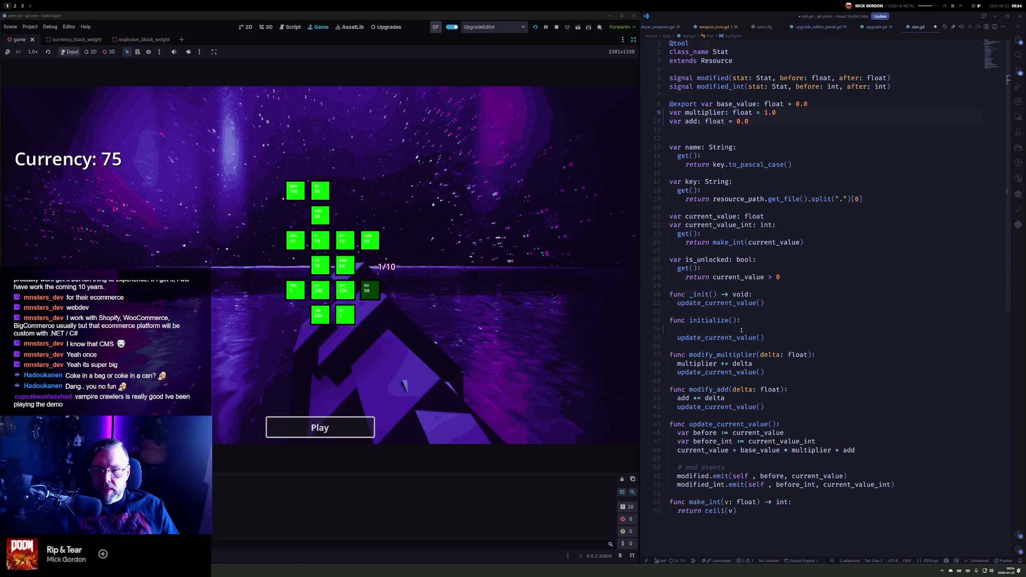
Paste the multiplier and add lines into initialize() and strip their var keywords
scroll(775, 230, down, 2)
click(820, 319)
key(Up)
key(Up)
key(Up)
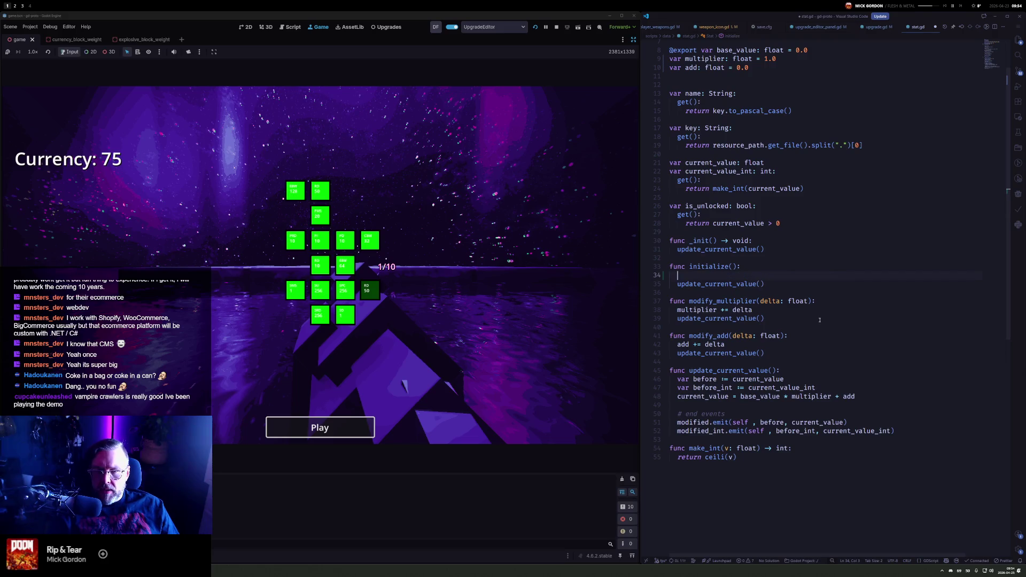
text(var multiplier: float = 1 var add: float = 0.0)
key(Up)
key(Home)
key(ctrl+shift+Right)
text(d)
key(BackSpace)
key(Delete)
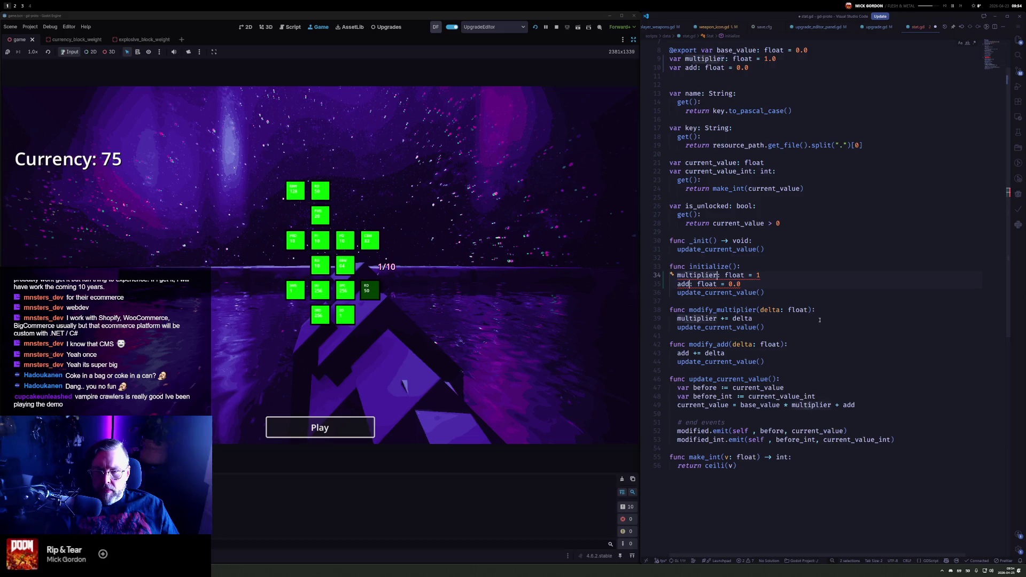
Drop the float types so initialize() sets multiplier = 1.0 and add = 0.0, save, and relaunch
key(ctrl+Right)
key(shift+ctrl+Right)
key(shift+ctrl+Right)
key(BackSpace)
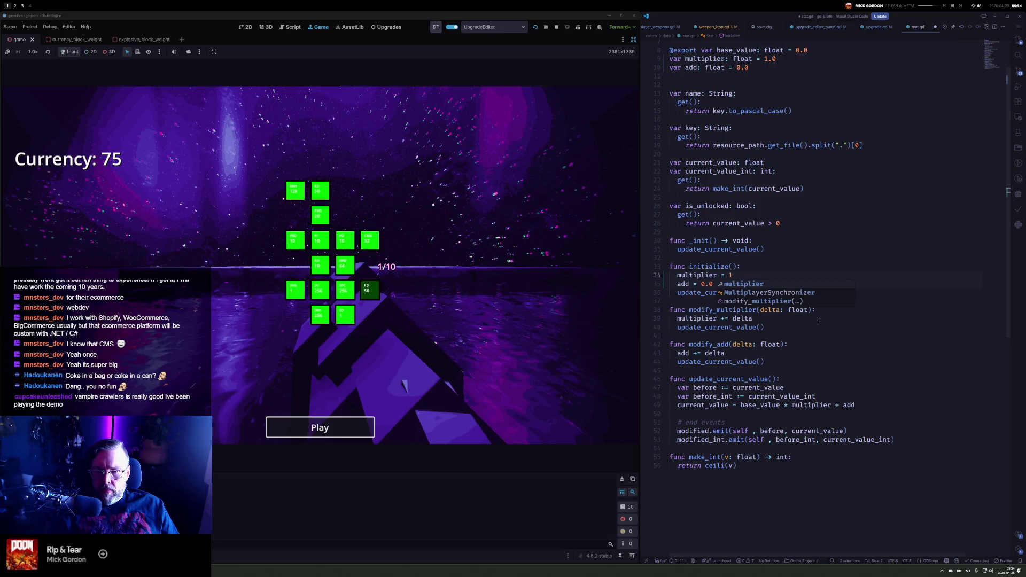
key(Escape)
text(.0)
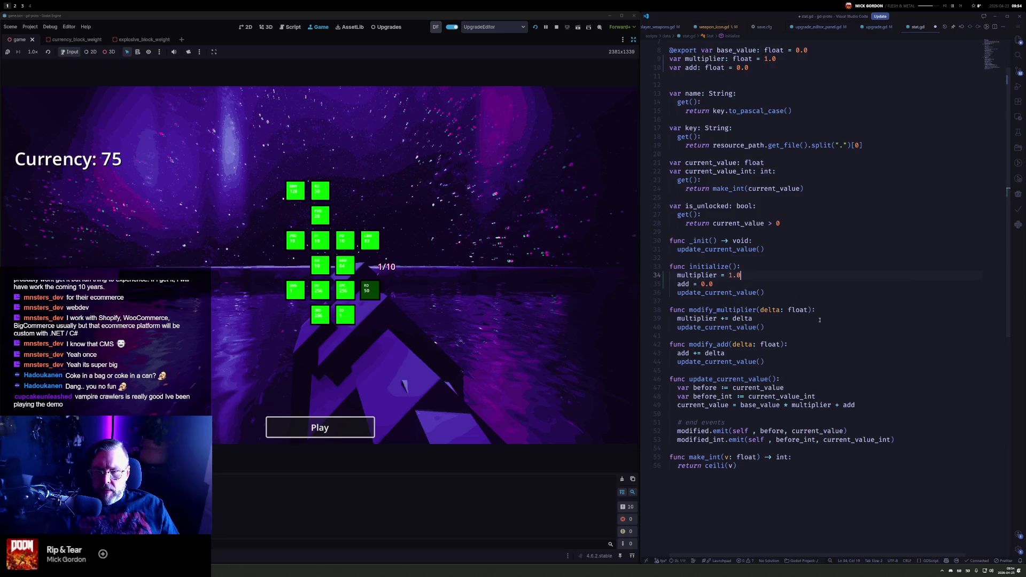
scroll(819, 320, down, 1)
key(ctrl+s)
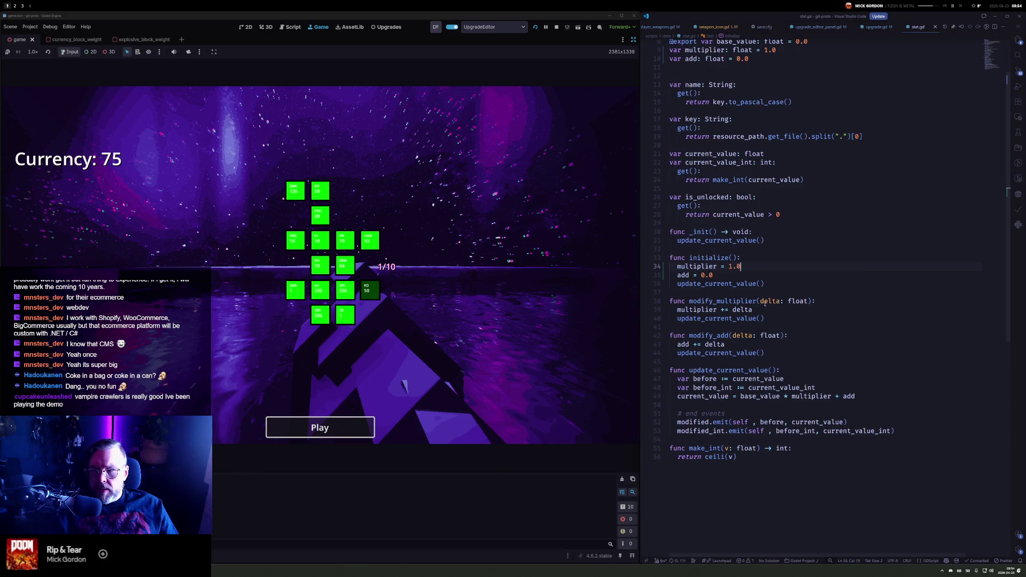
click(535, 26)
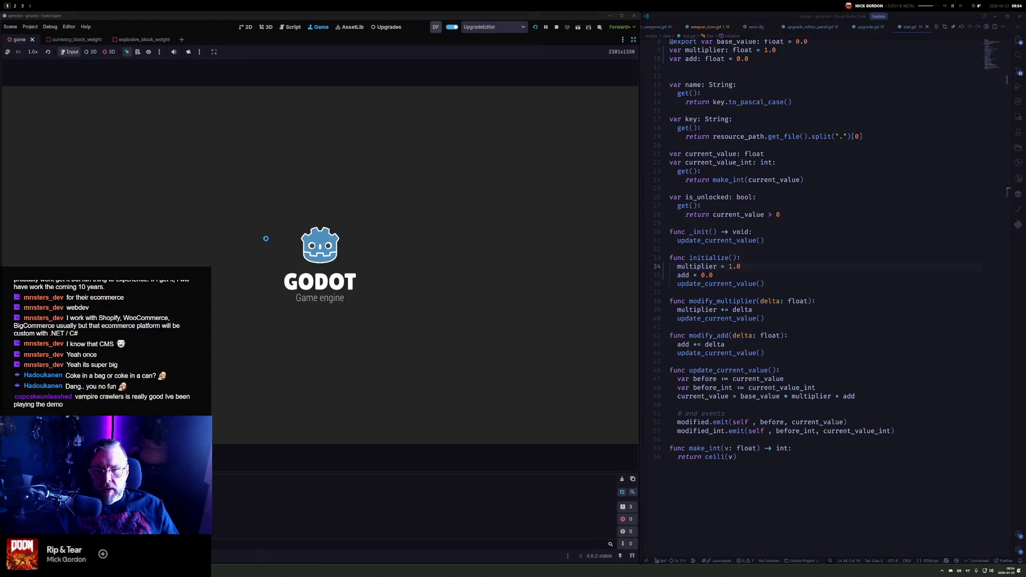
While the game runs at Currency 75, open pause_menu.gd, then return to stat.gd
mouse_move(320, 236)
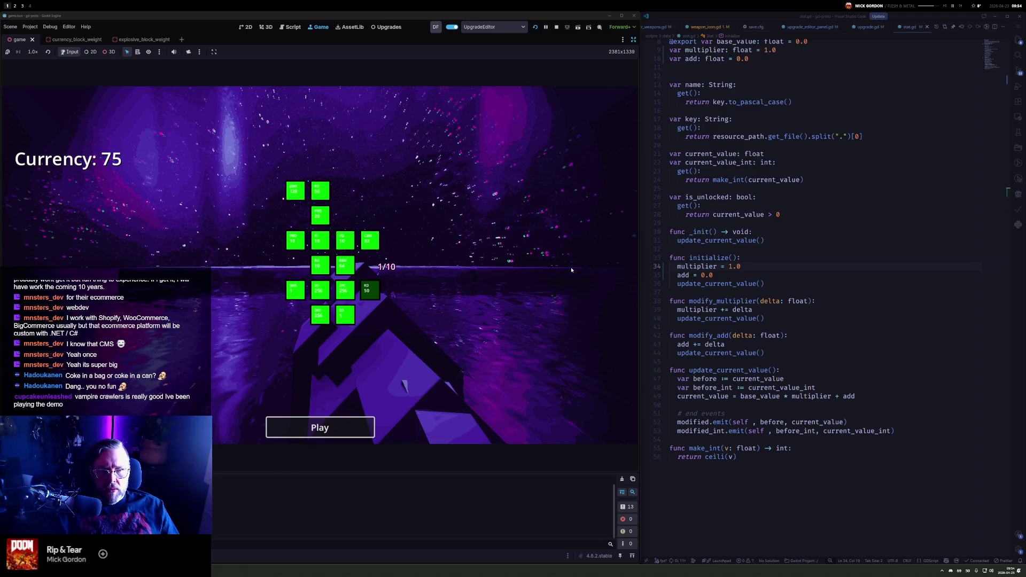
click(857, 165)
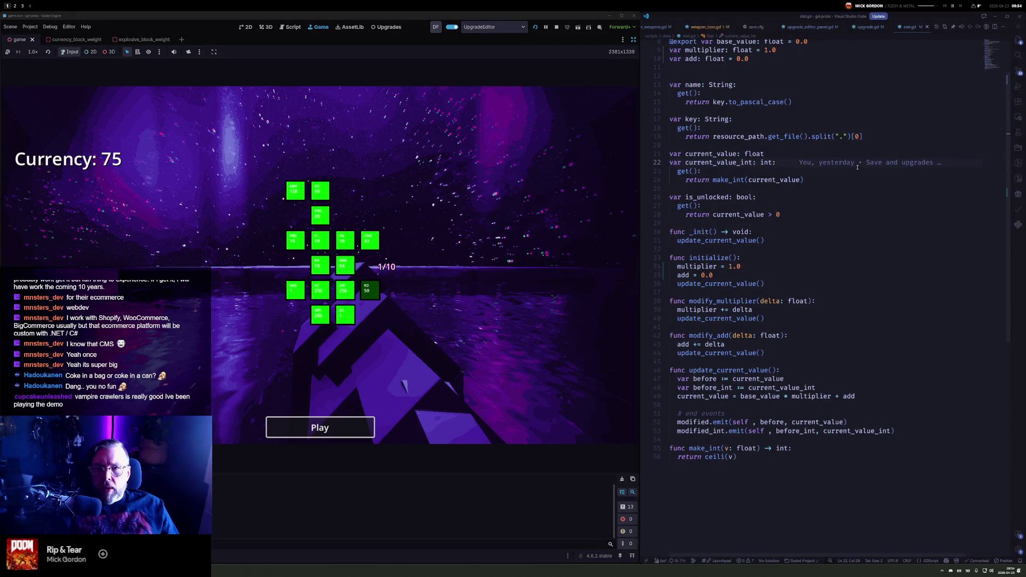
key(ctrl+p)
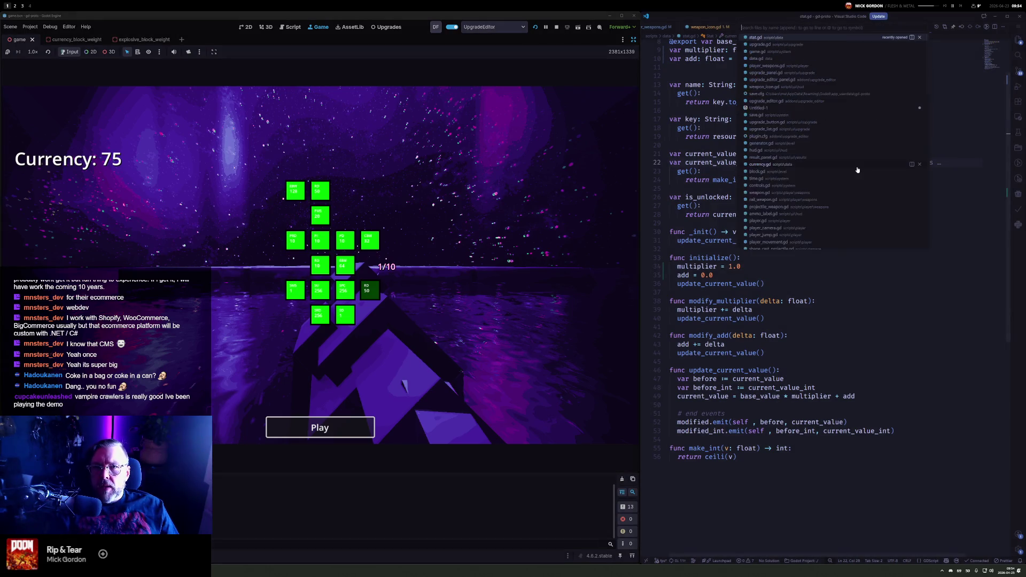
text(pause)
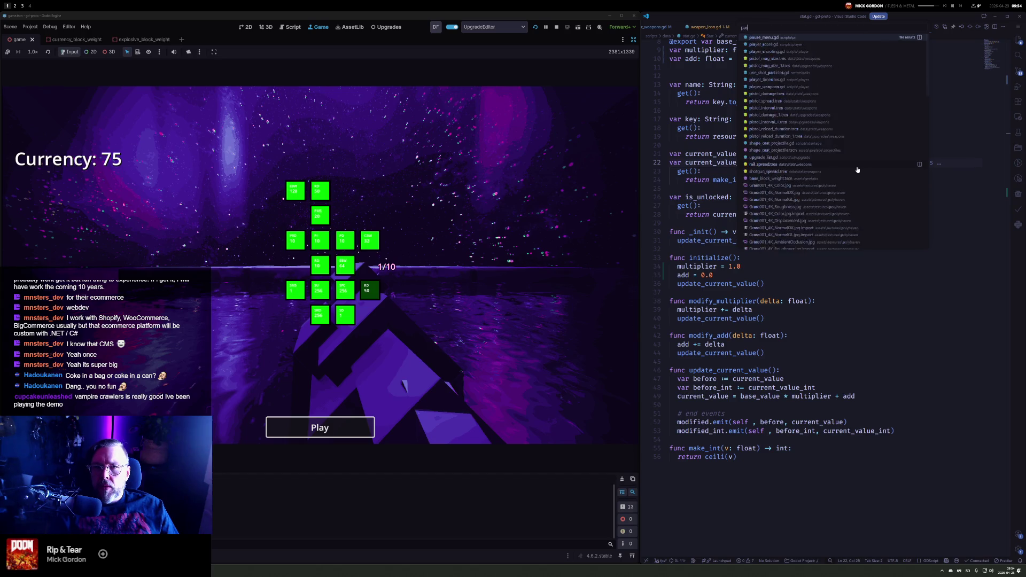
key(Return)
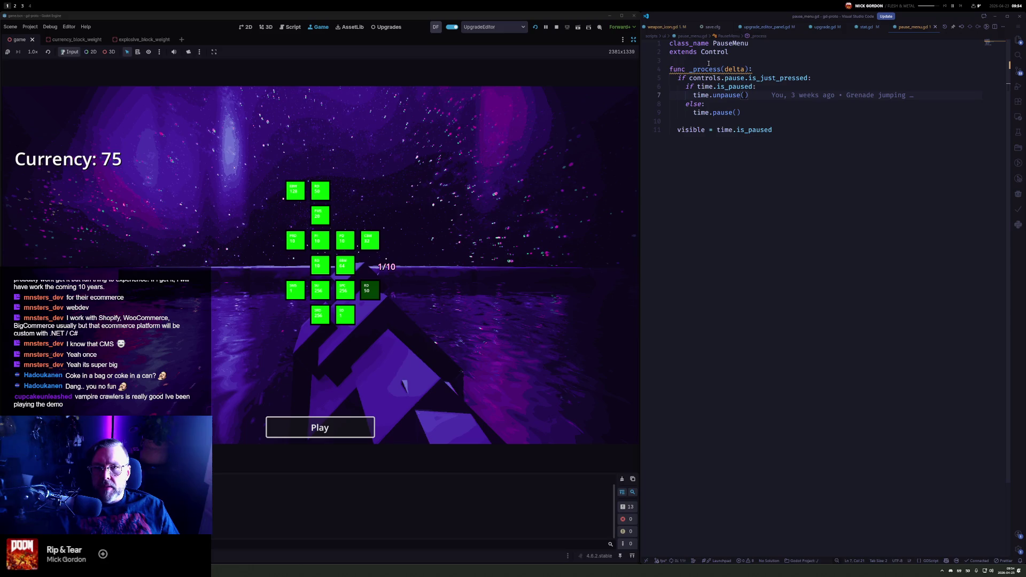
key(ctrl+Tab)
key(ctrl+Tab)
key(ctrl+Tab)
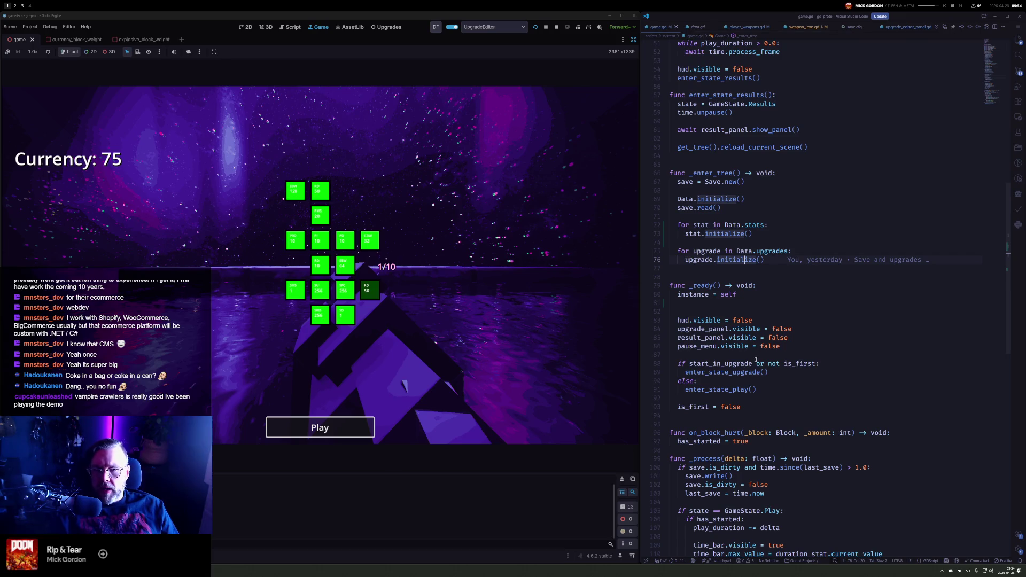
scroll(755, 361, down, 8)
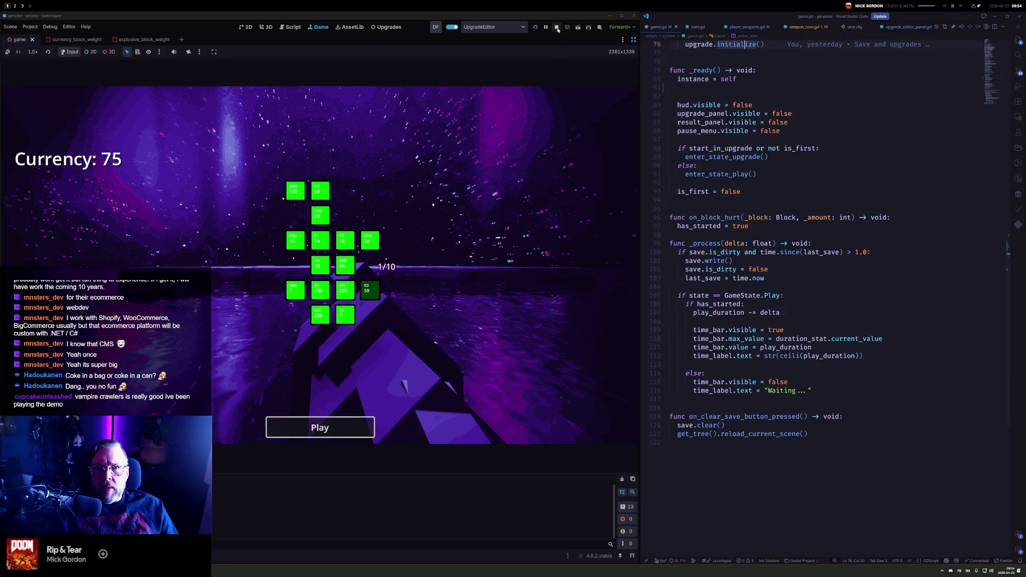
Stop the game, duplicate the Play button, and rename the copy ClearButton
click(556, 27)
click(247, 27)
click(266, 27)
click(247, 27)
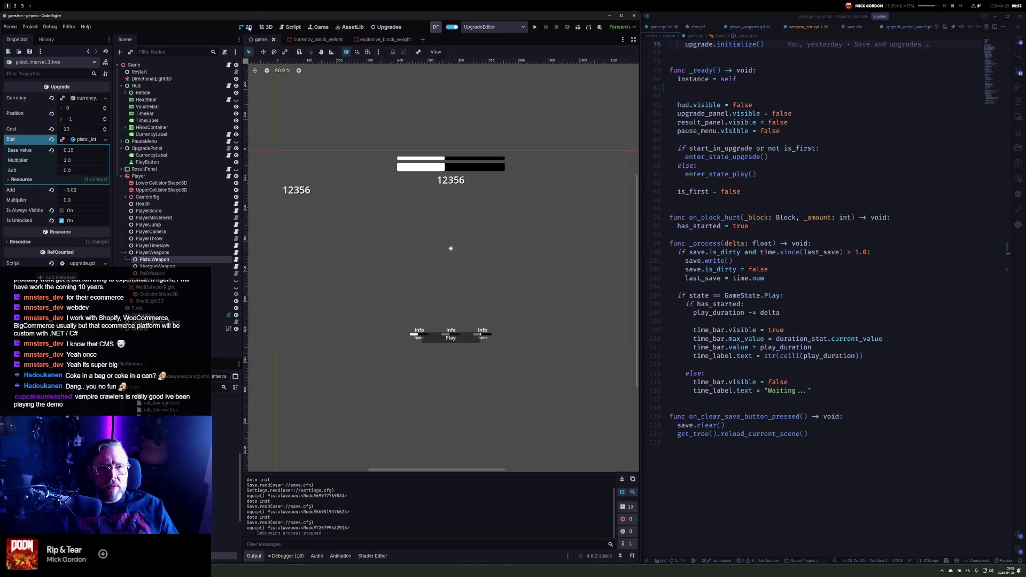
click(475, 340)
key(ctrl+d)
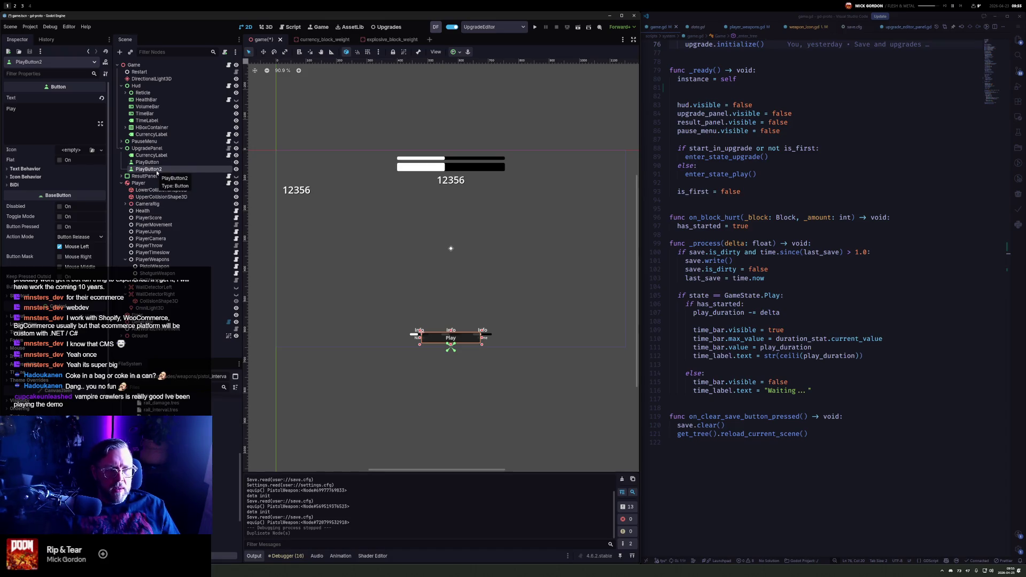
double_click(157, 171)
text(ClearButton)
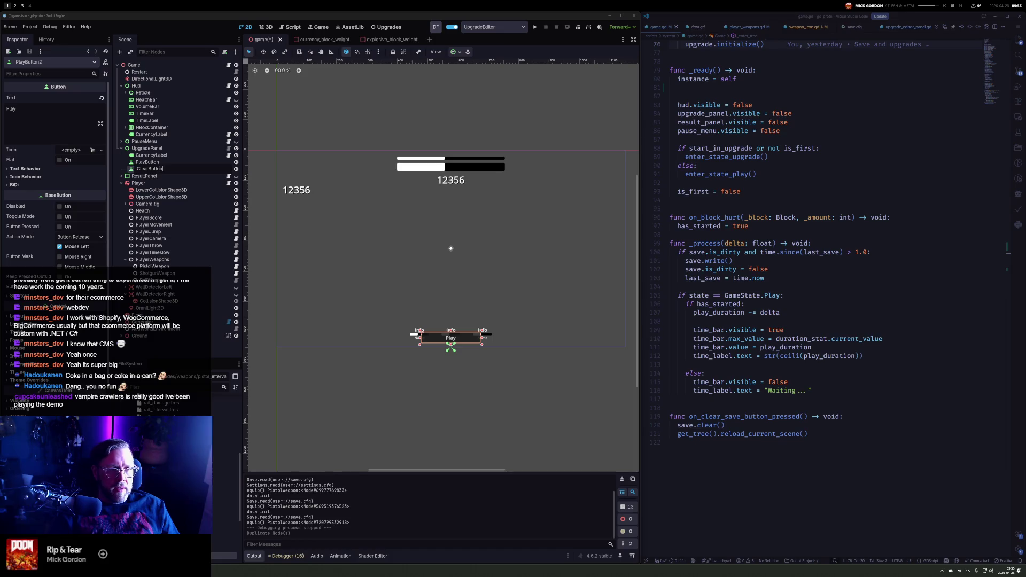
key(Return)
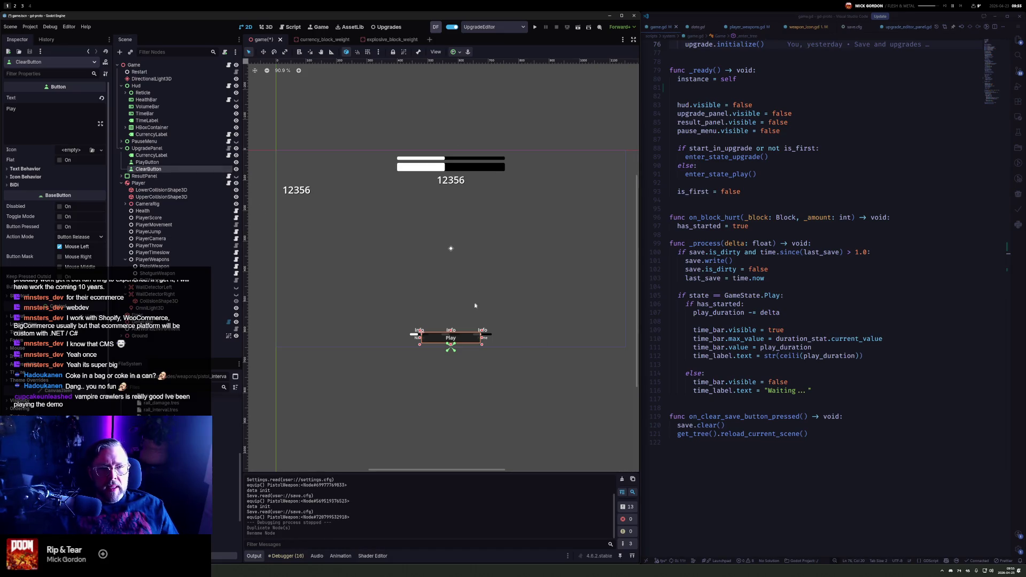
Anchor ClearButton to the bottom-right and nudge it up and left beside Play
click(453, 51)
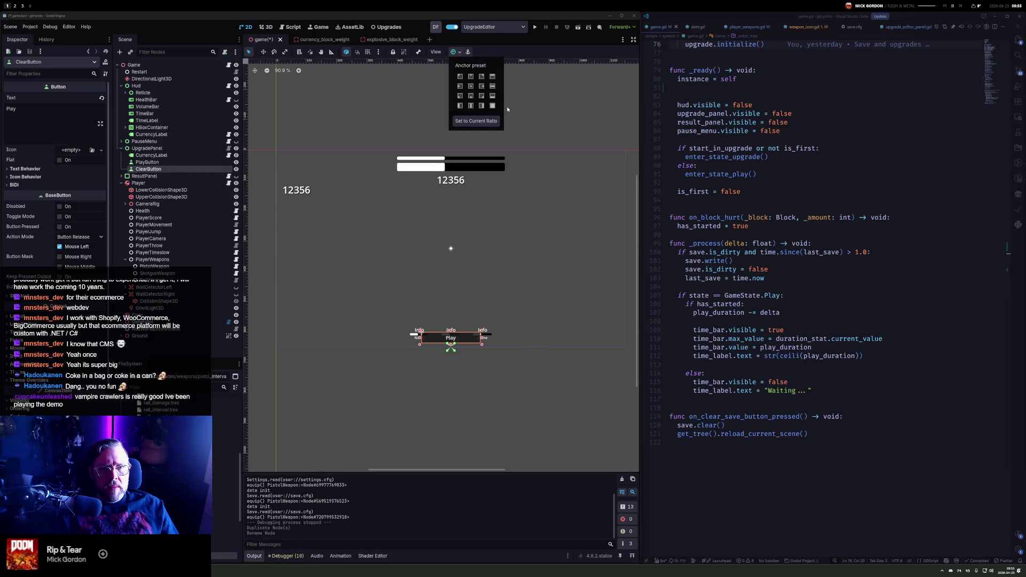
click(482, 97)
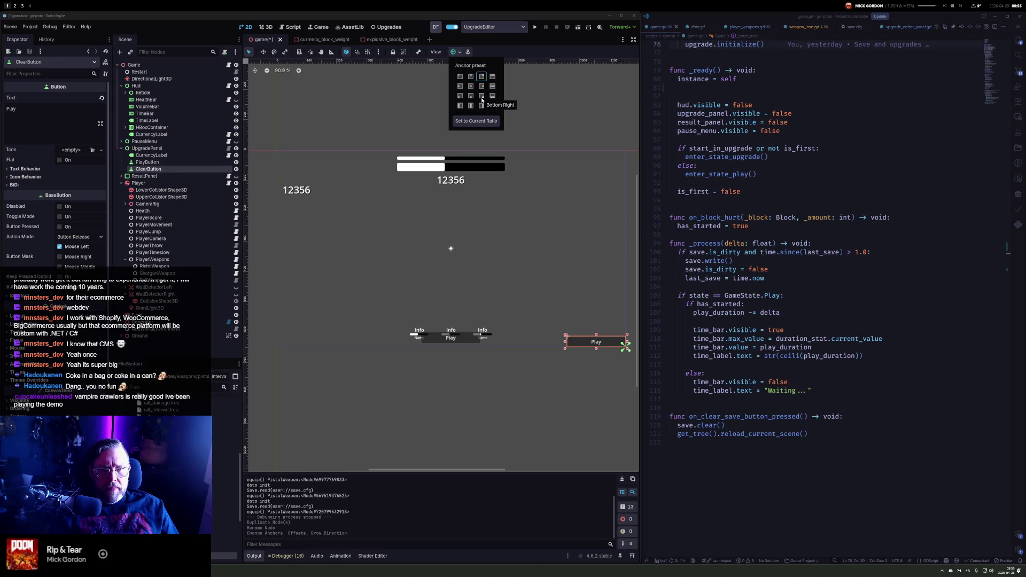
key(Escape)
key(Up)
key(Up)
key(Up)
key(Up)
key(Left)
key(Left)
key(Left)
key(shift+Left)
key(Left)
key(Left)
key(Left)
Label the button Clear and connect its pressed signal to on_clear_save_button_pressed
click(13, 116)
key(ctrl+a)
text(Clear)
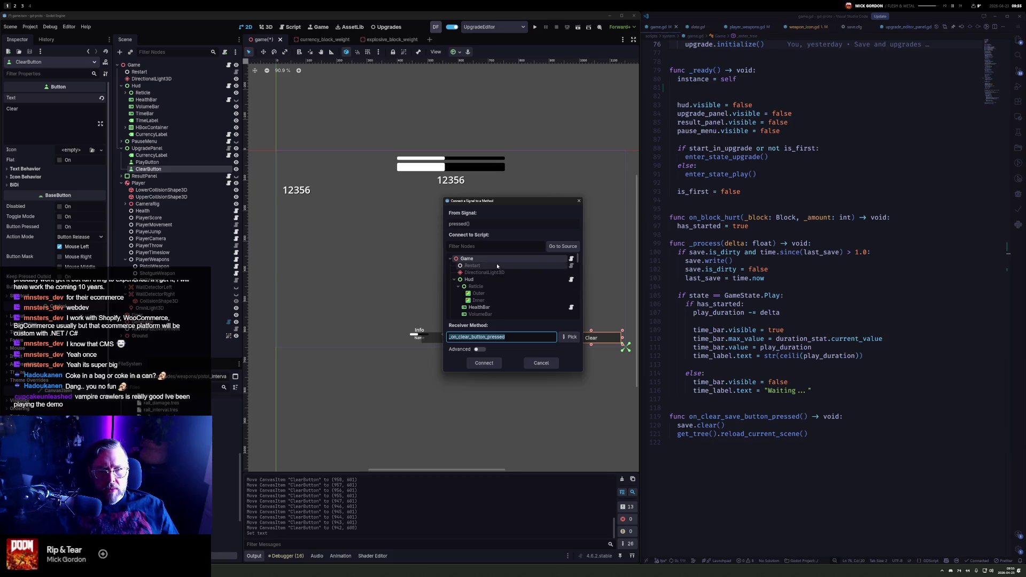
click(576, 339)
click(497, 252)
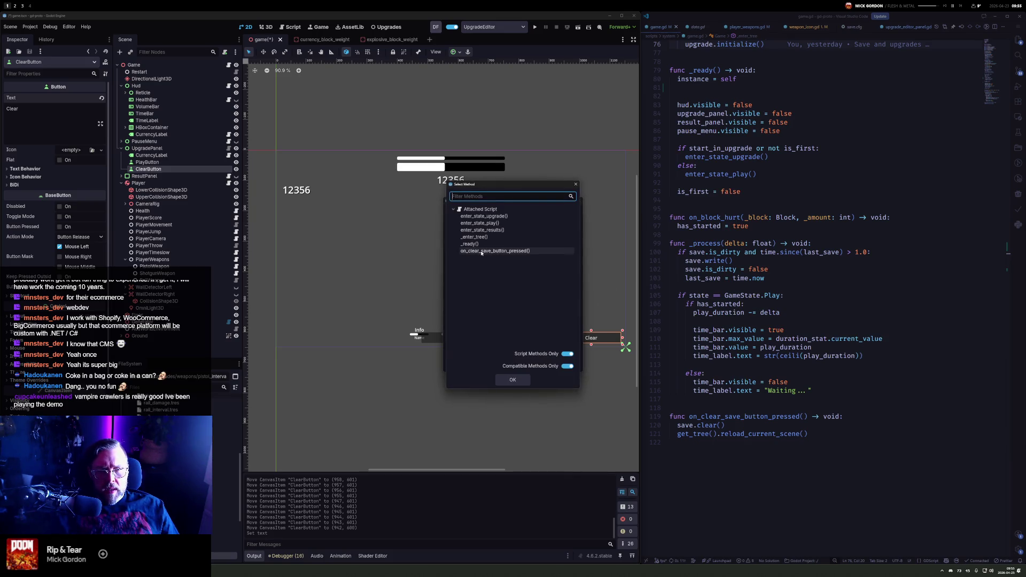
click(514, 377)
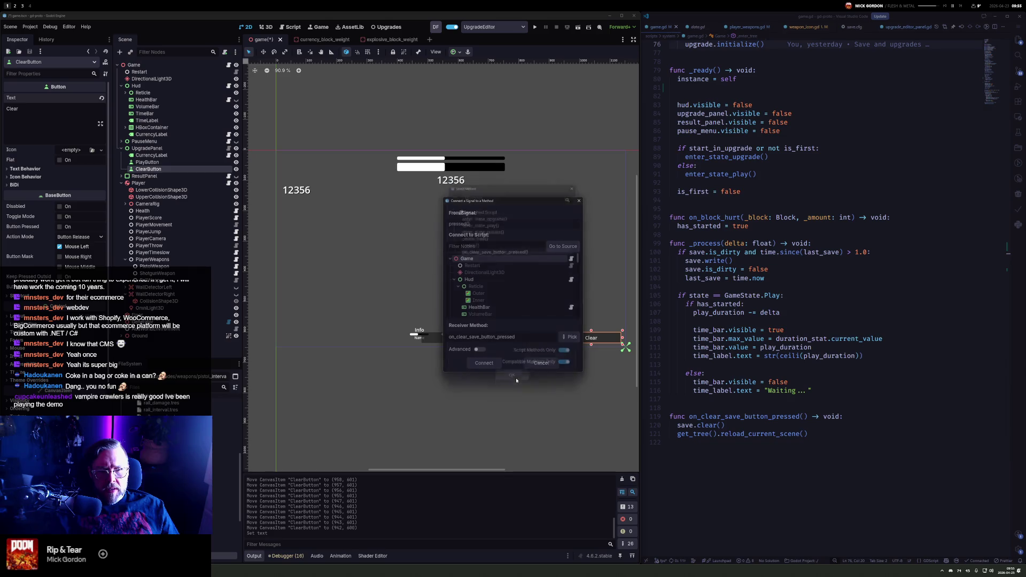
click(484, 363)
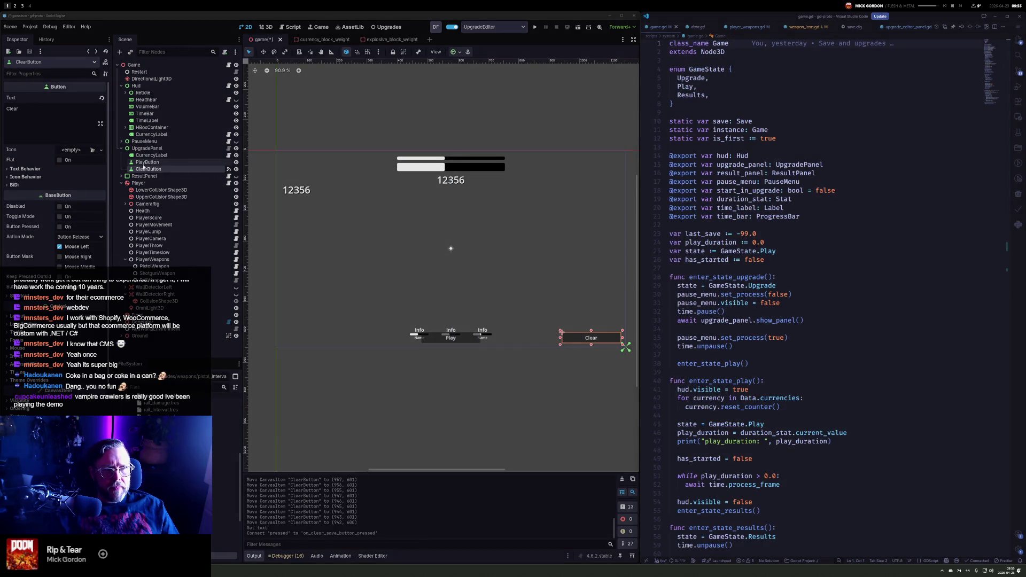
key(F5)
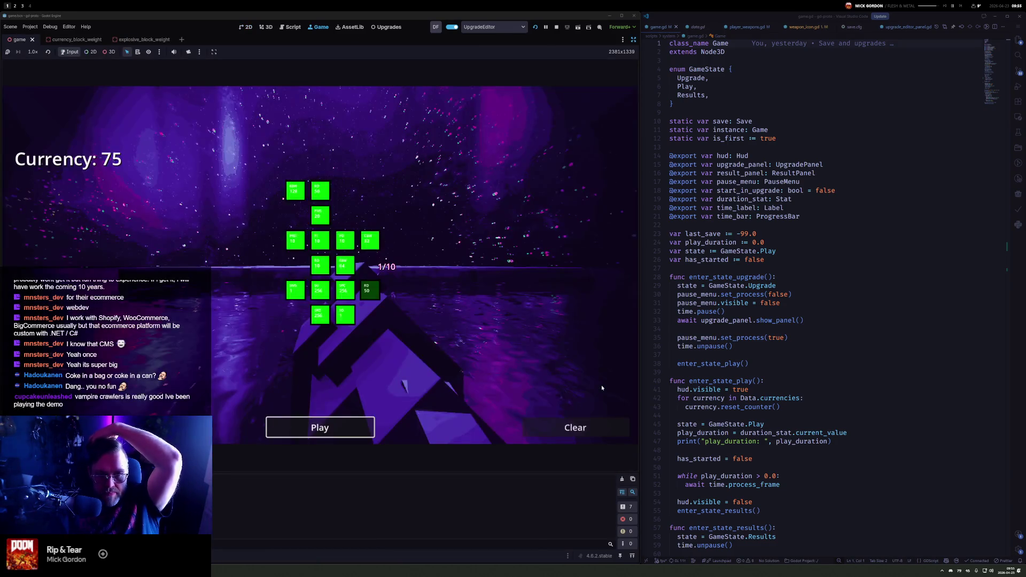
Wipe the save with the in-game Clear button, check the Upgrades graph, and return to the game
click(575, 428)
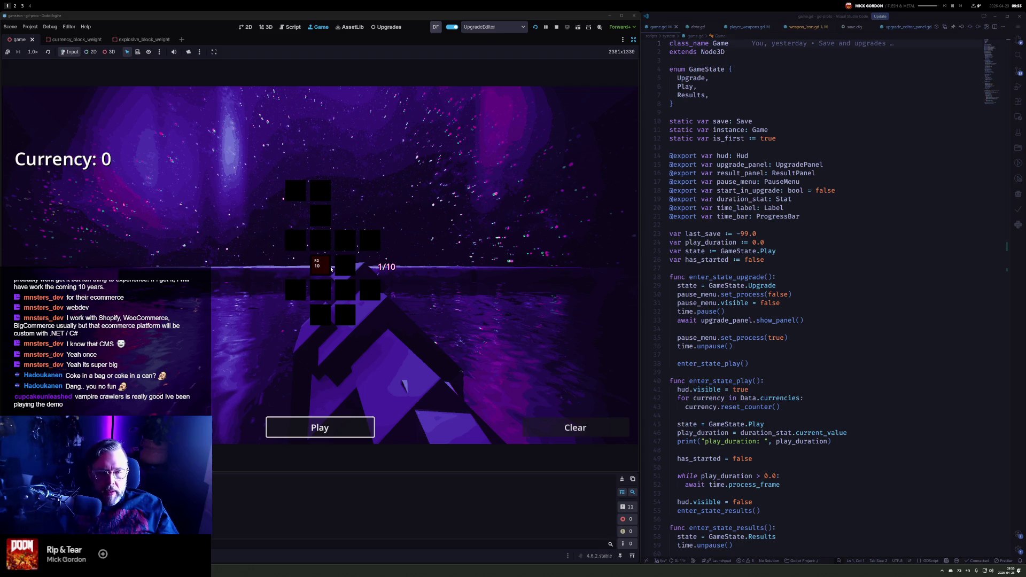
mouse_move(318, 267)
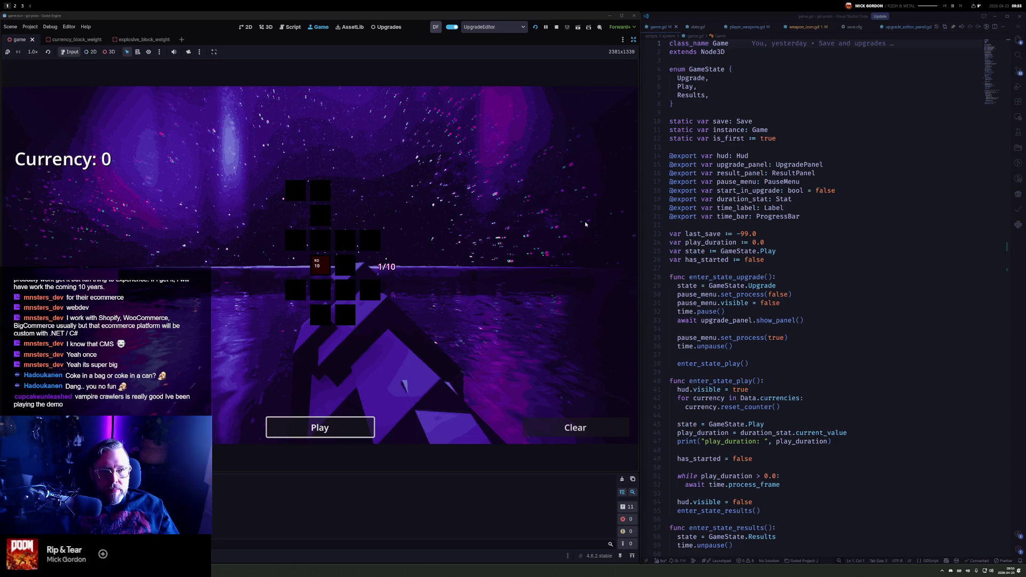
click(391, 28)
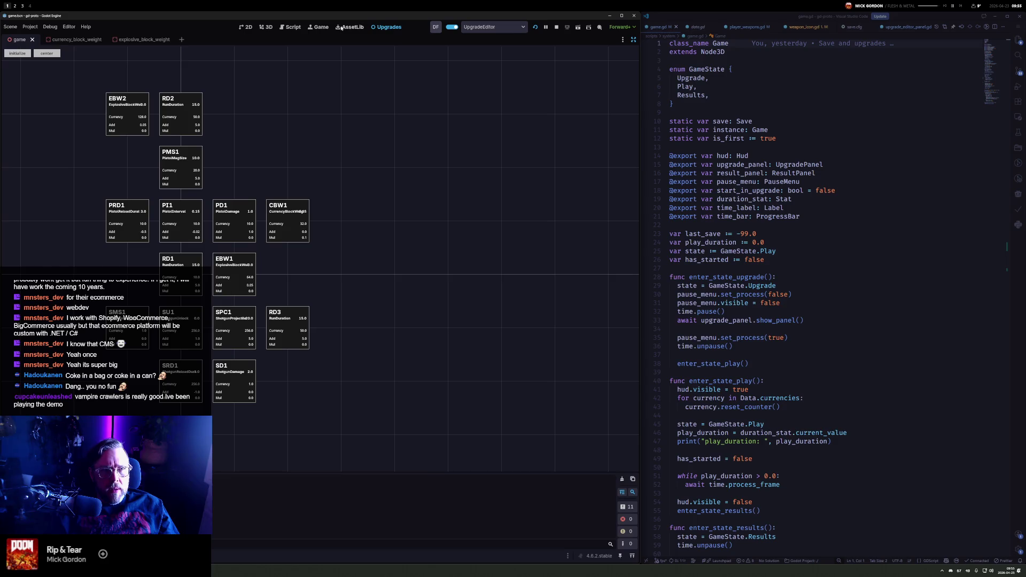
click(348, 27)
click(315, 27)
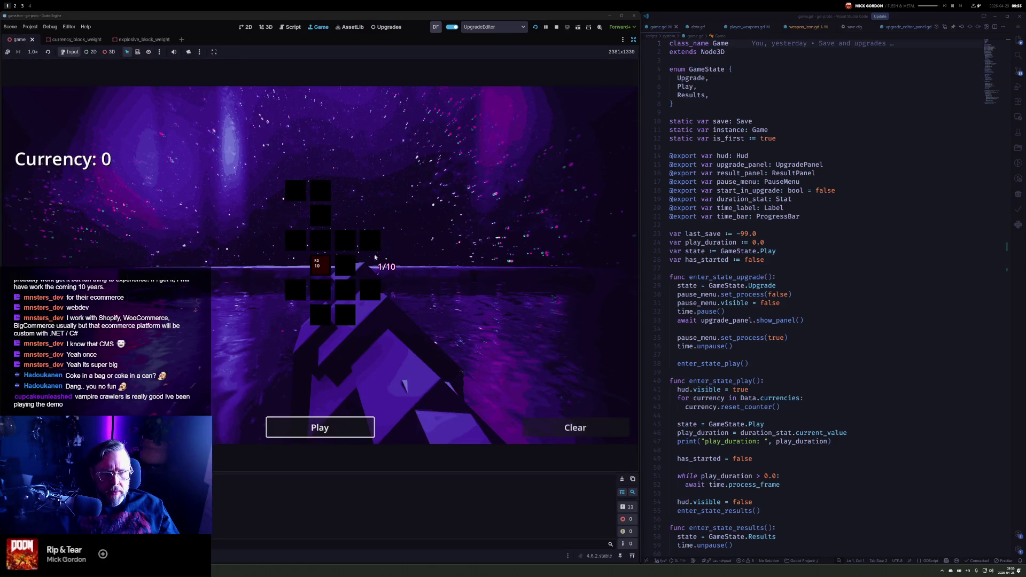
mouse_move(319, 270)
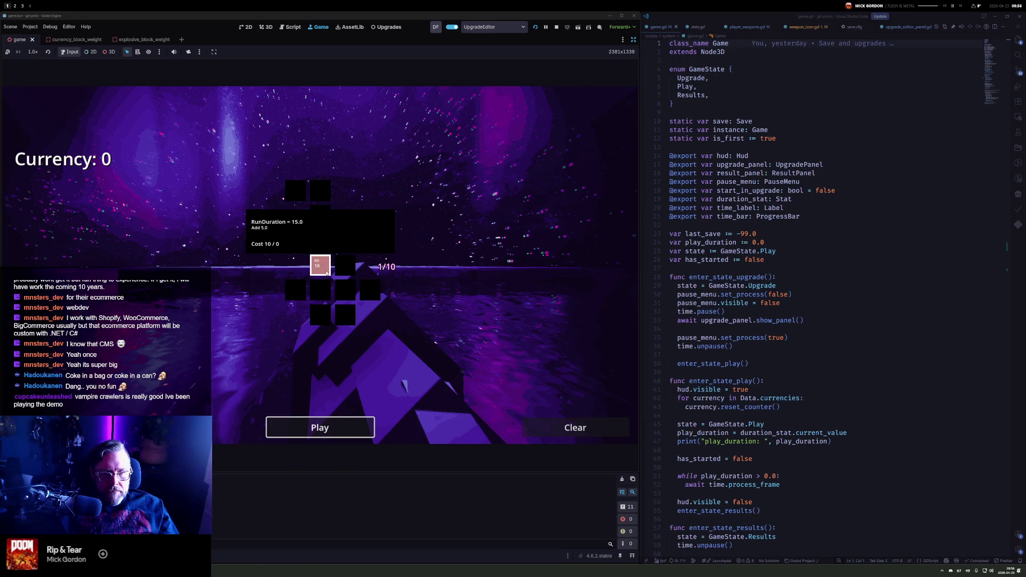
Play a round, continue past the Currency +6 results, and stop the game
click(332, 426)
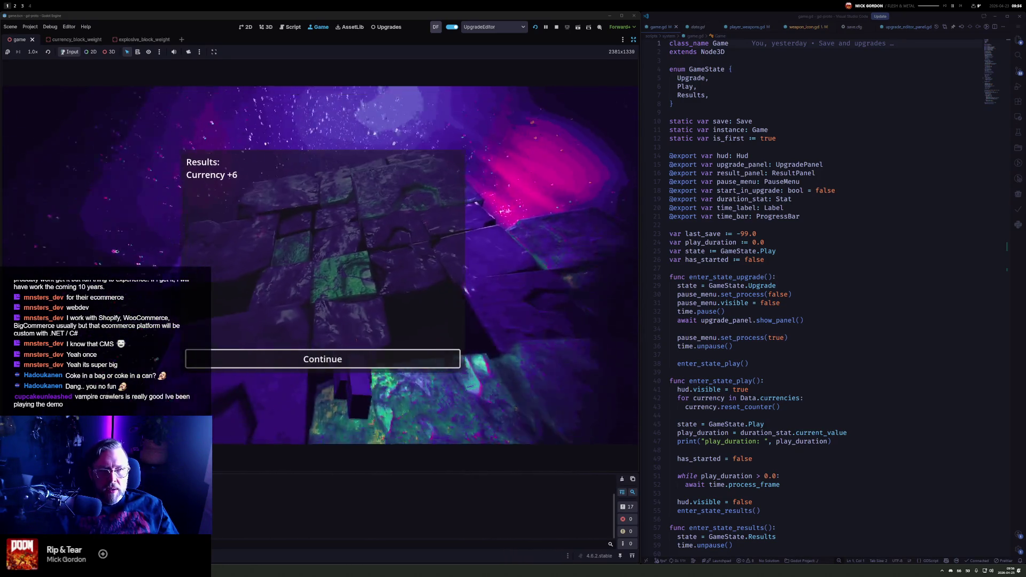
key(Return)
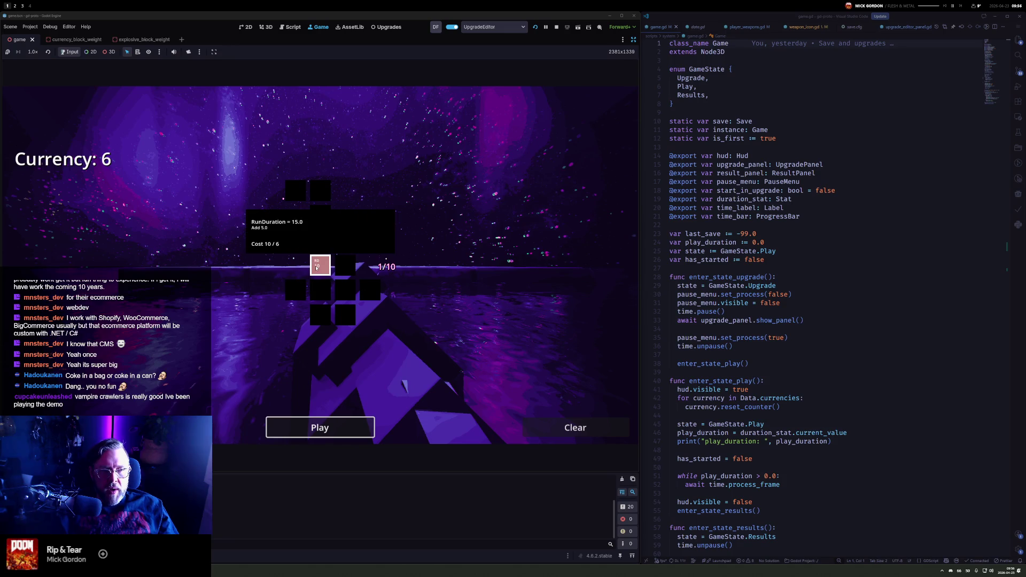
click(556, 27)
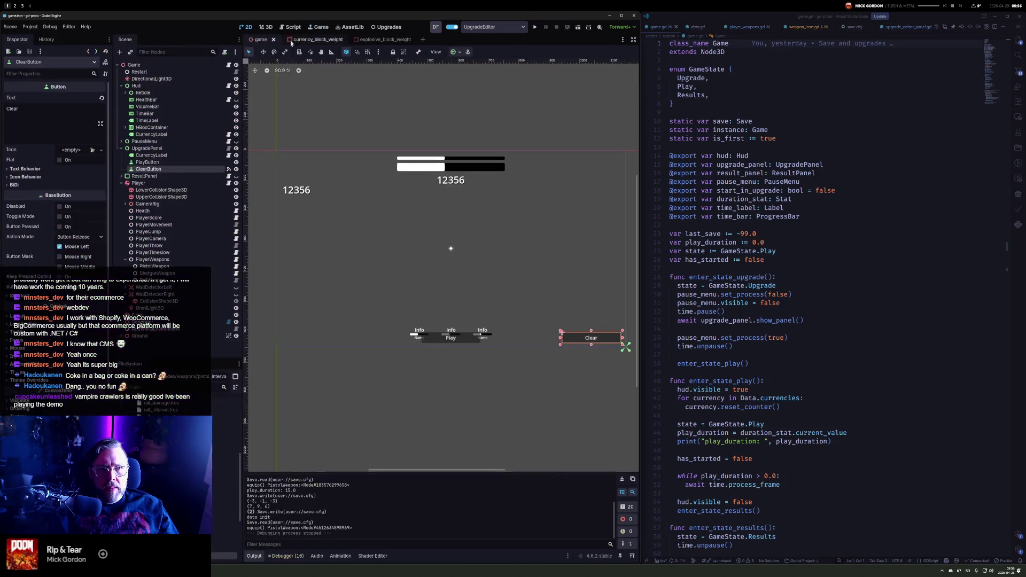
Lower RD1 and PI1 costs from 10 to 5 and move EBW1 beside PMS1
click(385, 27)
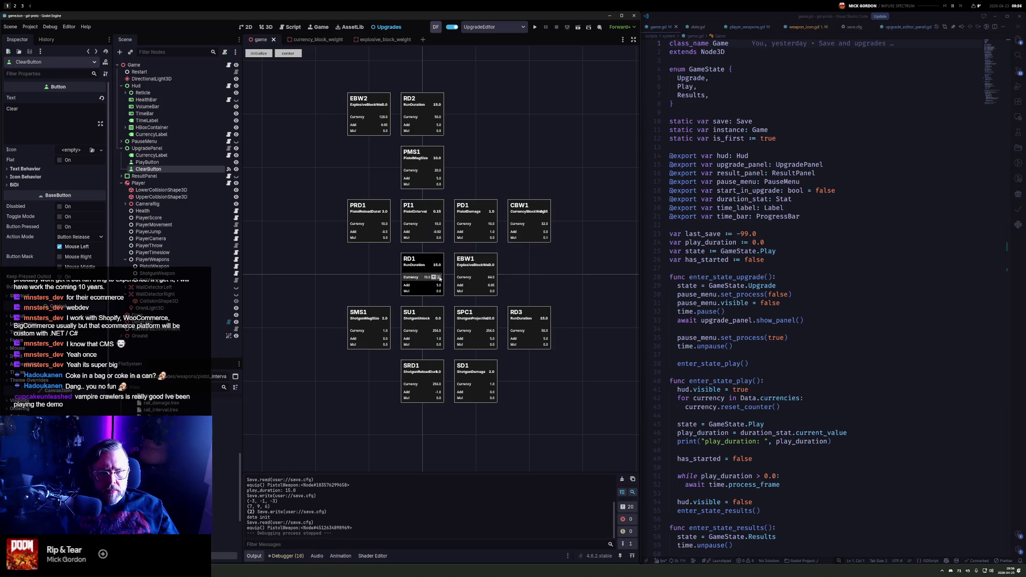
click(439, 278)
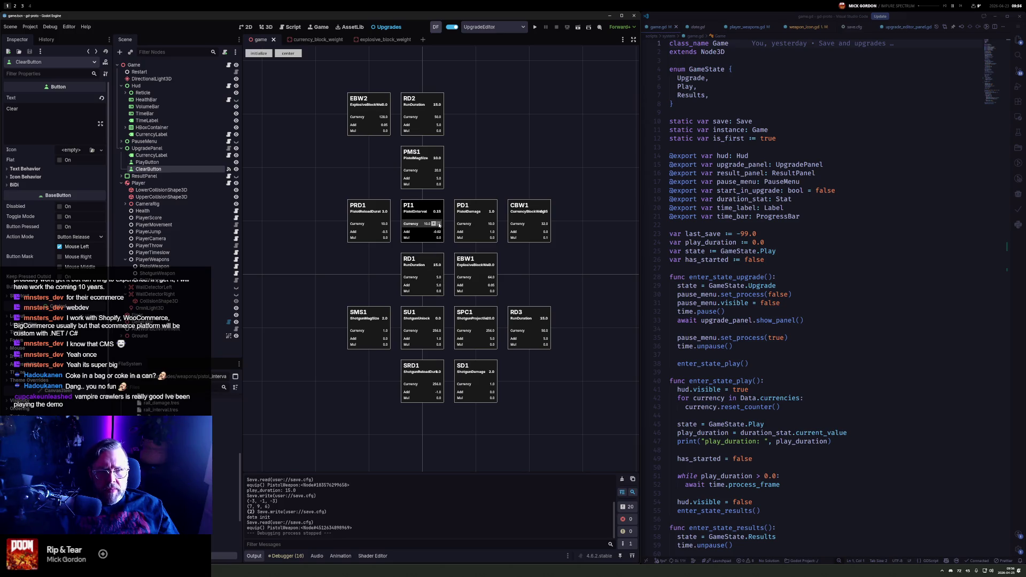
click(439, 225)
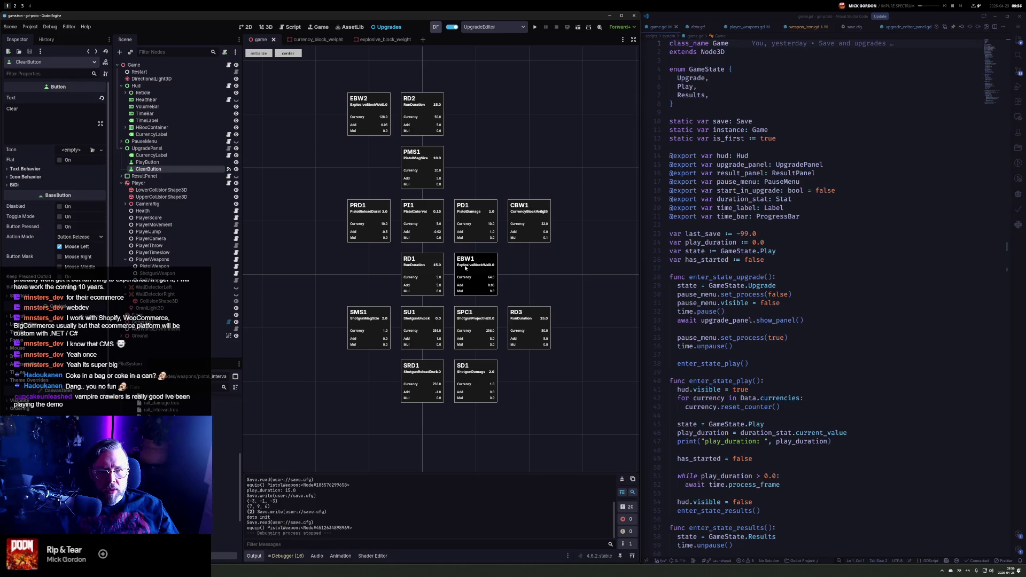
mouse_move(475, 260)
mouse_down()
mouse_move(470, 163)
mouse_move(526, 217)
mouse_move(470, 163)
mouse_up()
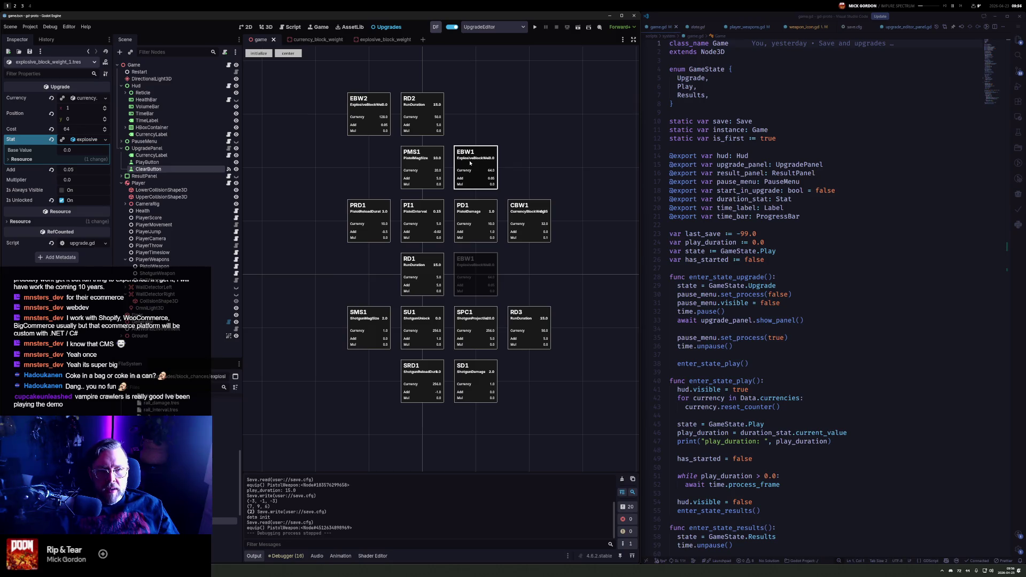
Put EBW1 back beside RD1, move CBW1 left of RD1, halve its multiplier to 0.275, and launch the game
drag(470, 163, 472, 271)
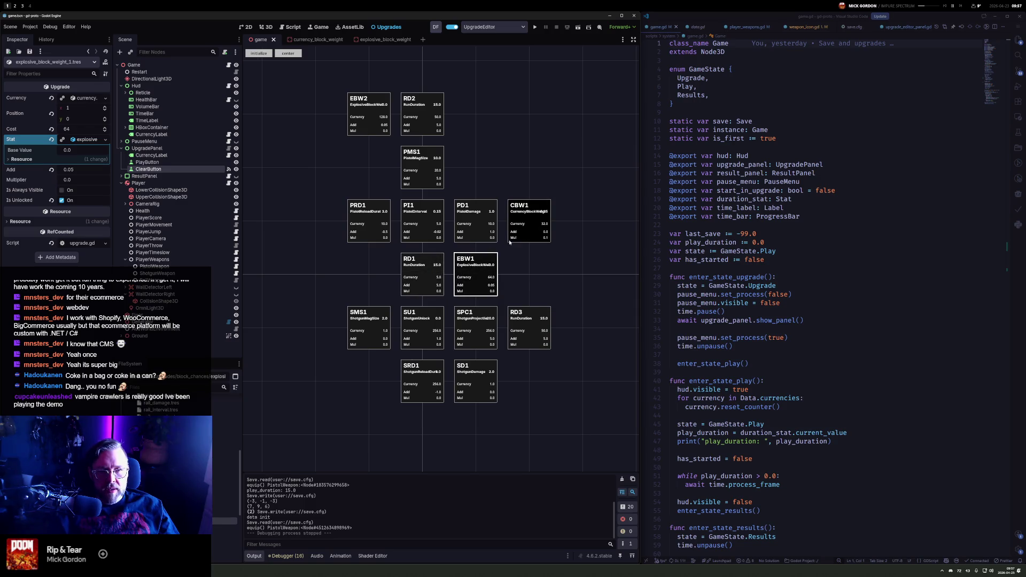
drag(541, 203, 367, 276)
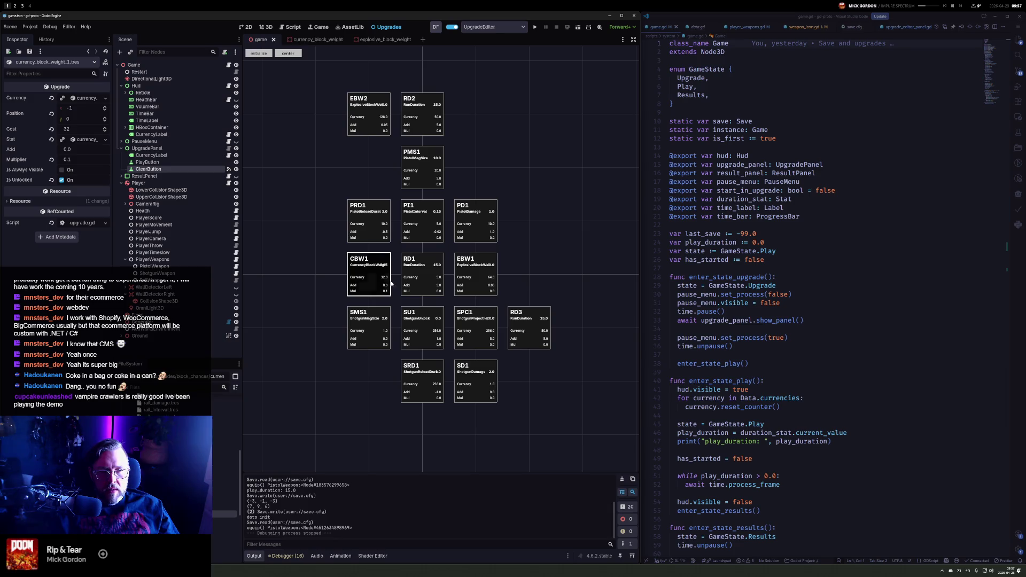
click(88, 140)
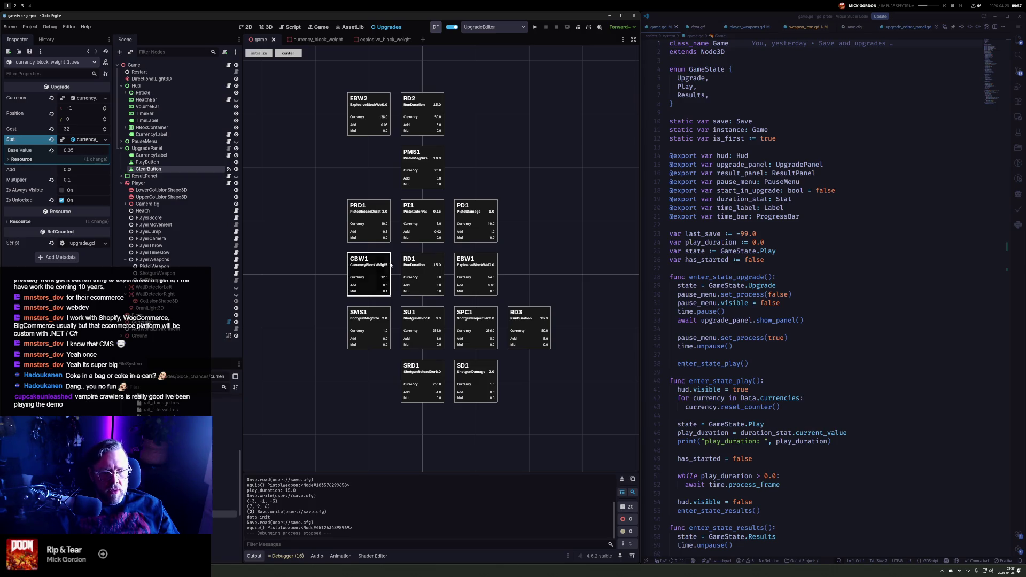
mouse_move(381, 288)
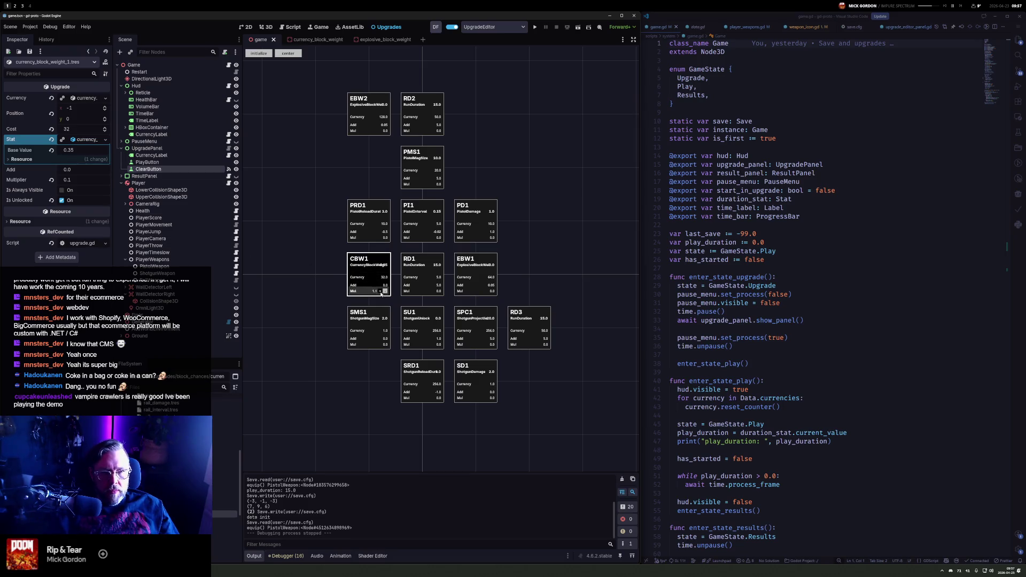
scroll(382, 292, down, 11)
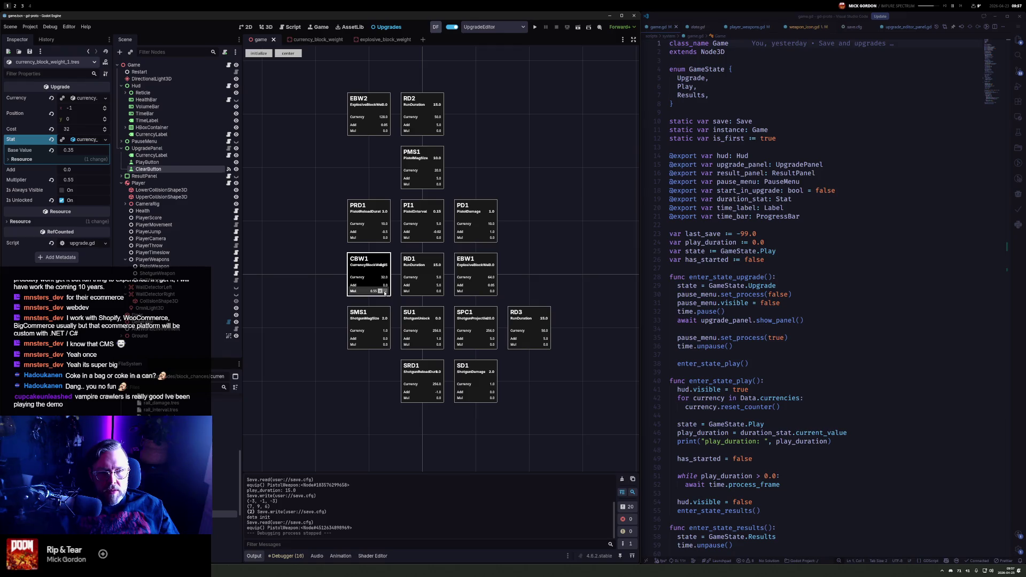
click(385, 293)
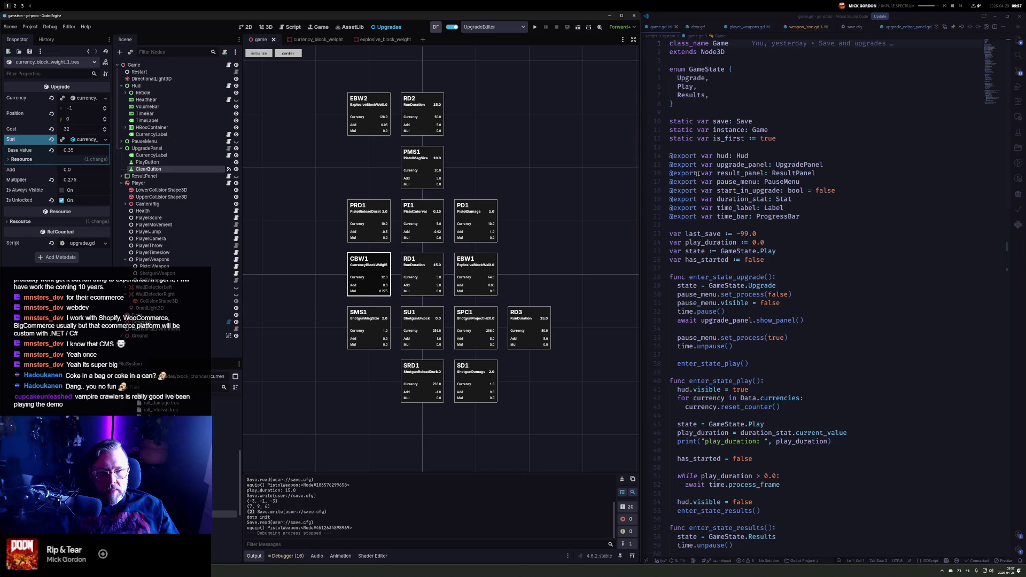
click(535, 27)
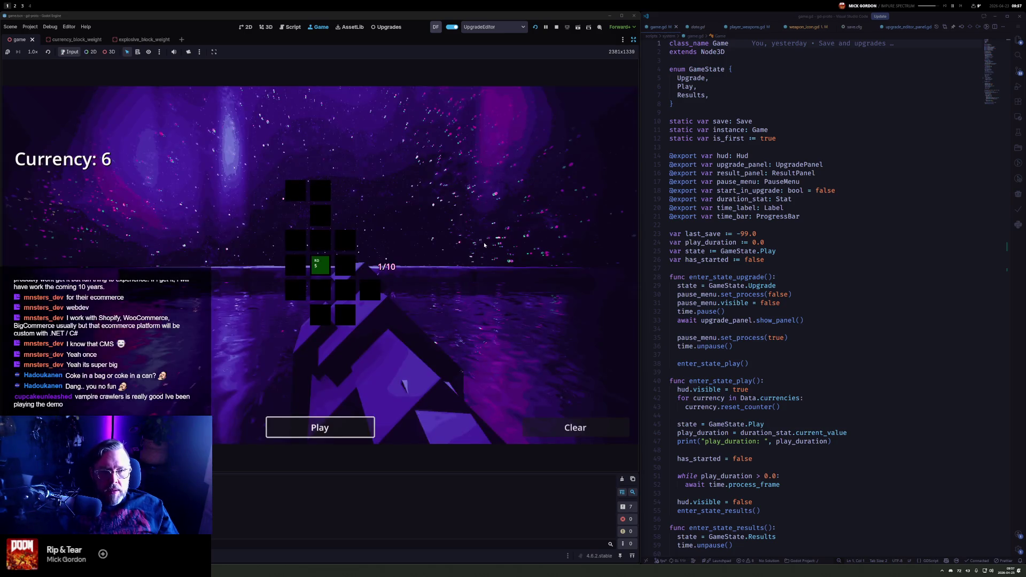
Buy the RD upgrade, start a round, and empty the clip into the block ahead
click(321, 266)
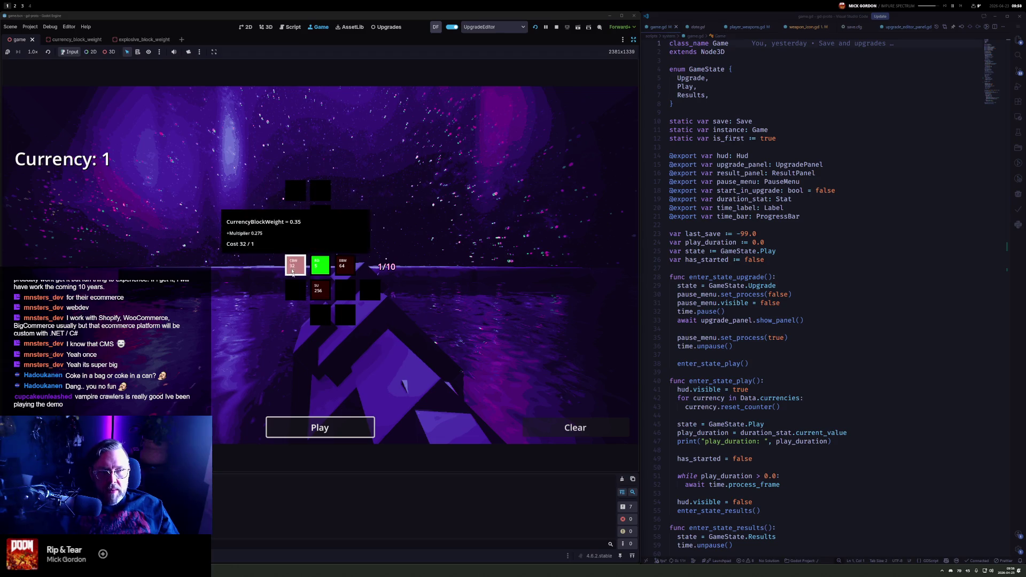
click(351, 422)
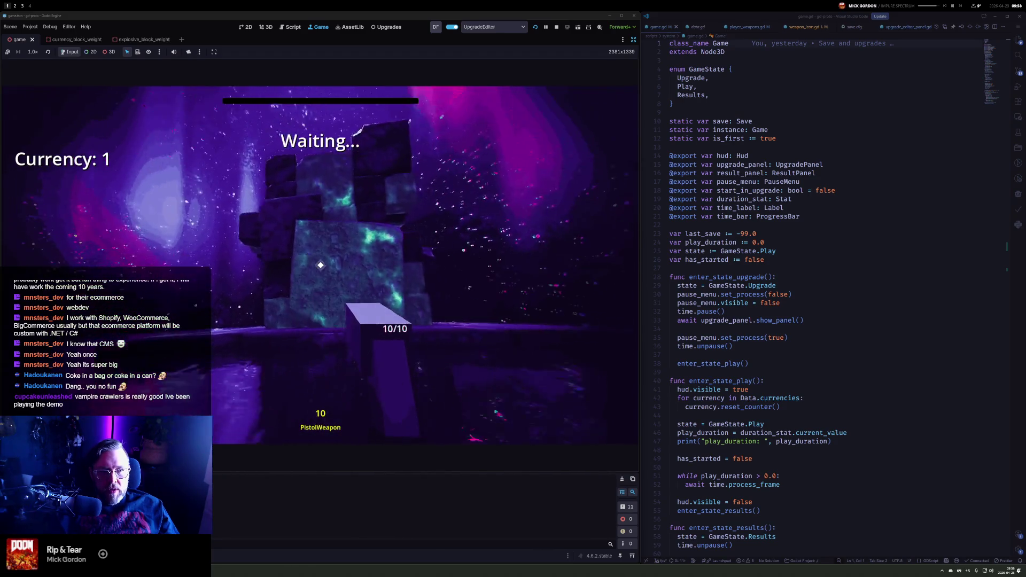
click(320, 265)
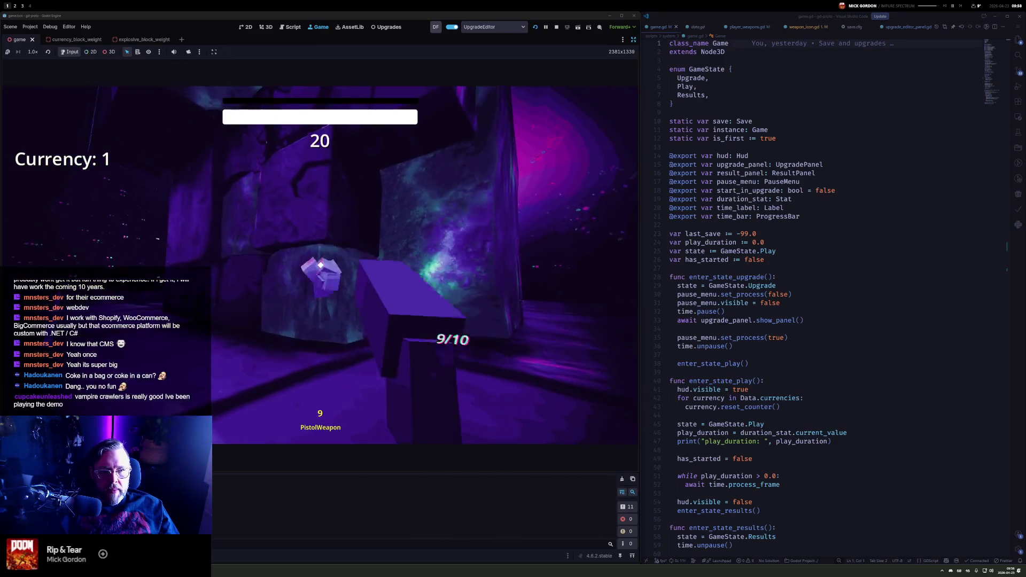
click(320, 265)
click(320, 265)
click(320, 265)
click(321, 265)
click(321, 265)
click(320, 265)
click(320, 265)
click(320, 265)
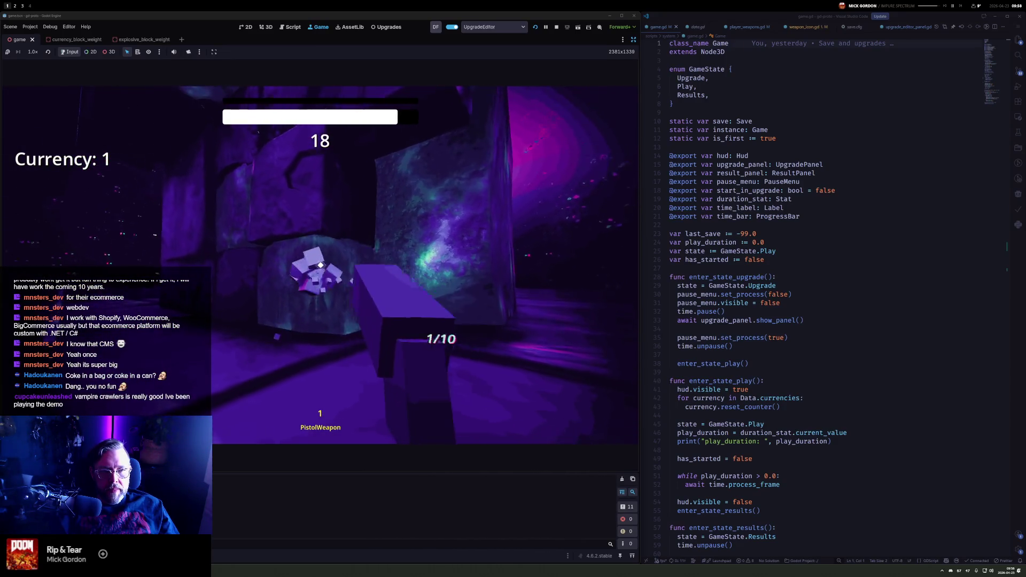
click(321, 265)
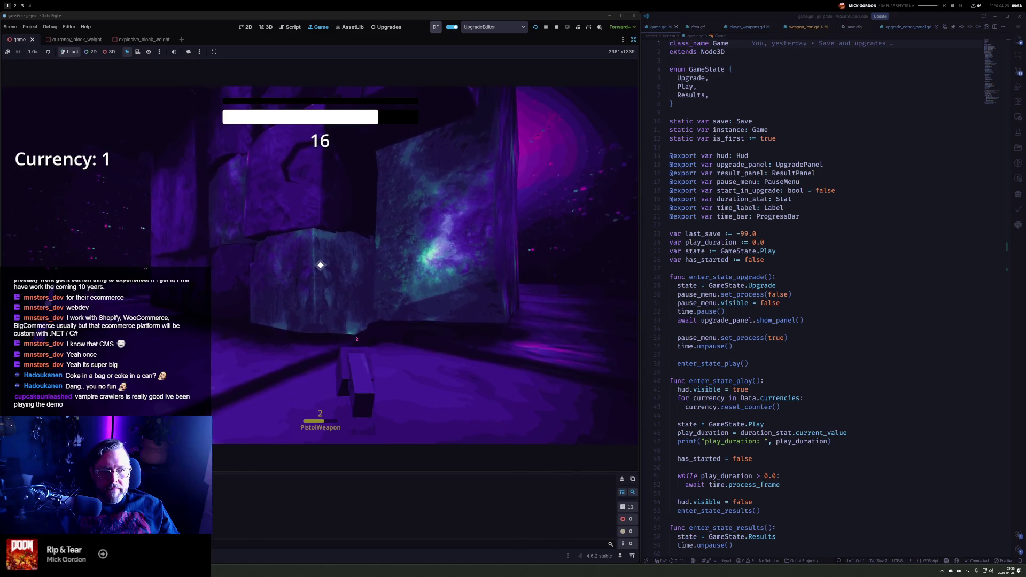
Keep shooting blocks to bring Currency to 10, then pause and stop the game
click(321, 265)
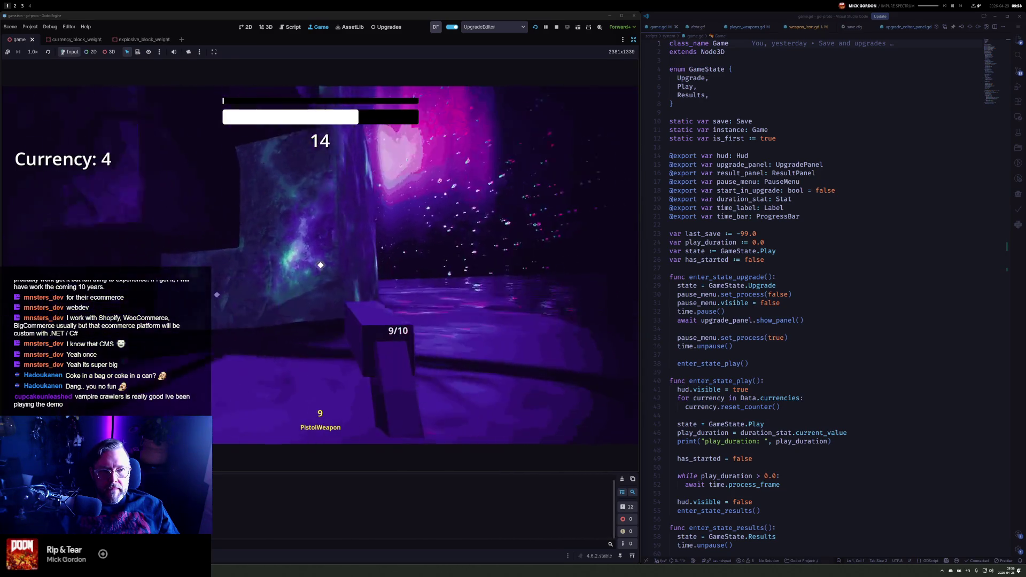
triple_click(320, 265)
triple_click(320, 265)
triple_click(321, 265)
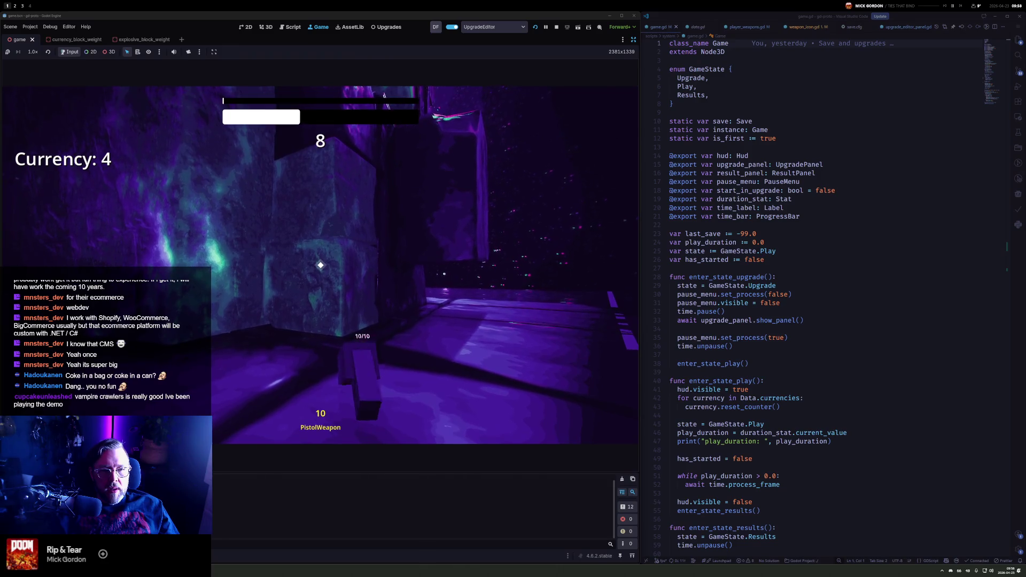
triple_click(321, 266)
triple_click(321, 265)
triple_click(321, 265)
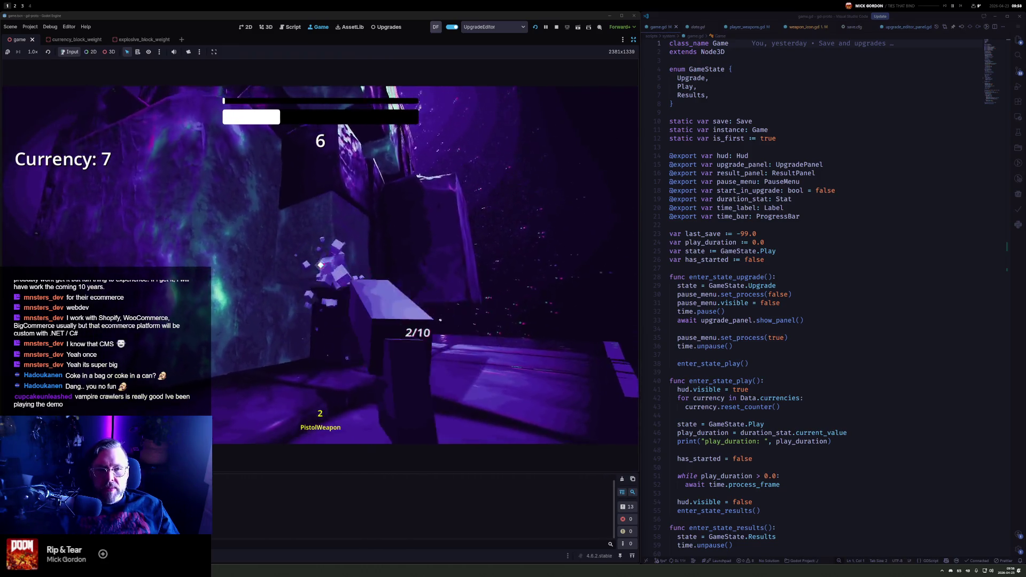
double_click(320, 265)
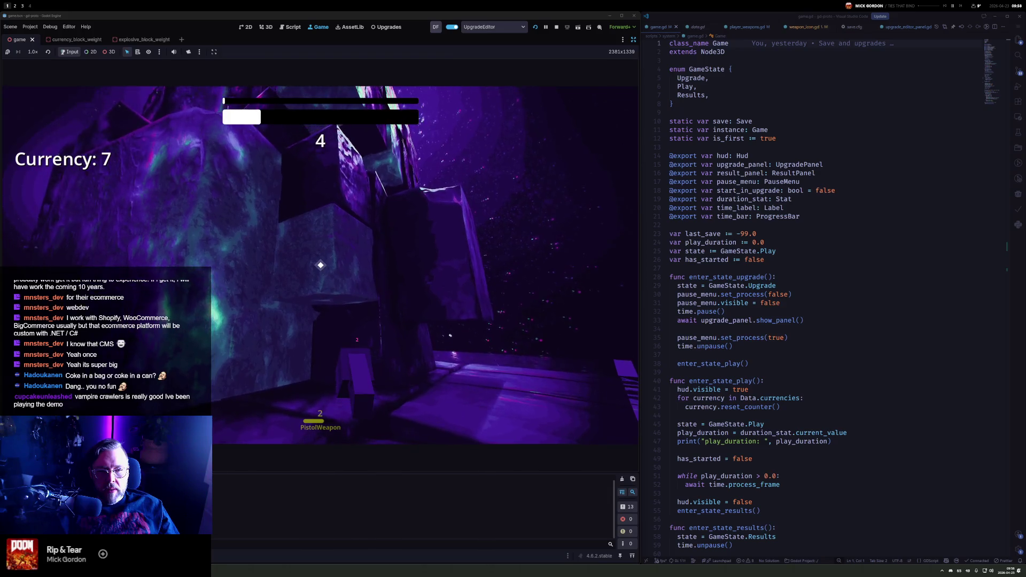
double_click(320, 265)
triple_click(321, 265)
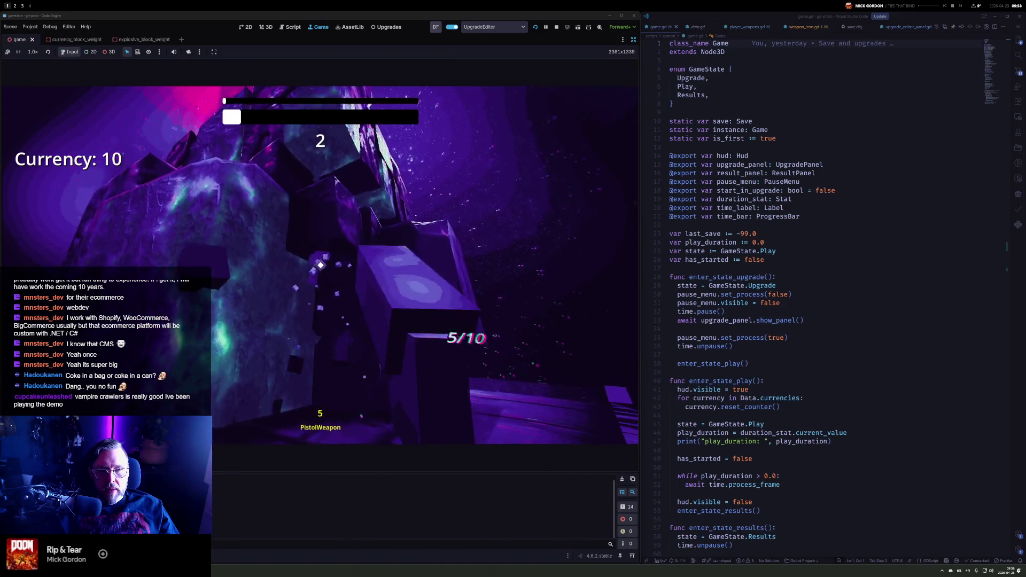
key(Escape)
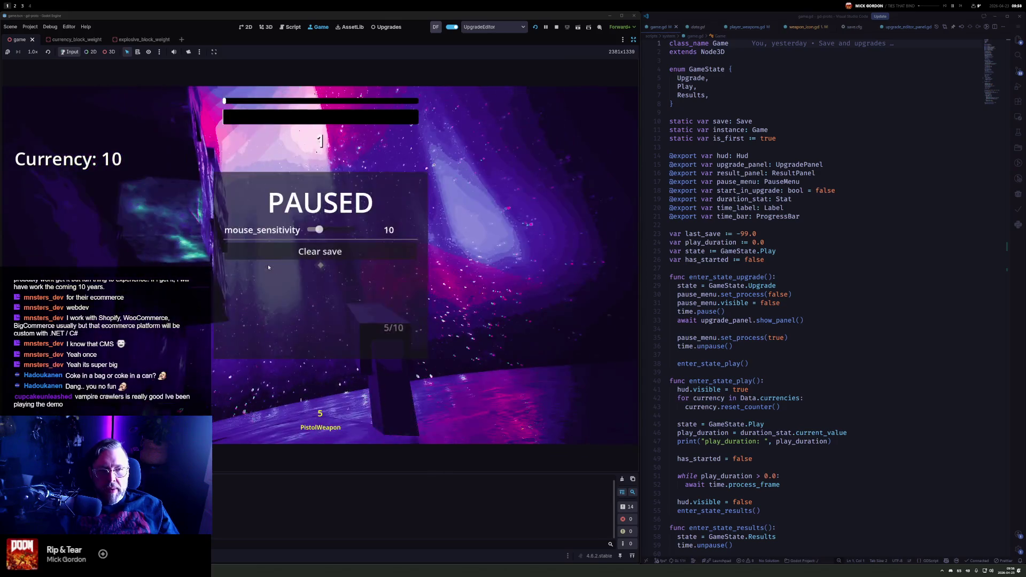
click(556, 28)
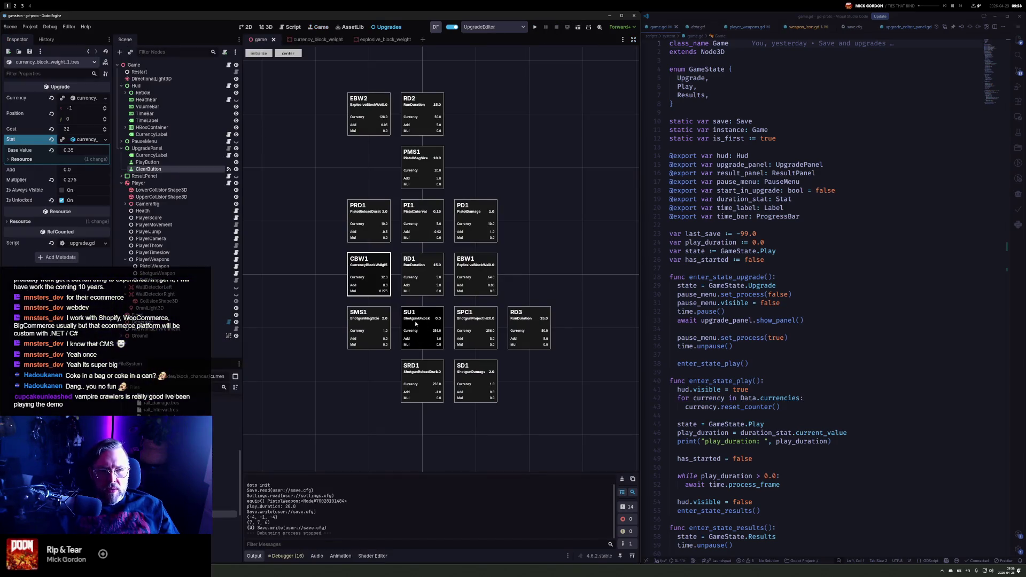
Set PRD1's pistol reload duration Base Value to 2.0
click(374, 214)
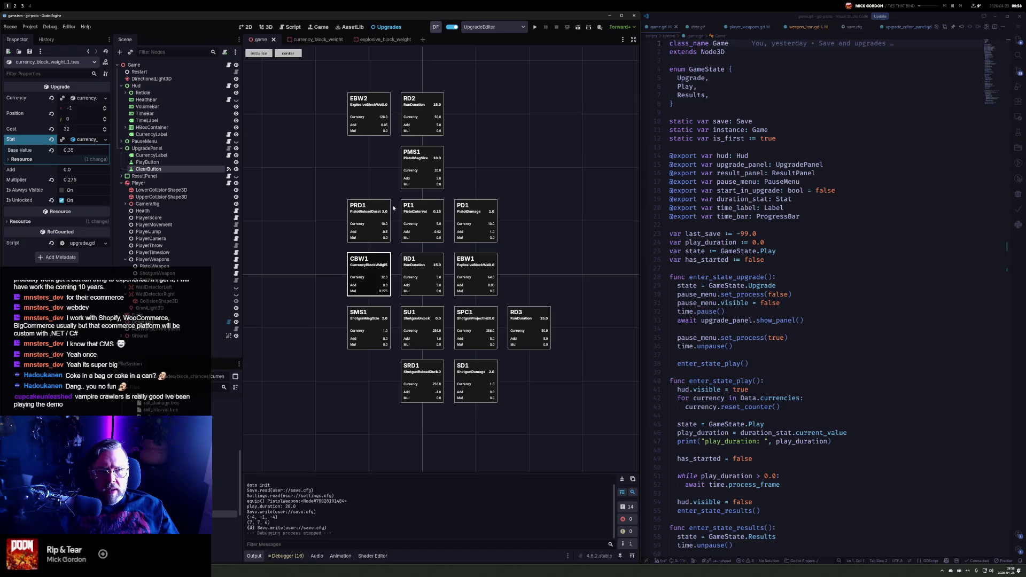
click(83, 140)
click(79, 150)
text(2)
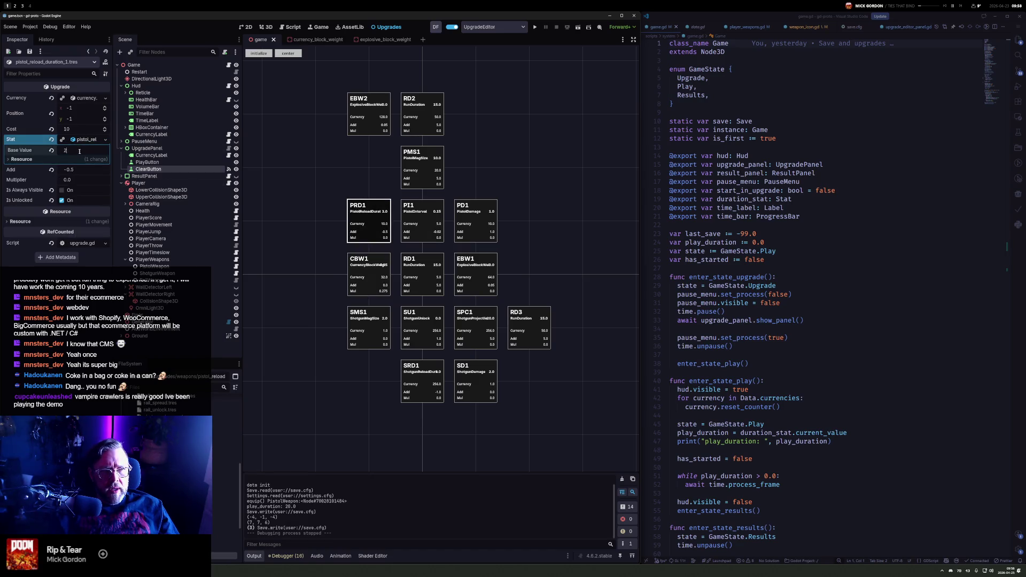
key(Return)
Give PI1 a Base Value of 0.2 and Add of -0.05, then relaunch the game
click(422, 219)
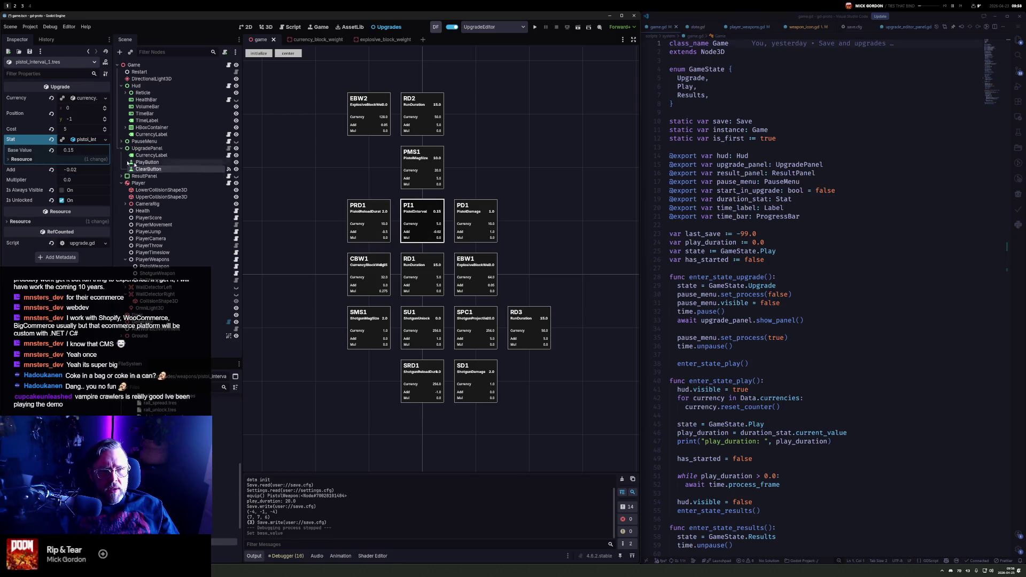
key(Left)
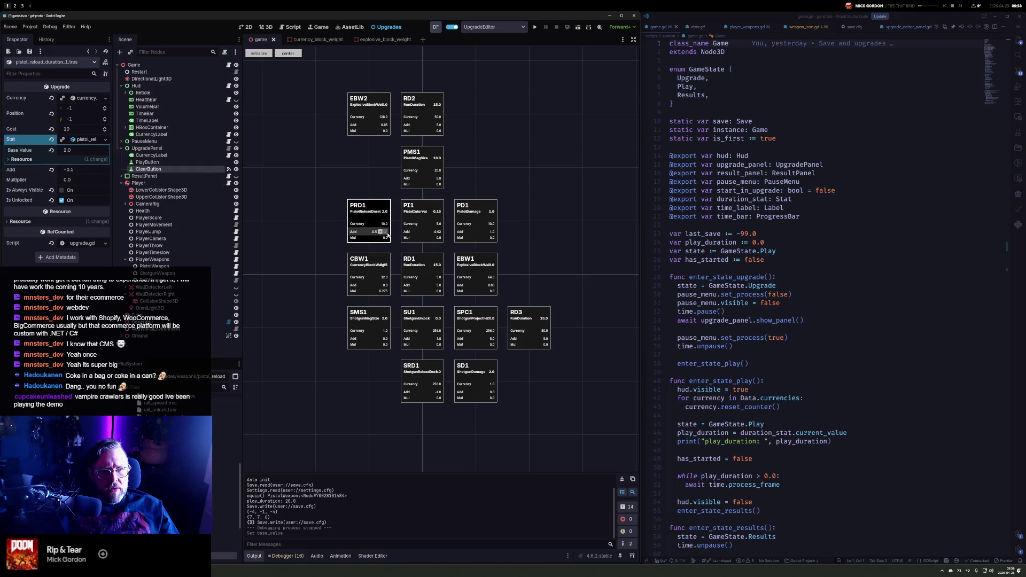
click(422, 221)
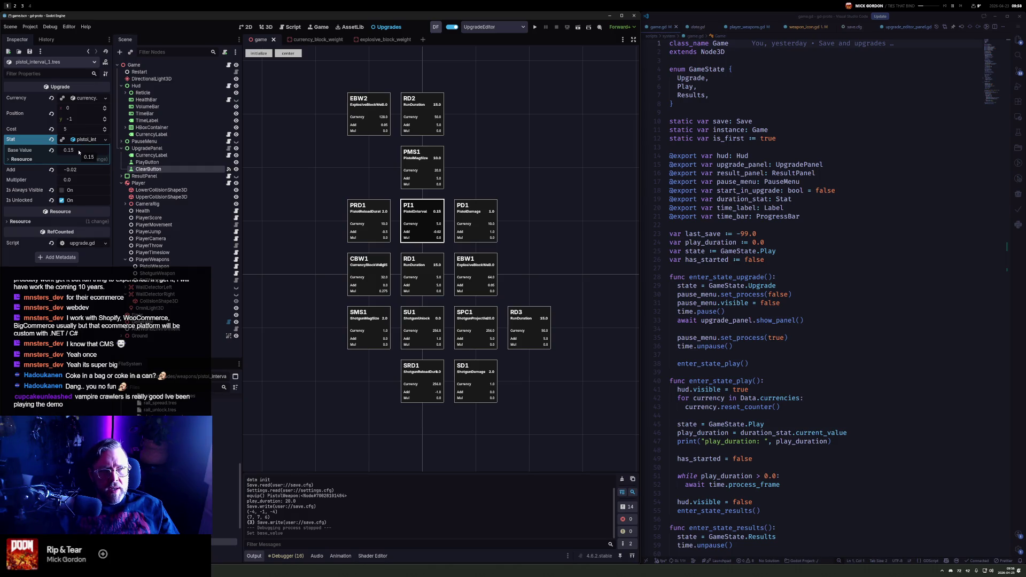
click(78, 151)
text(0.2)
key(Return)
click(104, 170)
click(97, 170)
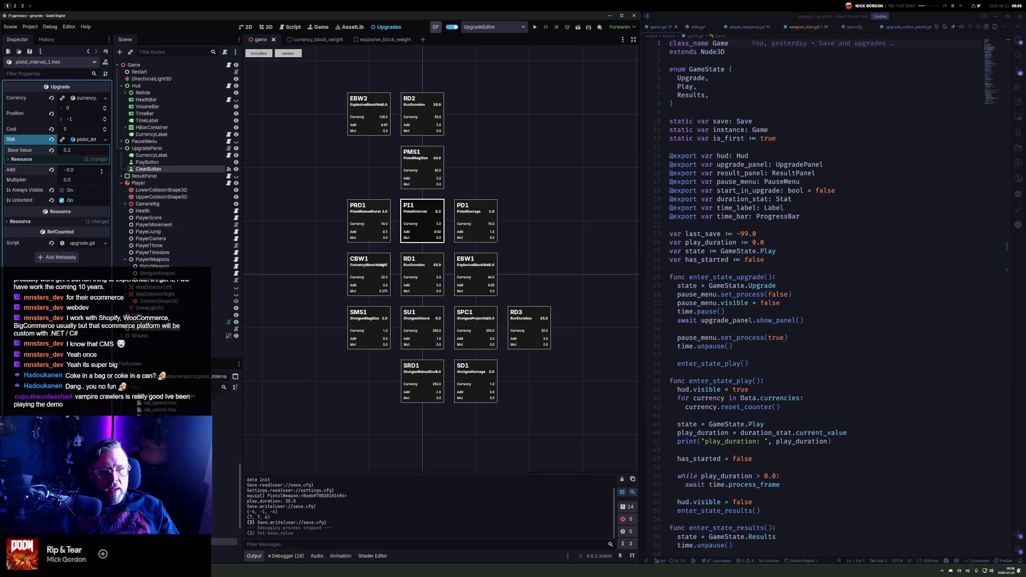
text(5)
key(Return)
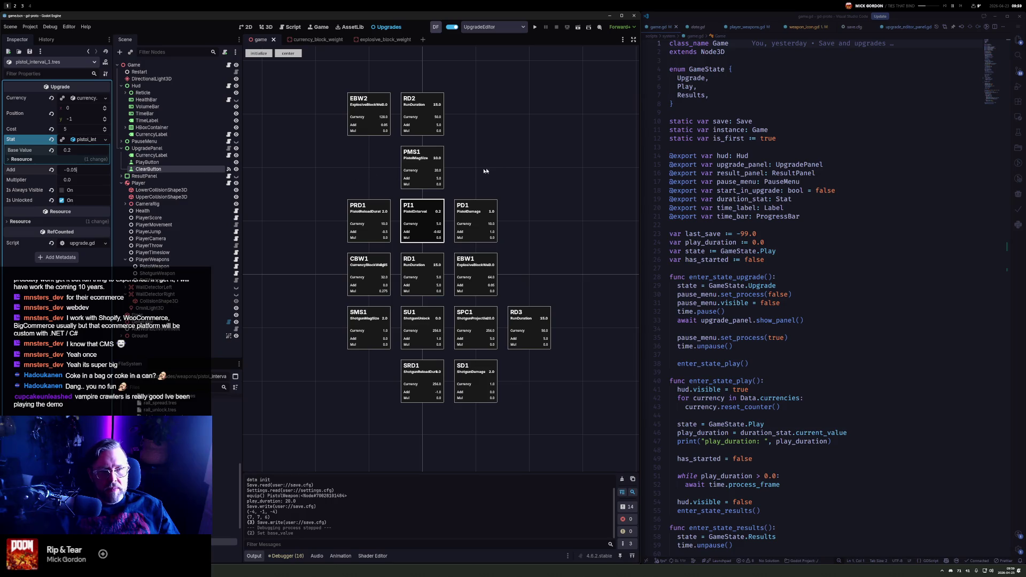
click(535, 27)
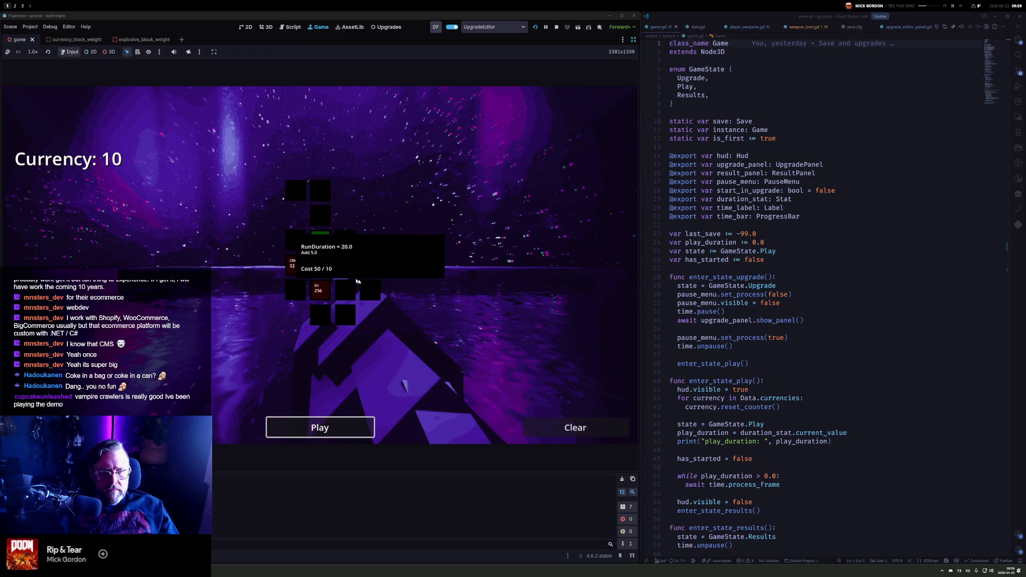
Buy the first upgrade to unlock its neighbours, then start a round and shoot the block ahead
click(322, 267)
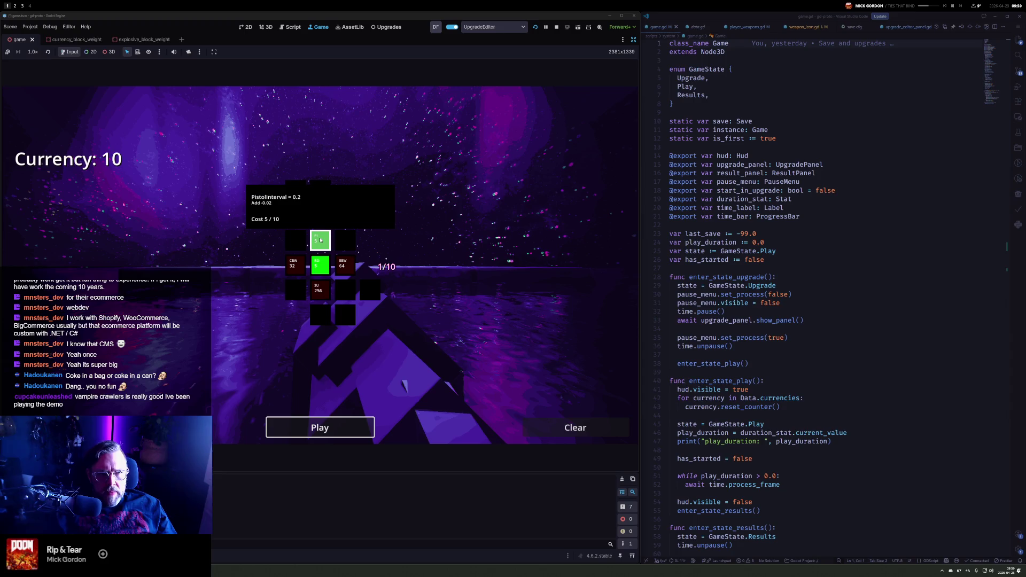
click(320, 428)
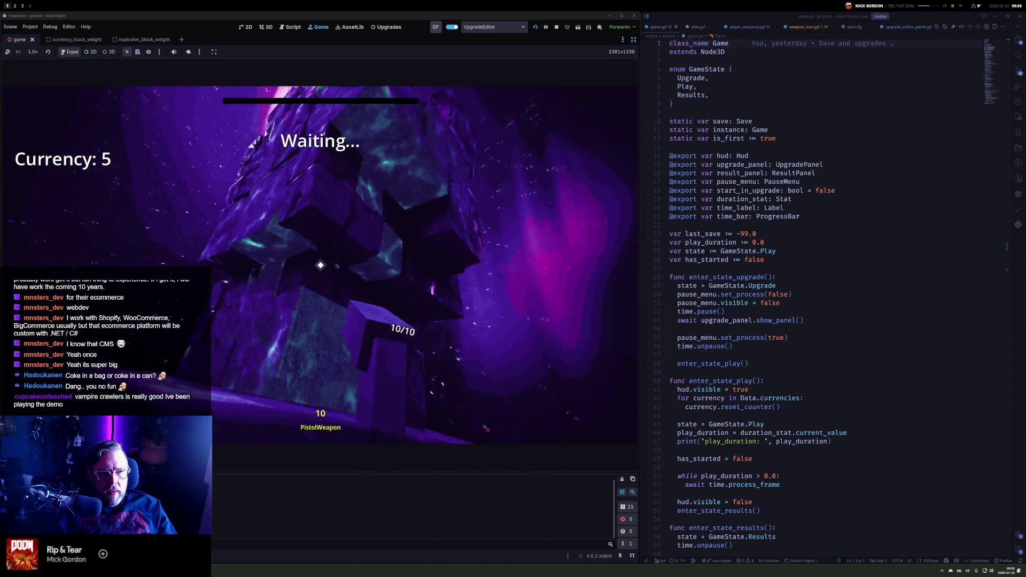
click(320, 265)
click(321, 265)
click(320, 265)
click(321, 265)
click(320, 265)
click(320, 265)
click(320, 265)
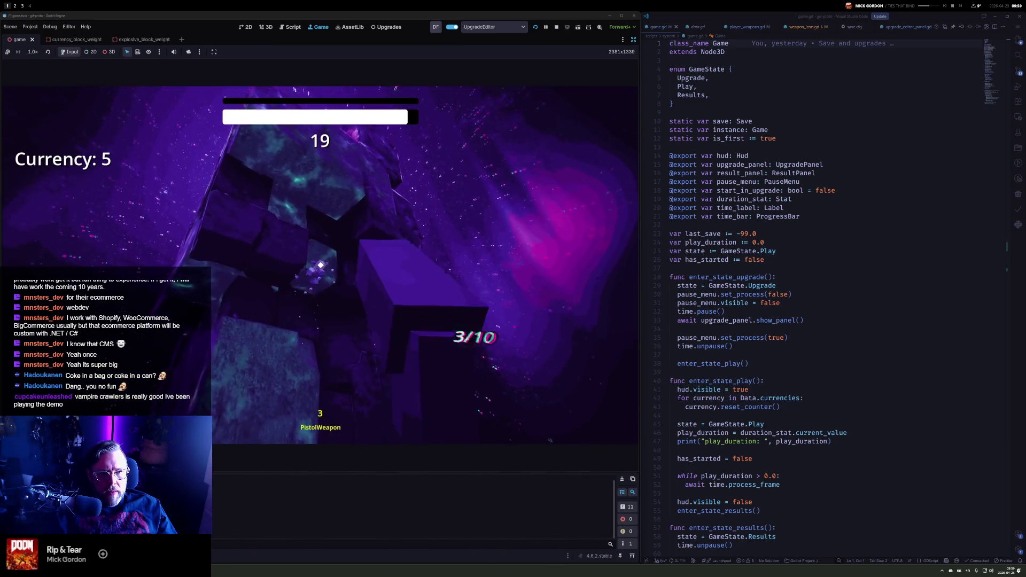
click(321, 265)
click(320, 265)
click(320, 265)
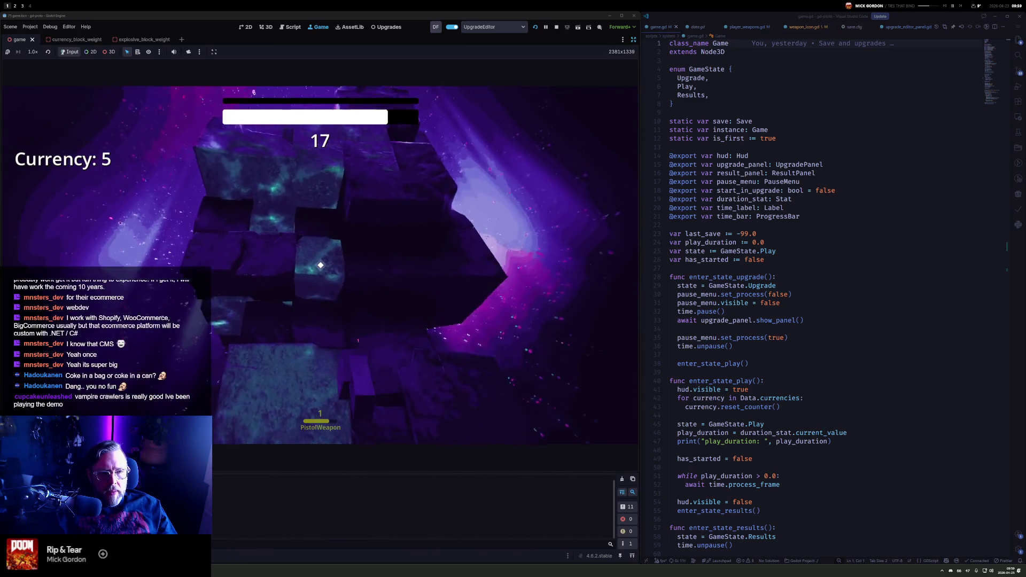
Keep firing at the blocks to earn currency
click(321, 265)
click(321, 265)
click(320, 265)
click(321, 265)
click(321, 265)
click(321, 265)
click(321, 265)
click(321, 265)
click(320, 265)
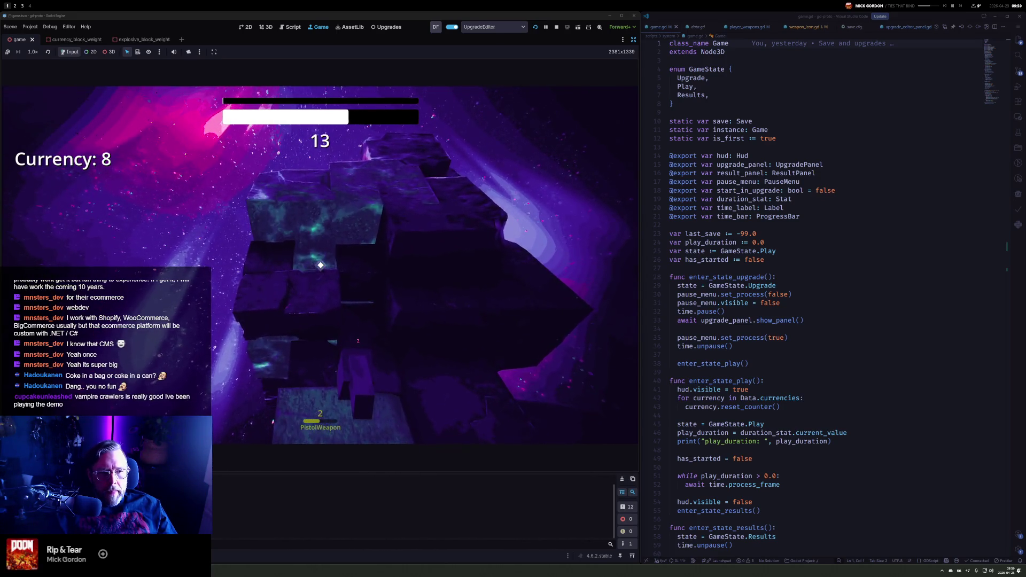
click(321, 265)
click(321, 265)
click(321, 265)
click(321, 265)
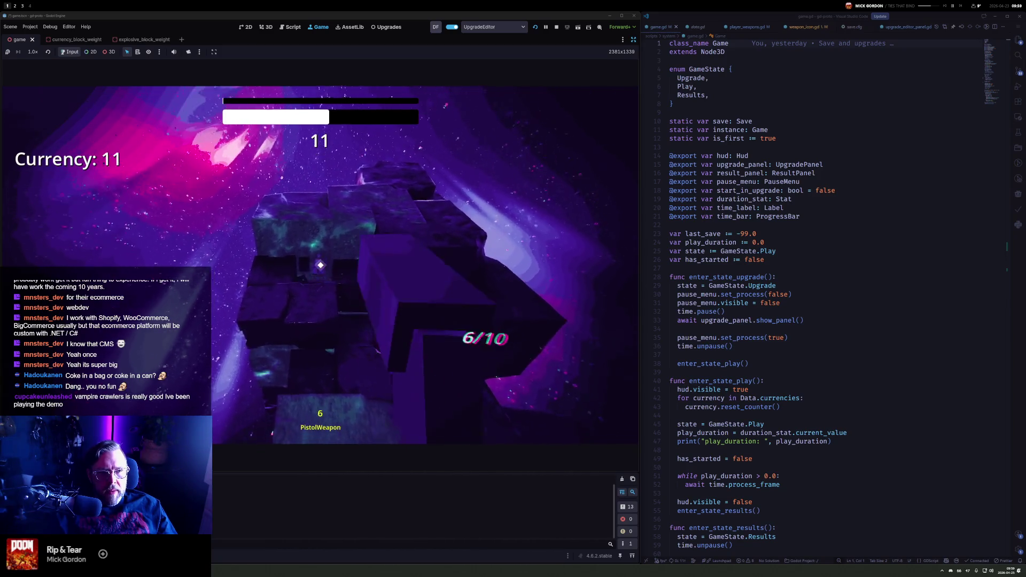
click(320, 265)
click(320, 265)
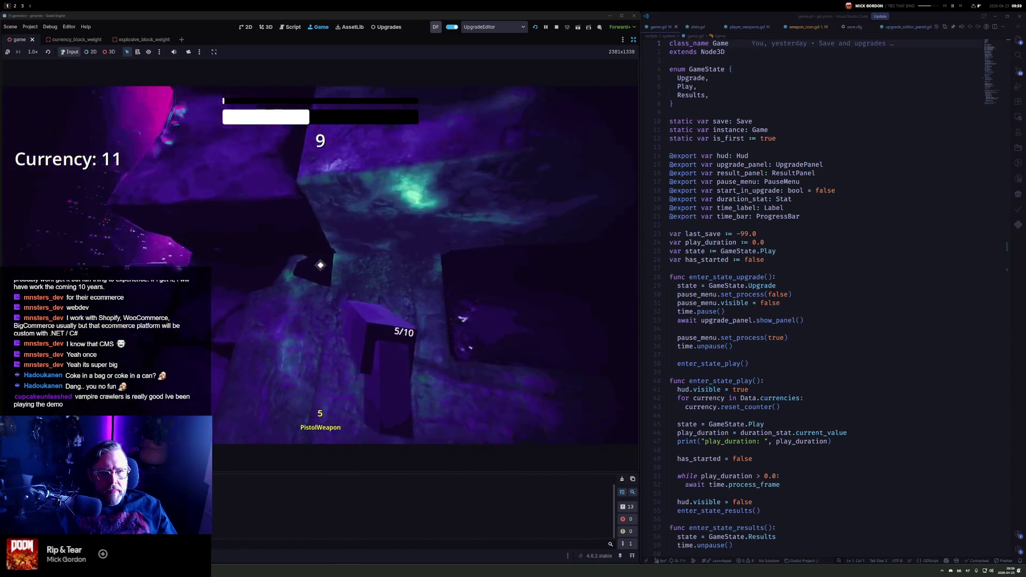
click(320, 265)
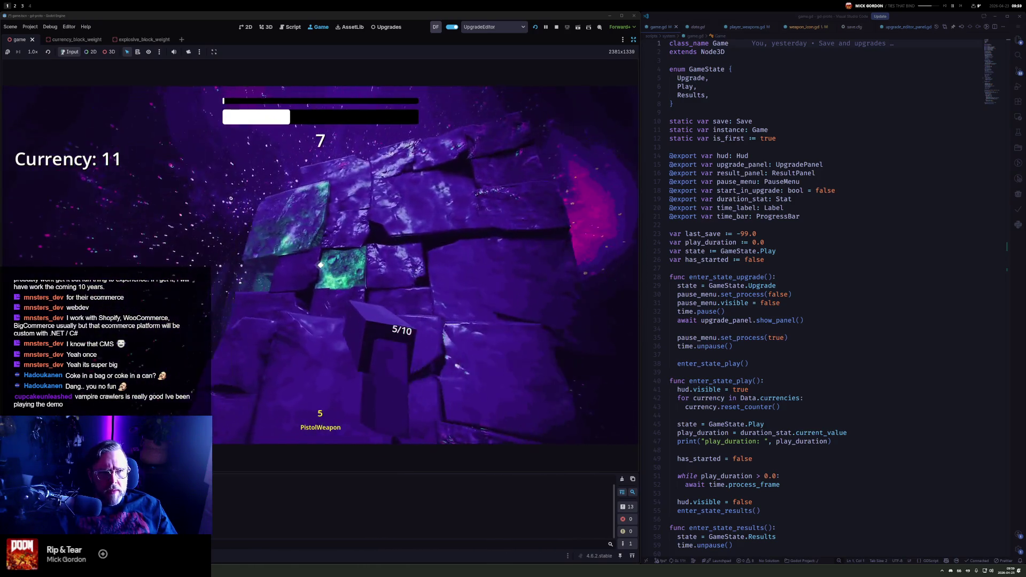
click(320, 265)
click(320, 265)
click(321, 265)
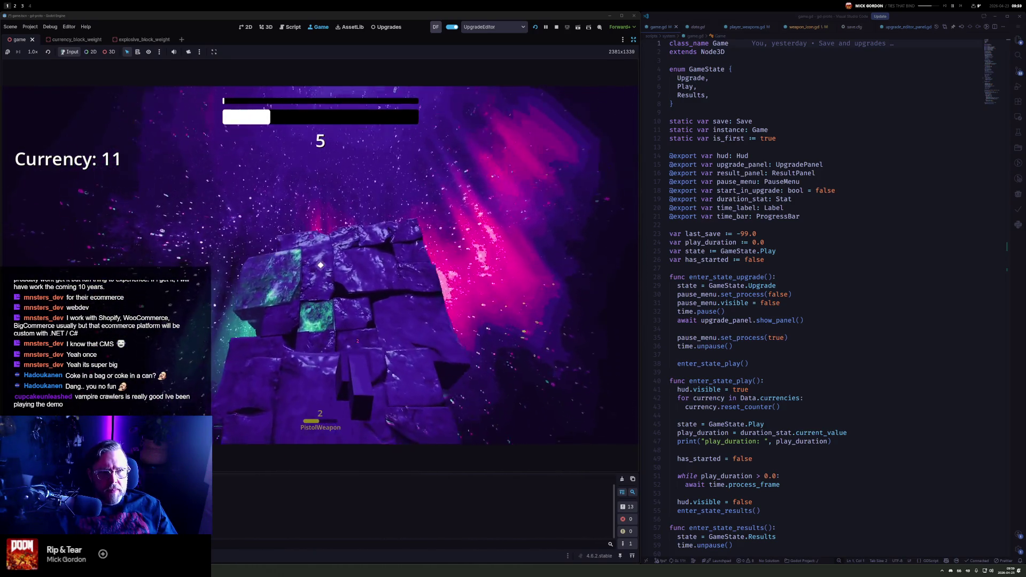
Shoot blocks until time runs out, leave the Results panel, and start another round
click(321, 265)
click(321, 265)
click(321, 265)
click(320, 265)
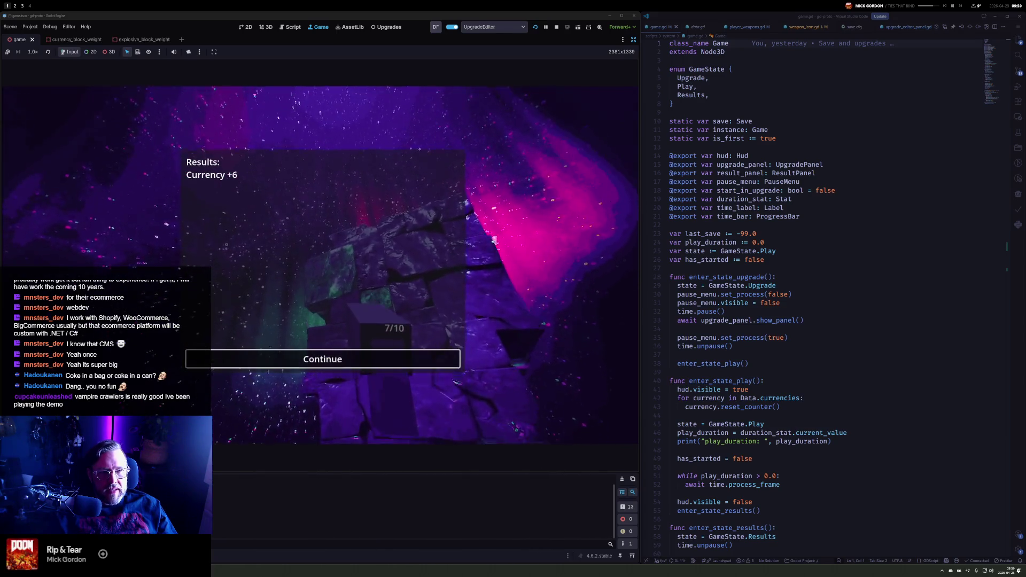
click(320, 359)
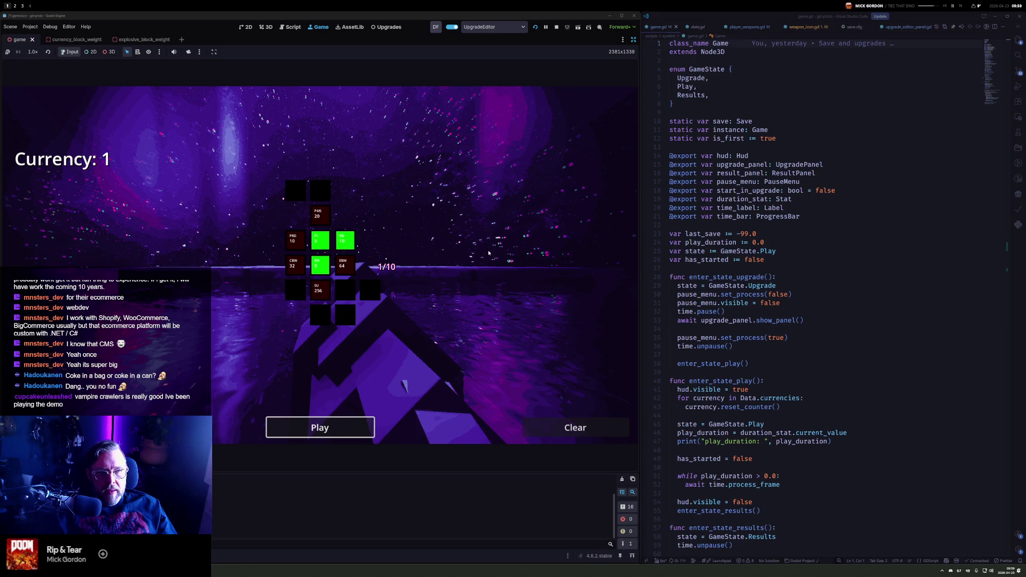
click(342, 427)
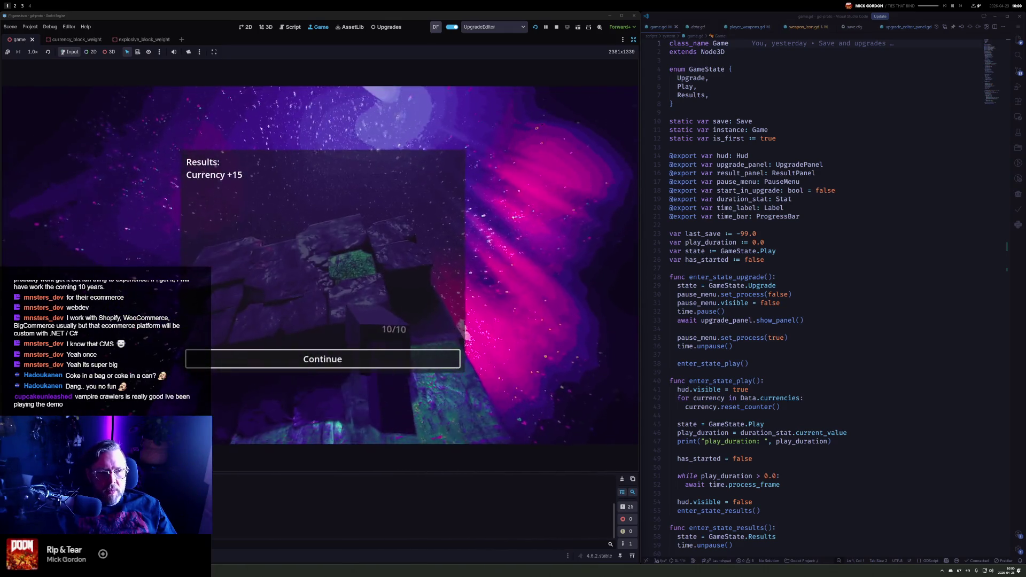
Dismiss the Currency +15 results back to the upgrades and stop the running game
click(354, 359)
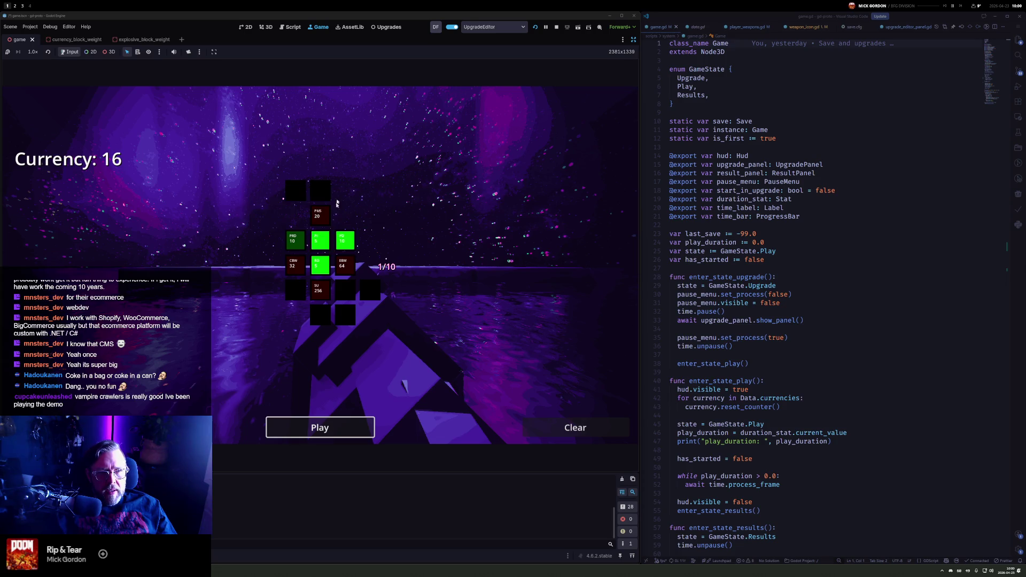
click(556, 27)
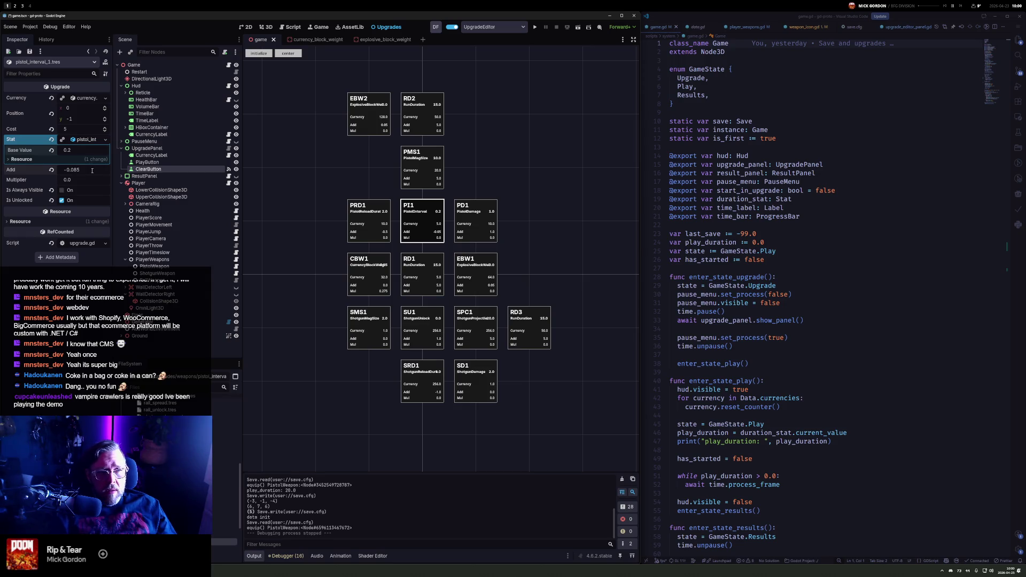
key(F5)
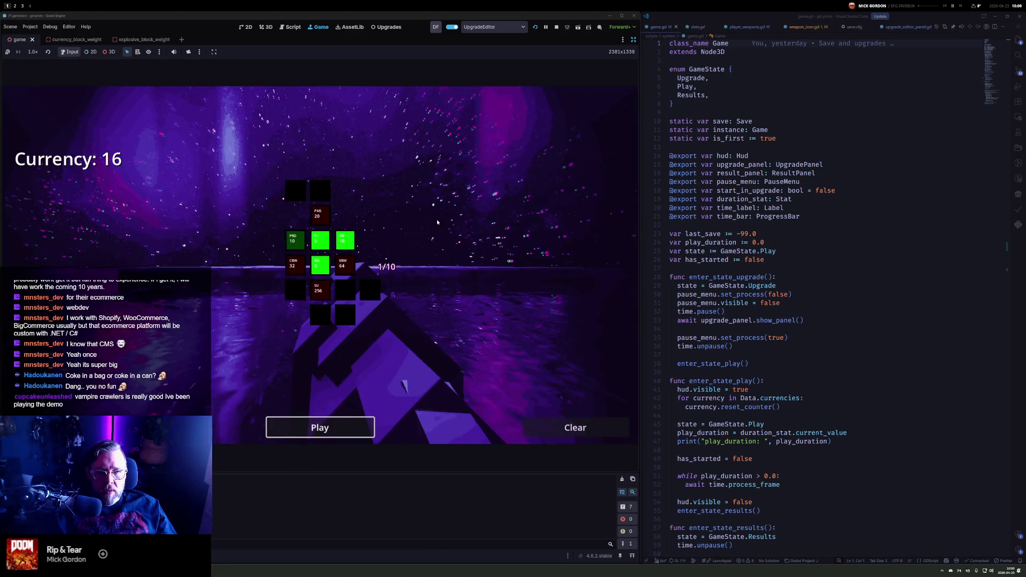
Buy the PRD upgrade and start a round, firing at the blocks for currency
click(298, 243)
click(337, 428)
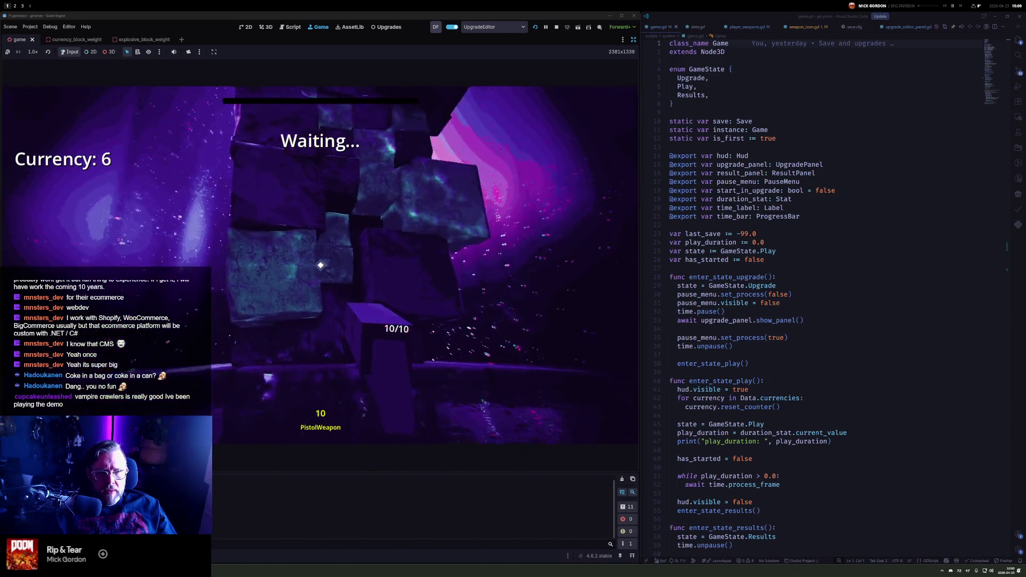
click(320, 265)
click(320, 265)
click(320, 265)
click(320, 265)
click(320, 265)
click(321, 265)
click(321, 265)
click(321, 265)
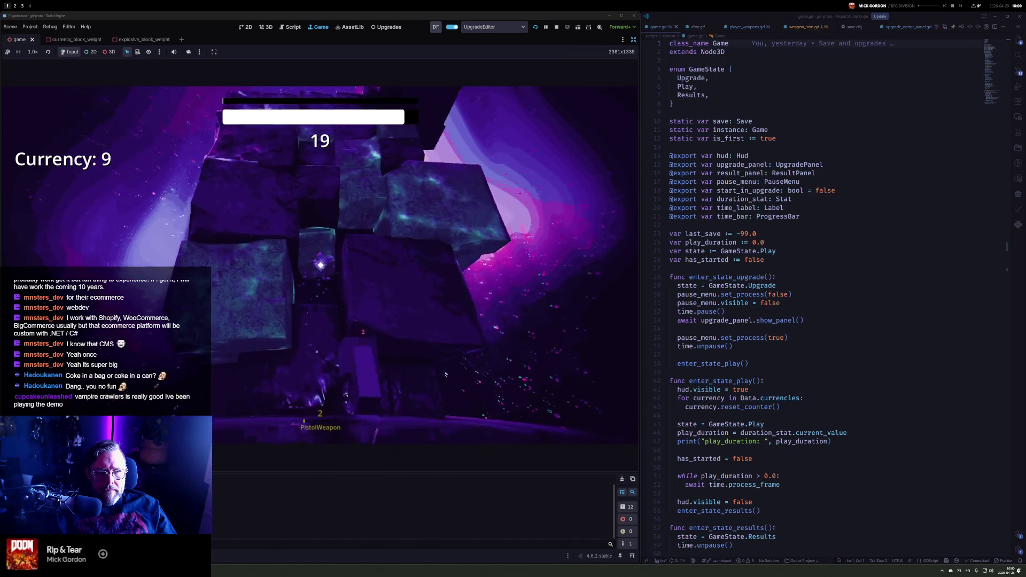
click(321, 265)
click(320, 265)
click(320, 265)
click(320, 265)
click(321, 265)
Keep shooting blocks for currency until the pistol's ammo runs out
click(321, 265)
click(320, 265)
click(321, 265)
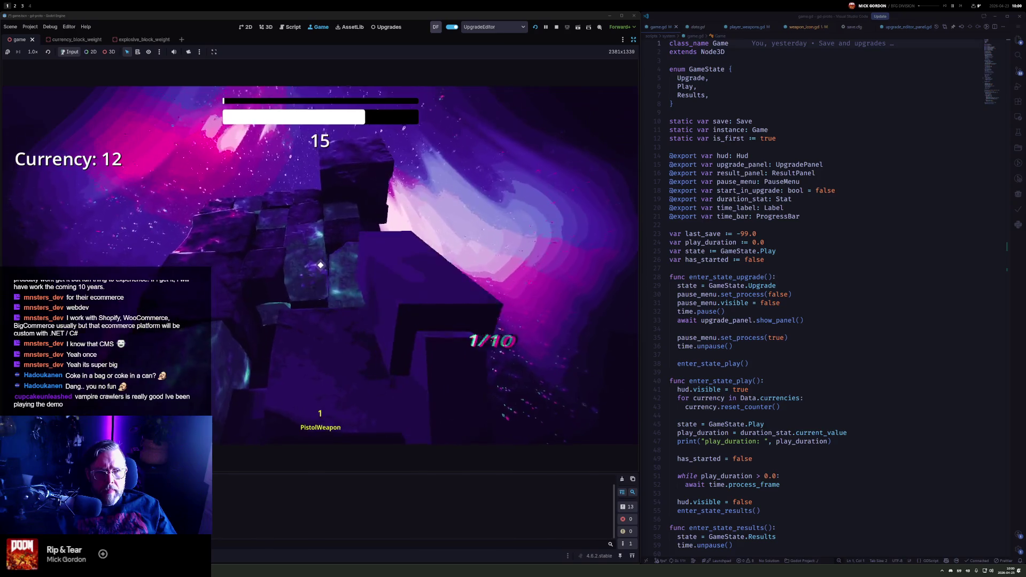
click(321, 265)
click(320, 265)
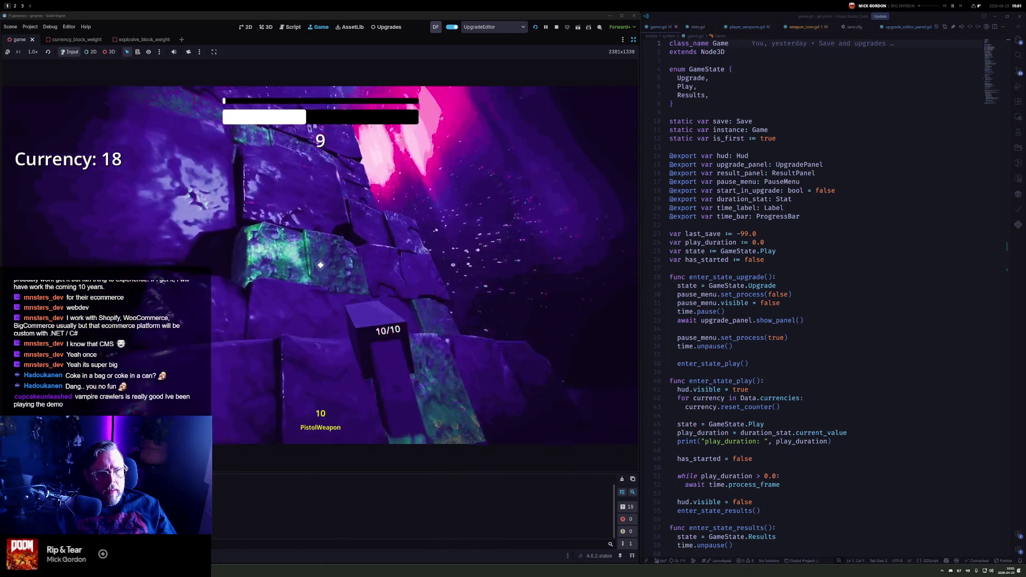
click(320, 265)
click(321, 265)
click(320, 265)
click(321, 265)
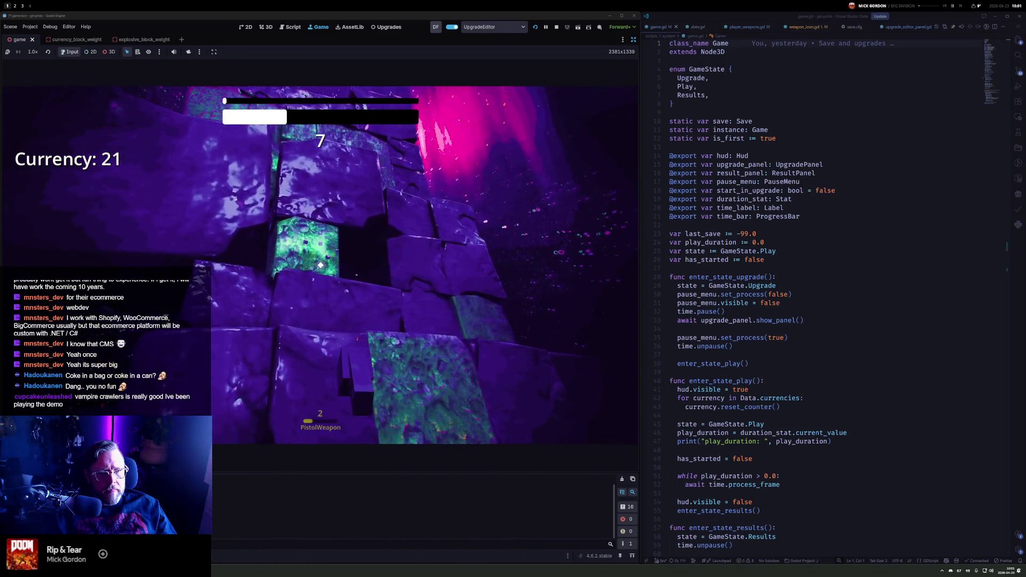
click(321, 265)
click(321, 265)
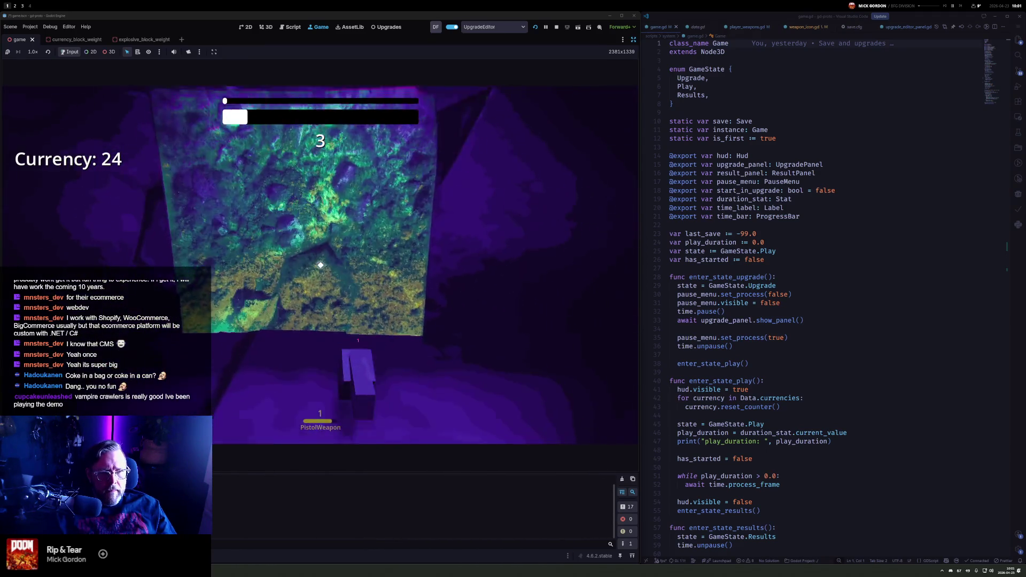
Shoot the remaining blocks before the round timer ends
click(321, 265)
click(321, 265)
click(321, 265)
click(321, 265)
click(321, 265)
click(321, 265)
click(320, 265)
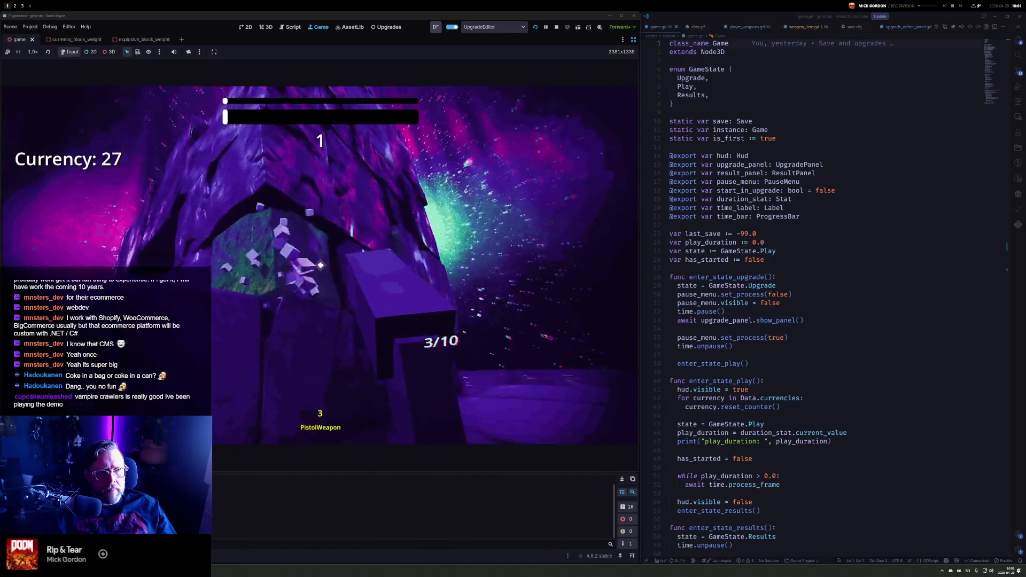
click(321, 265)
click(320, 265)
click(320, 265)
click(323, 358)
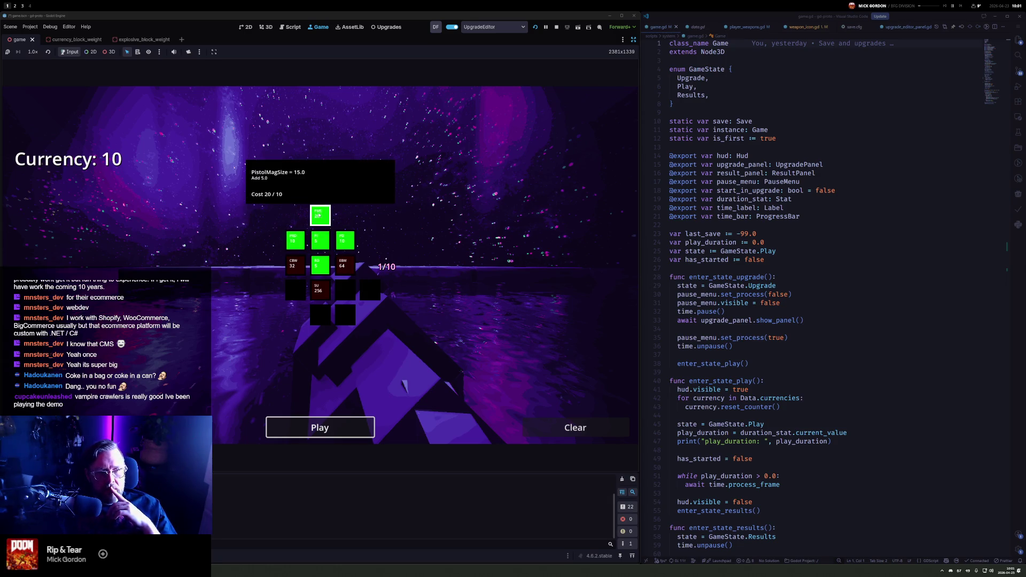
Play another round with the 15-round magazine and dismiss the results with Enter
click(340, 422)
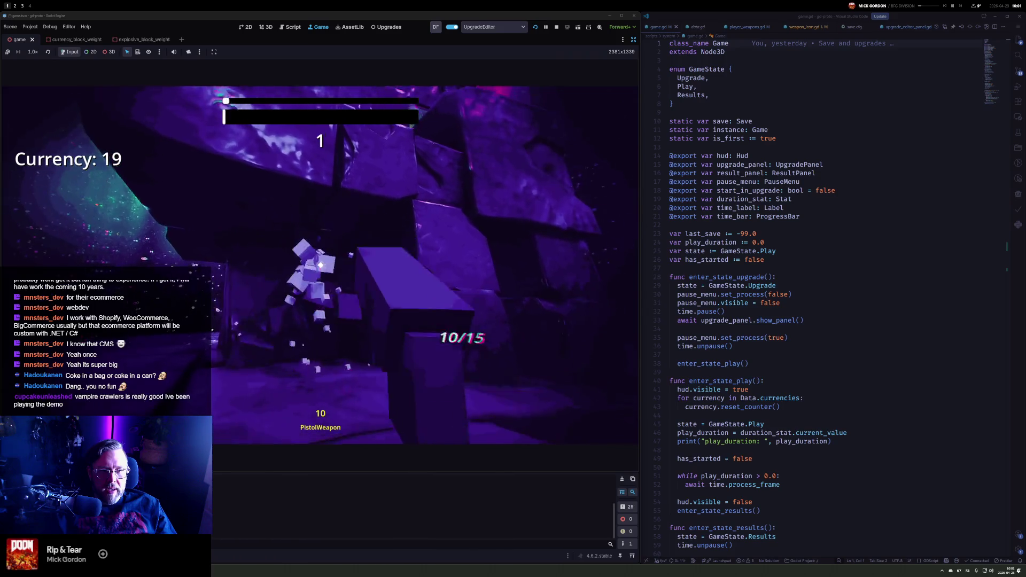
key(Return)
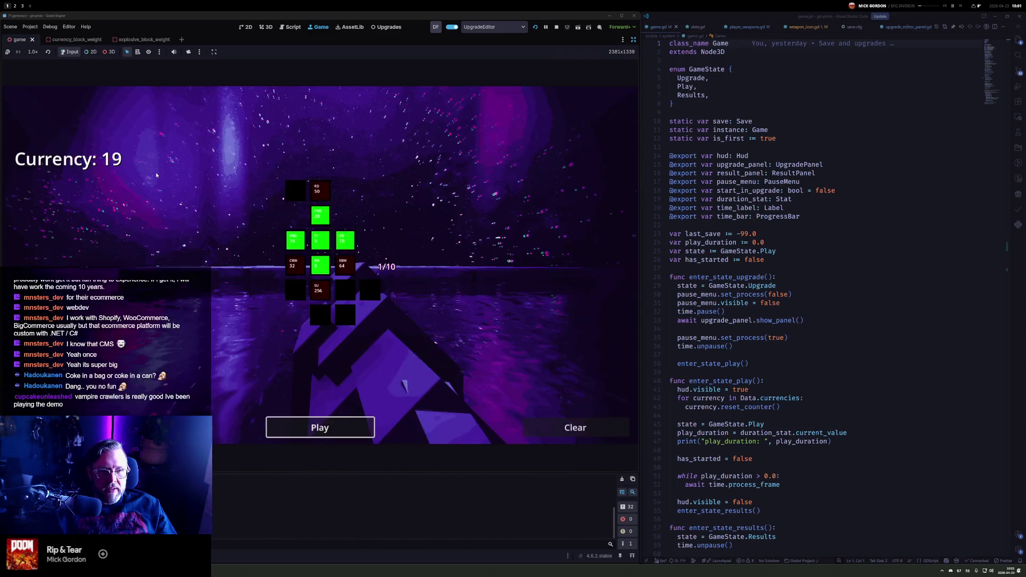
mouse_move(325, 190)
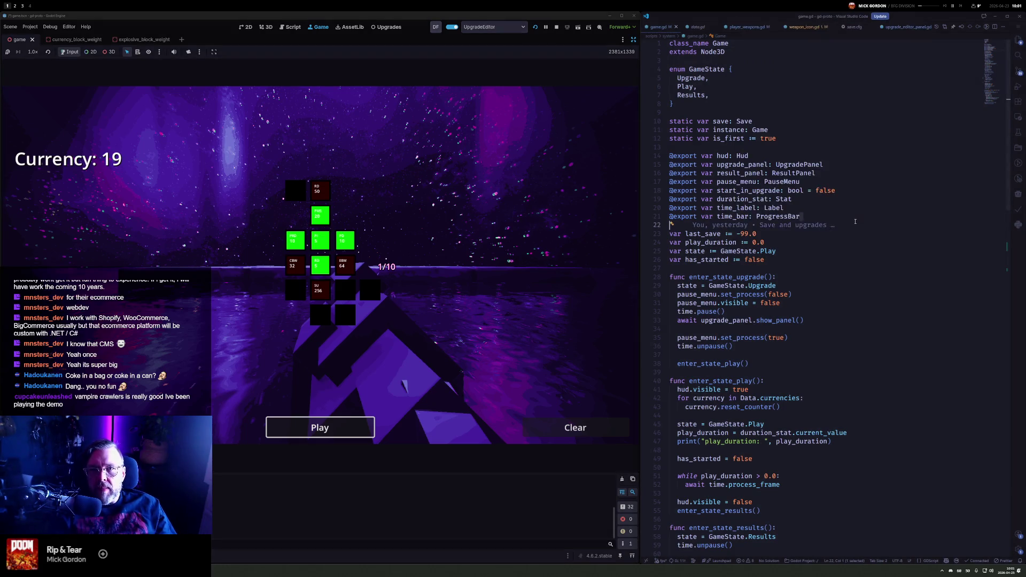
On game.gd line 59, change time.unpause() to time.pause() in enter_state_results
scroll(837, 217, down, 9)
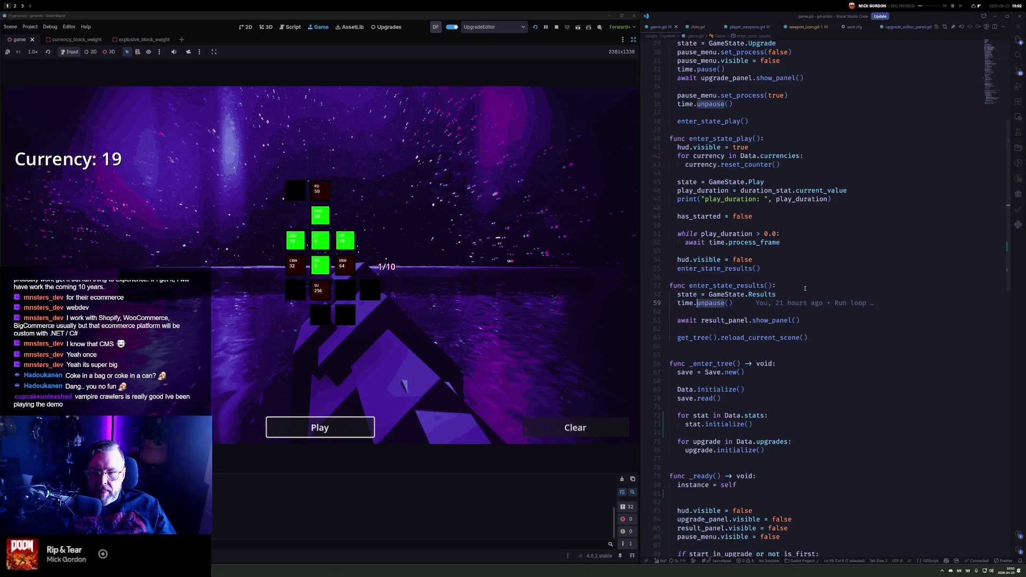
text(pause)
key(Return)
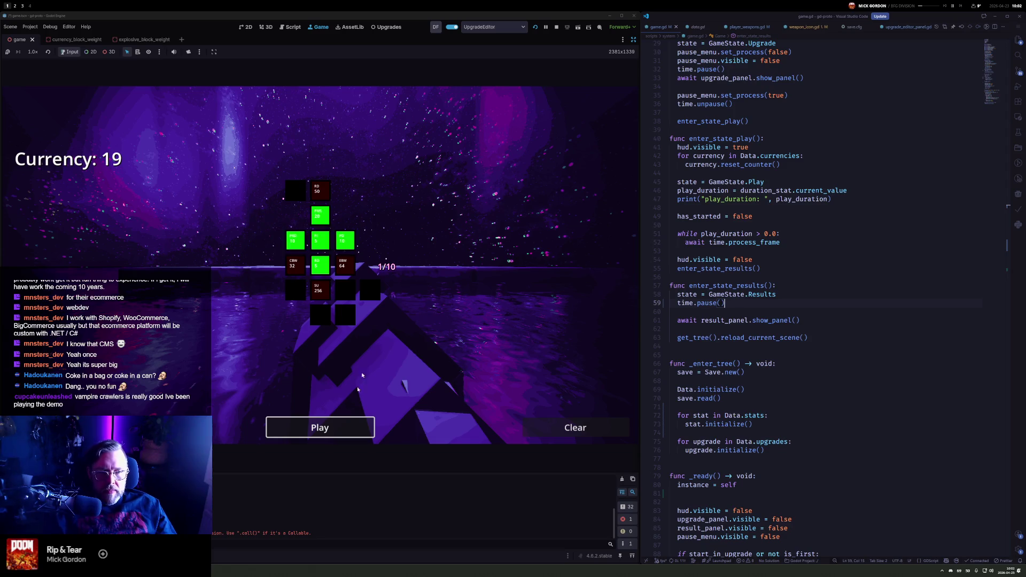
Relaunch the game to load the code change and start a new round
click(345, 435)
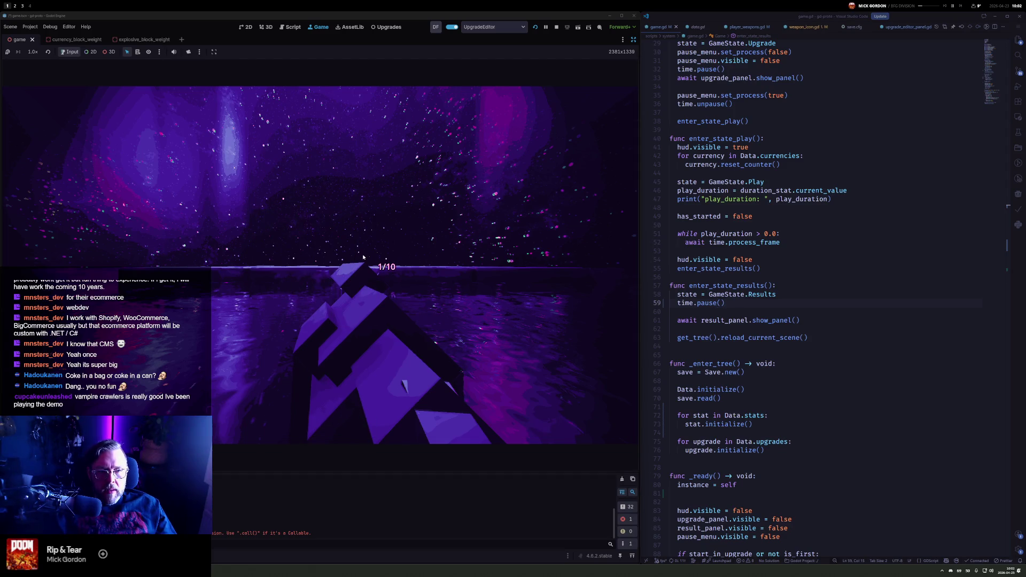
click(535, 27)
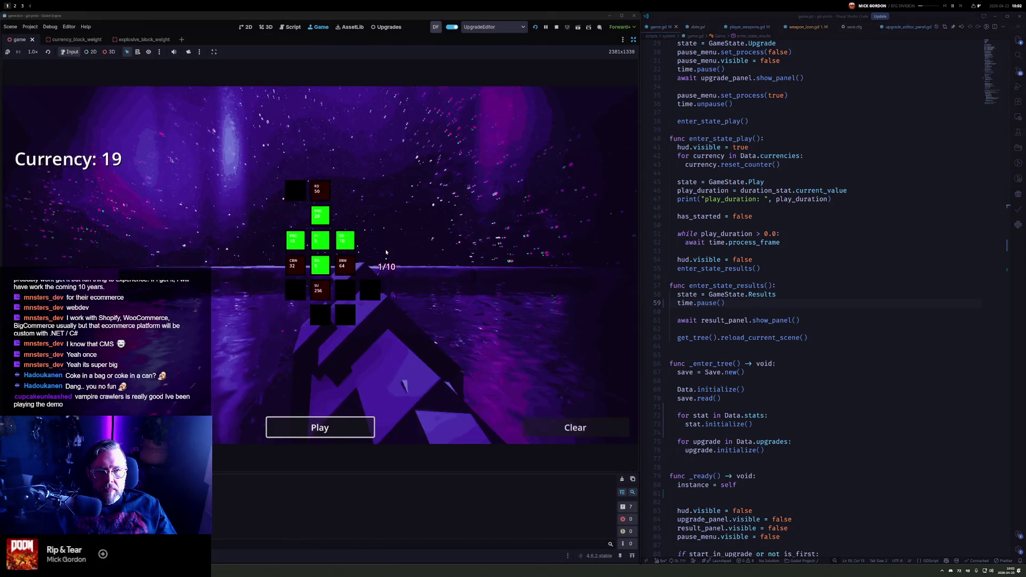
click(321, 426)
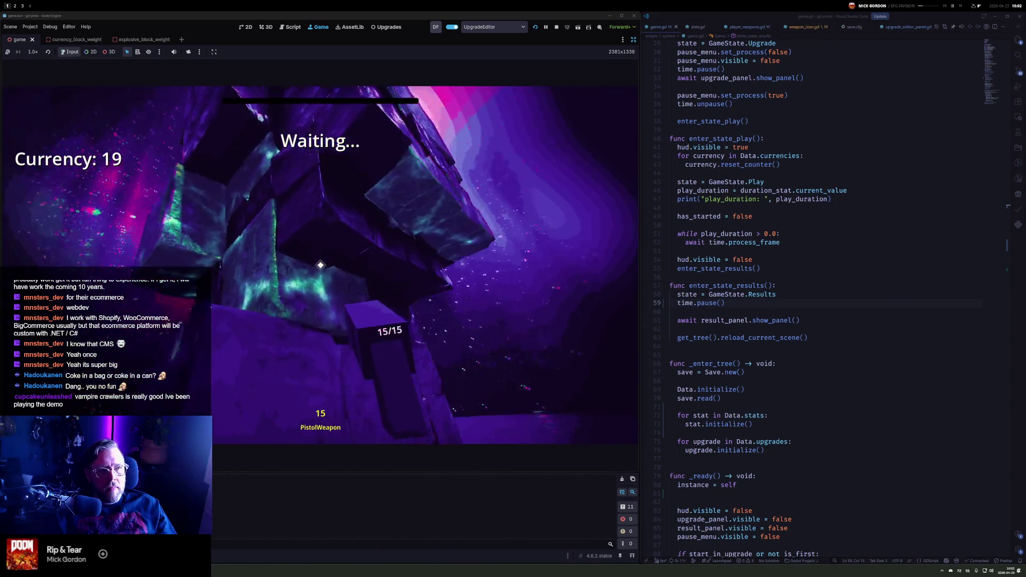
Play out the round, confirm Continue stays stuck on the +18 Results panel, then return to the code
click(321, 265)
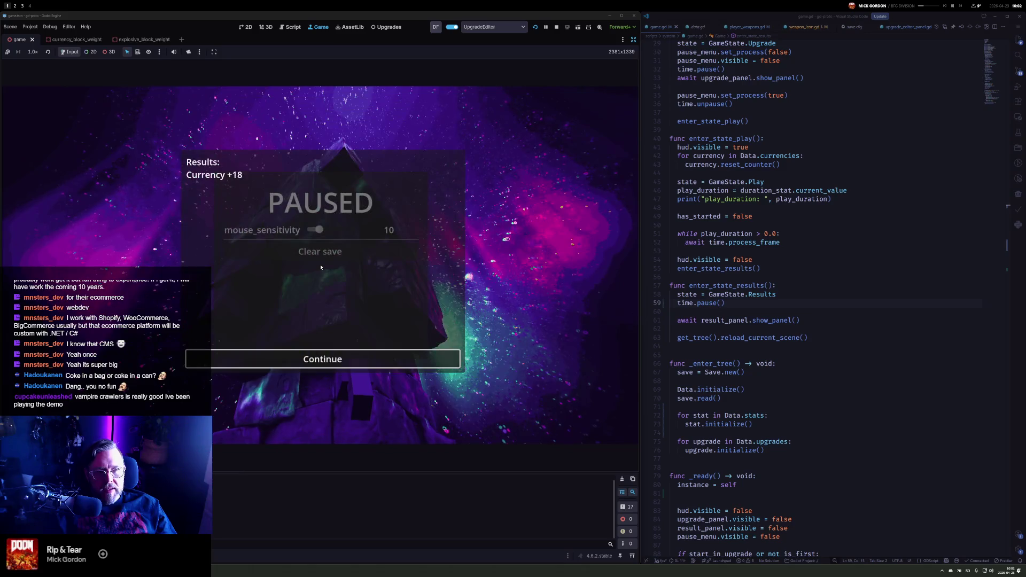
click(345, 362)
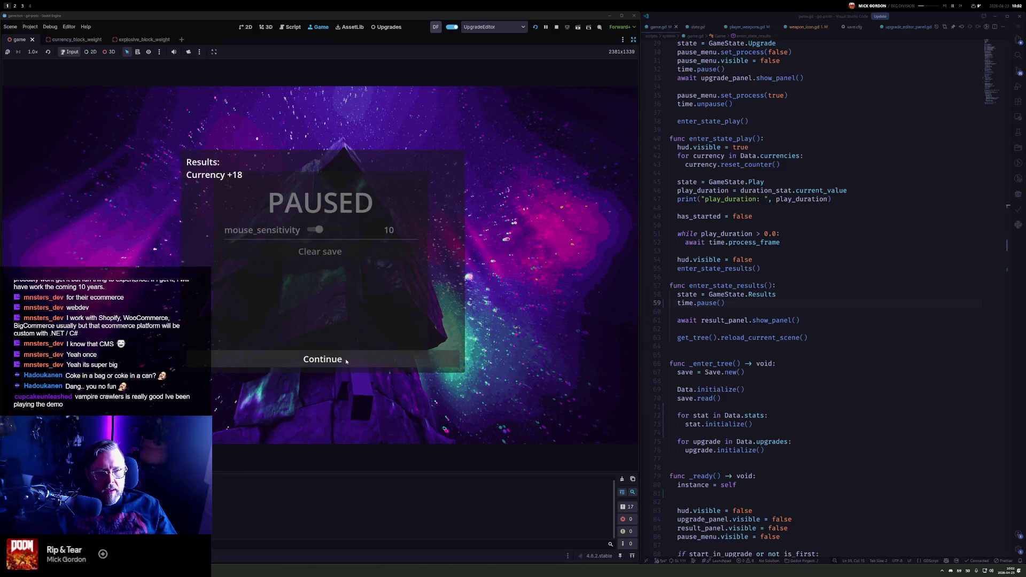
click(346, 362)
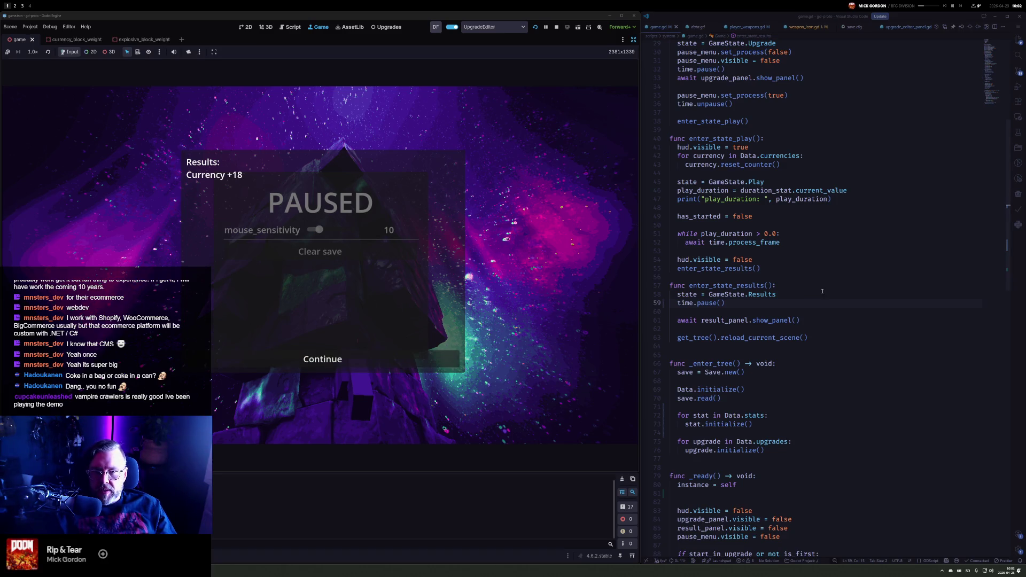
click(807, 121)
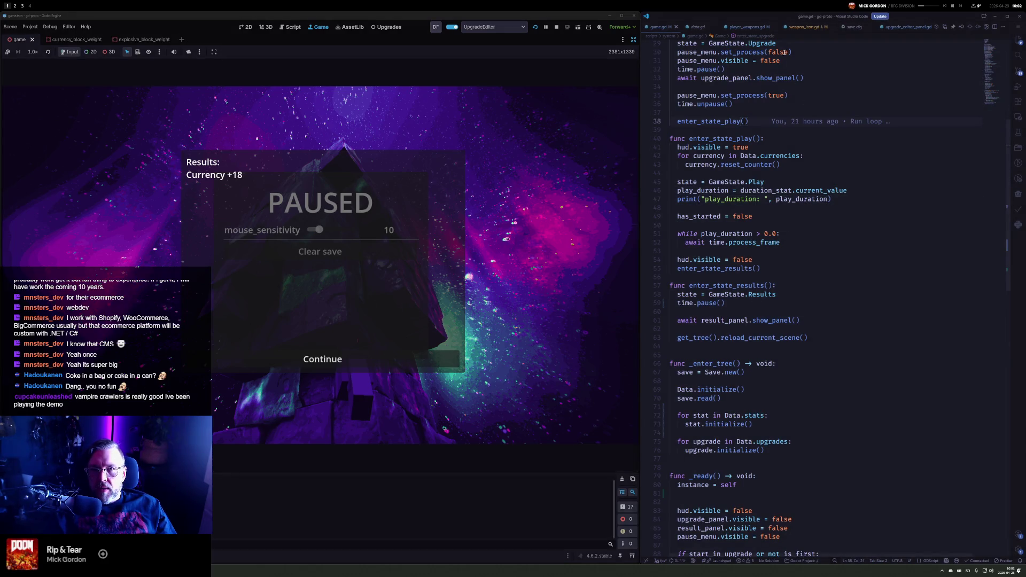
Go back to the await result_panel.show_panel() line and open result_panel.gd
key(ctrl+p)
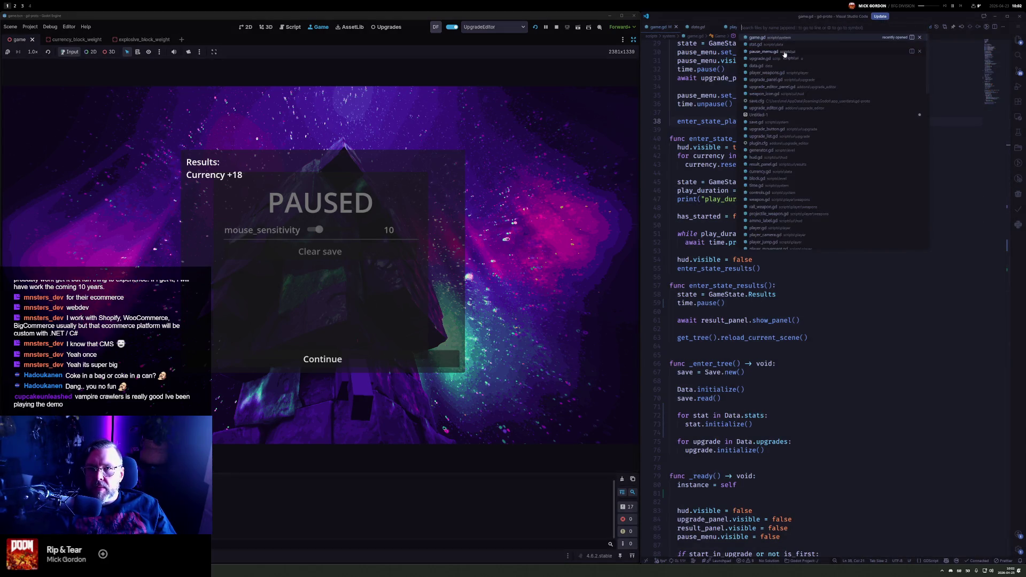
key(Escape)
key(alt+Left)
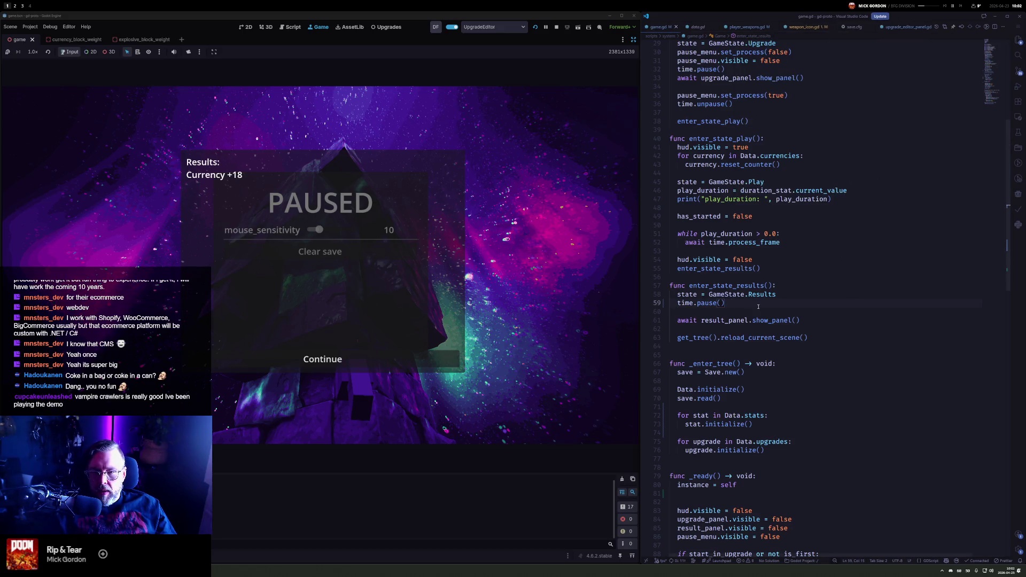
triple_click(798, 321)
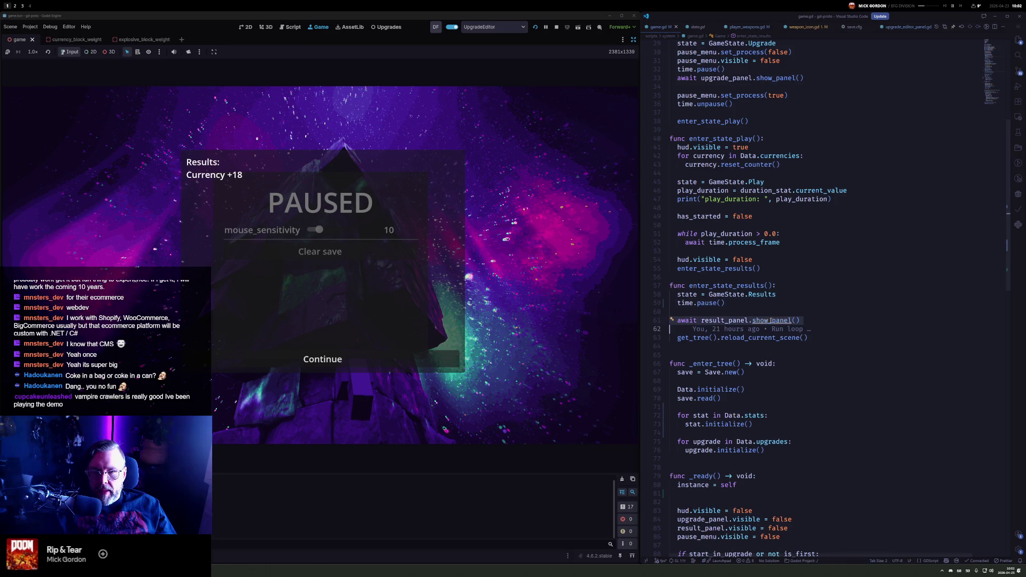
ctrl+click(775, 321)
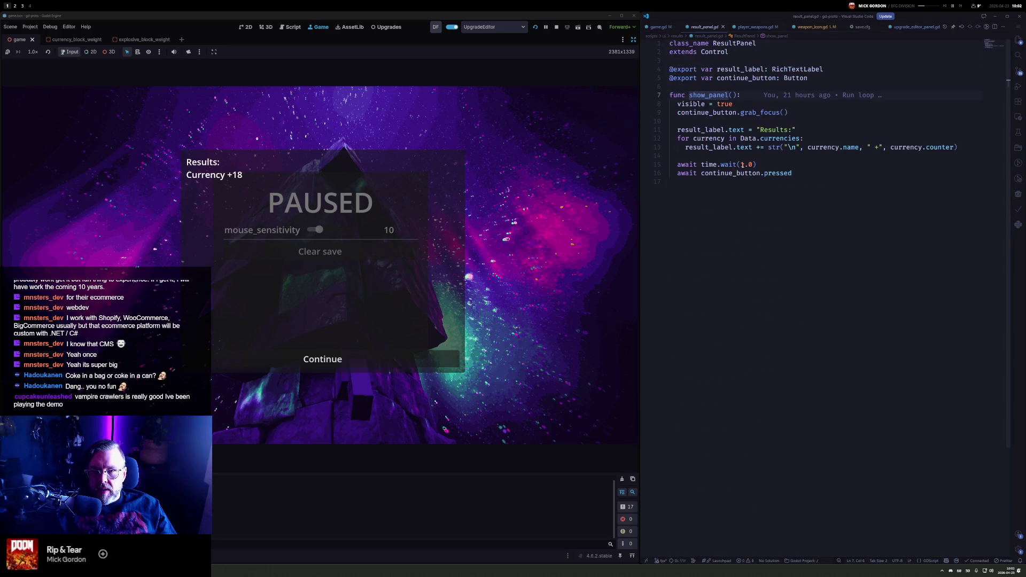
Rename time.wait to time.wait_unscaled on line 15 and save result_panel.gd
click(721, 165)
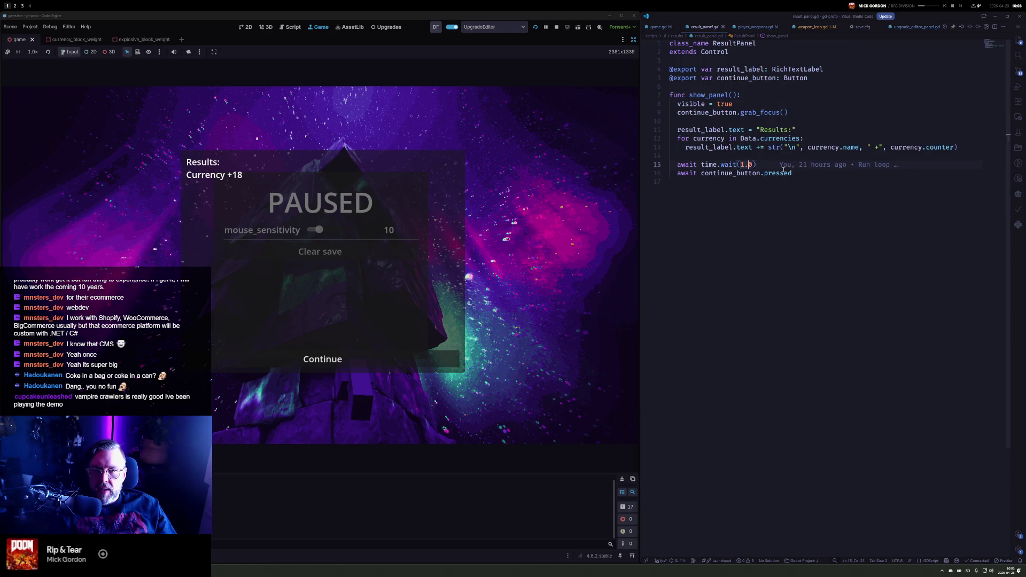
key(ctrl+Delete)
text(wait)
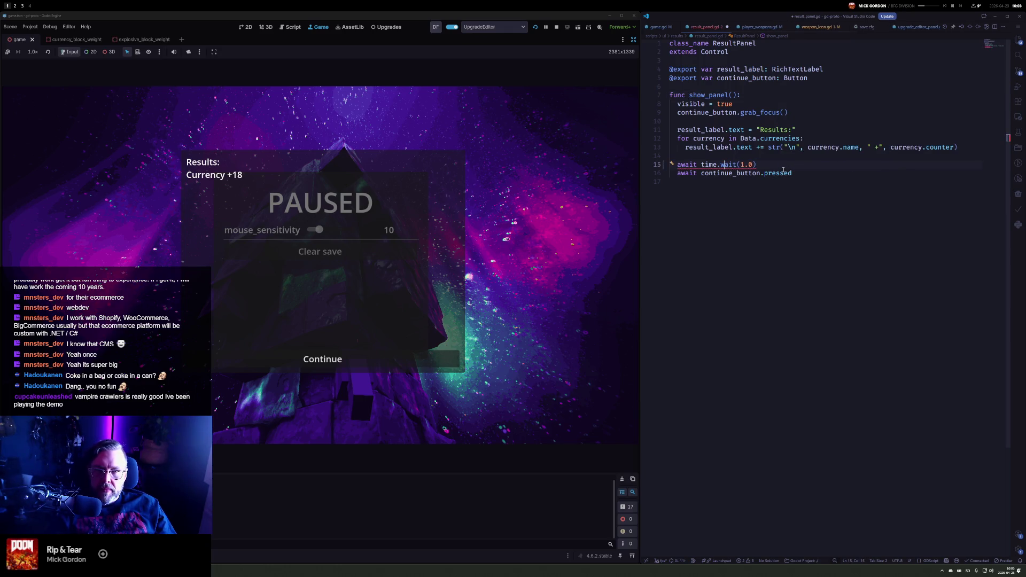
text(_unscaled)
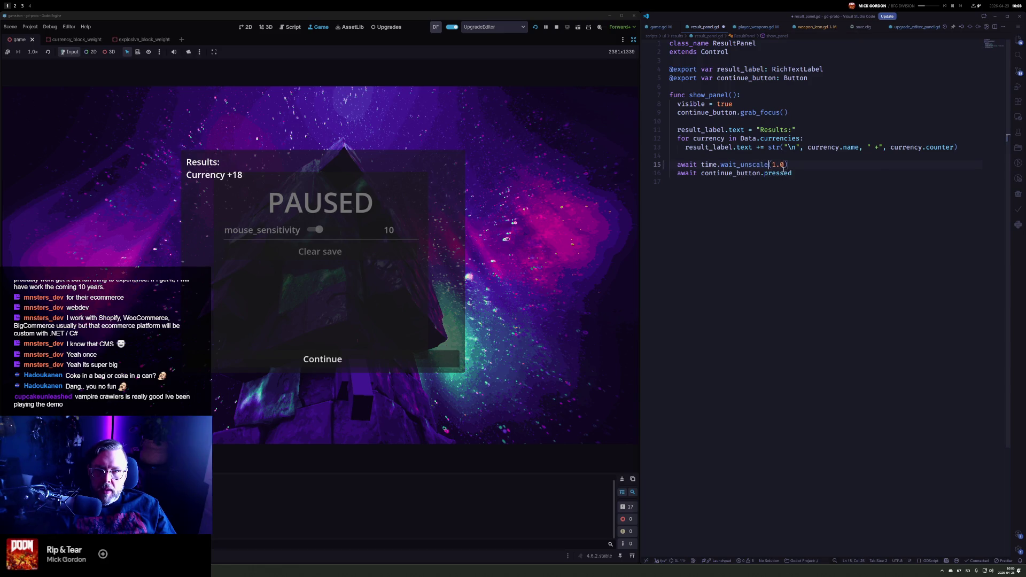
key(ctrl+s)
click(740, 164)
Open time.gd and inspect the wait and wait_cancelable functions
key(ctrl+p)
text(time)
key(Return)
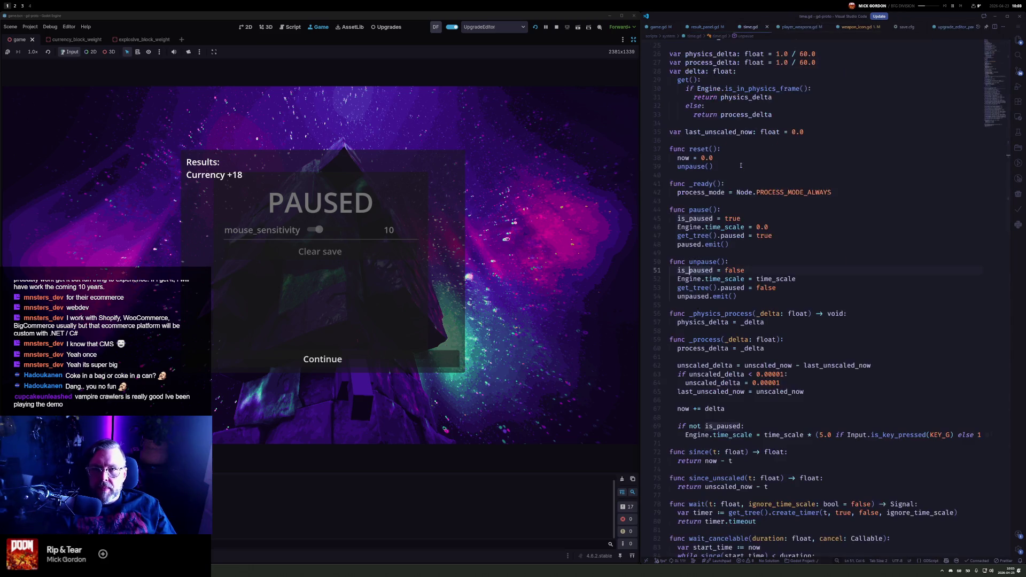
scroll(708, 296, down, 10)
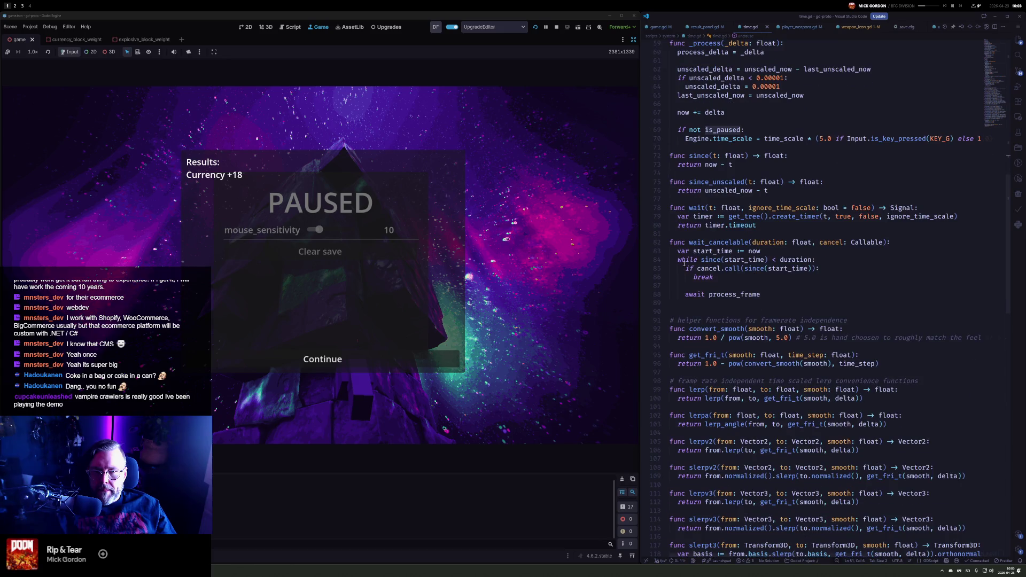
drag(770, 228, 647, 208)
click(791, 296)
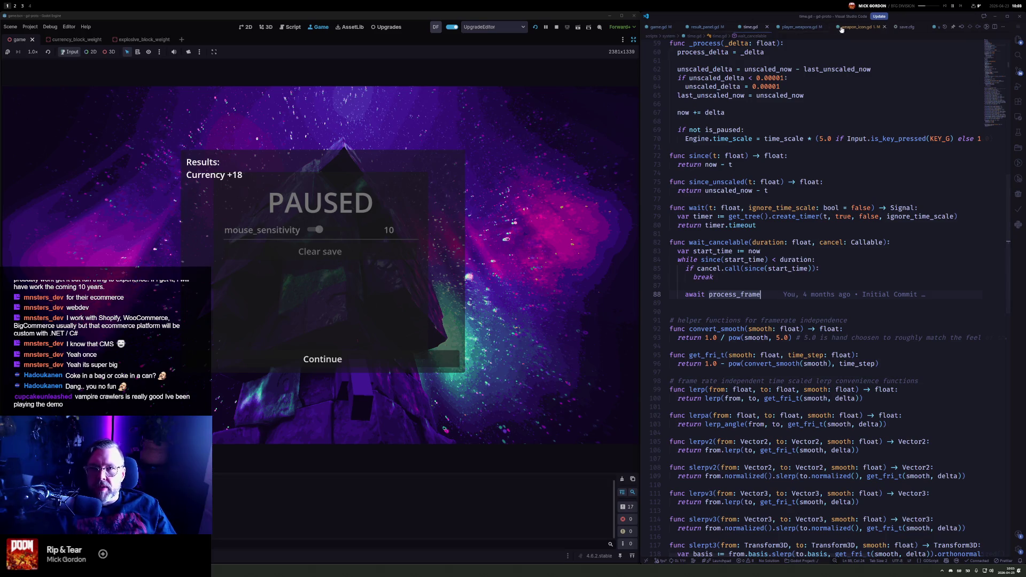
Pass true as the second argument to wait_unscaled(1.0) and restart the game
click(801, 28)
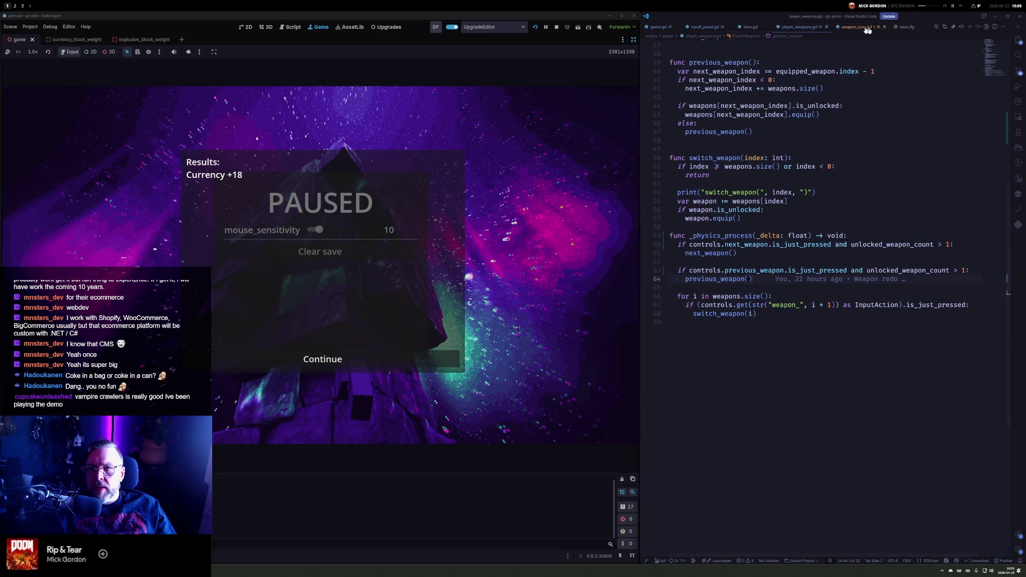
click(685, 28)
text(ignor))
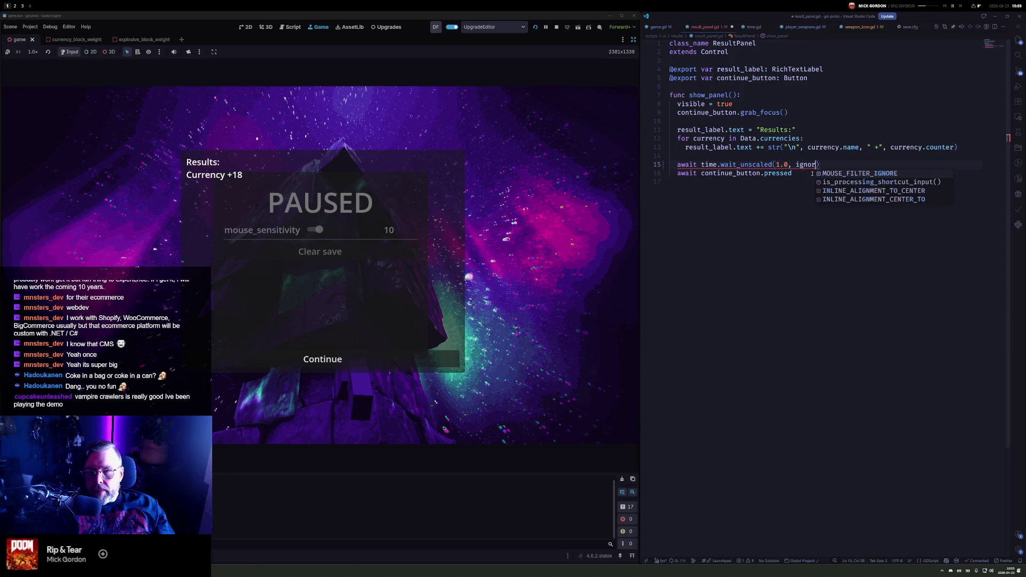
key(BackSpace)
key(BackSpace)
text(true)
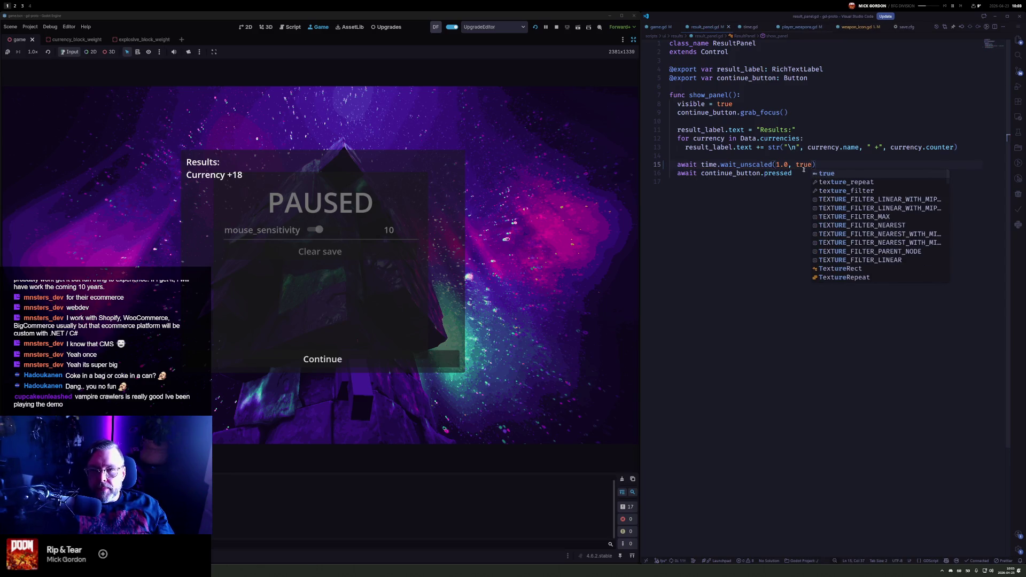
click(535, 27)
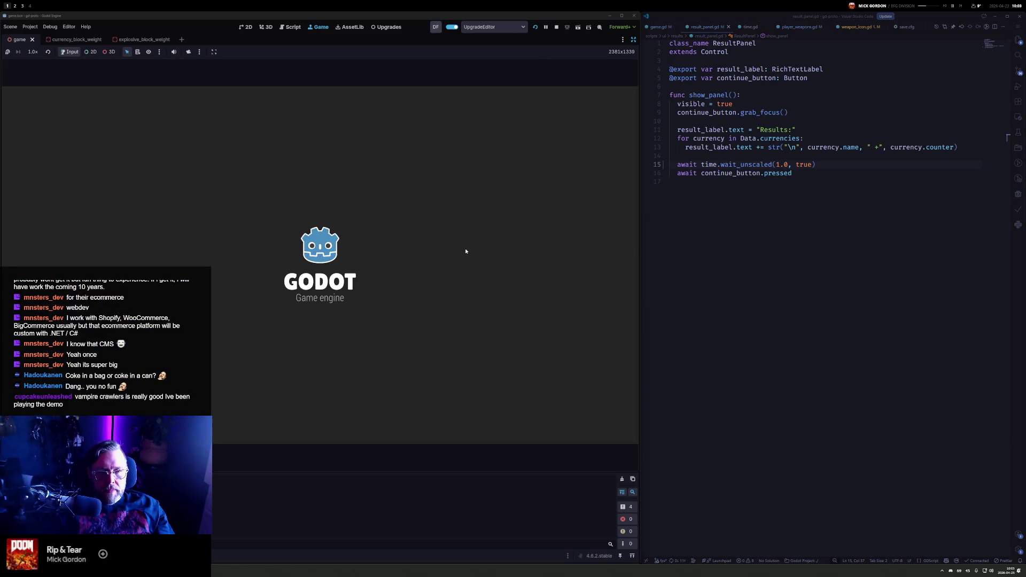
Buy the CurrencyBlockWeight upgrade and start a round, shooting the voxel blocks
mouse_move(301, 264)
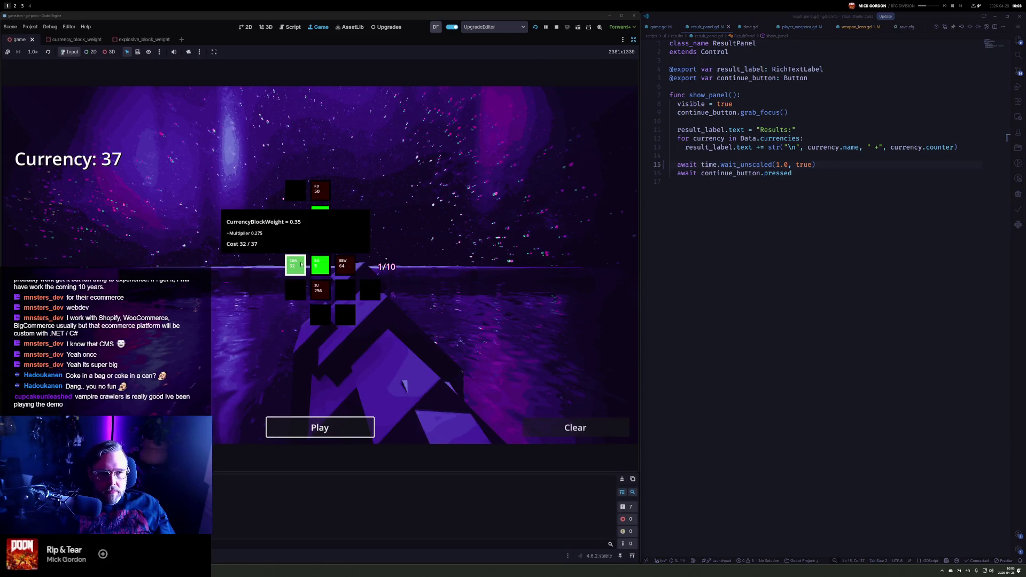
click(299, 265)
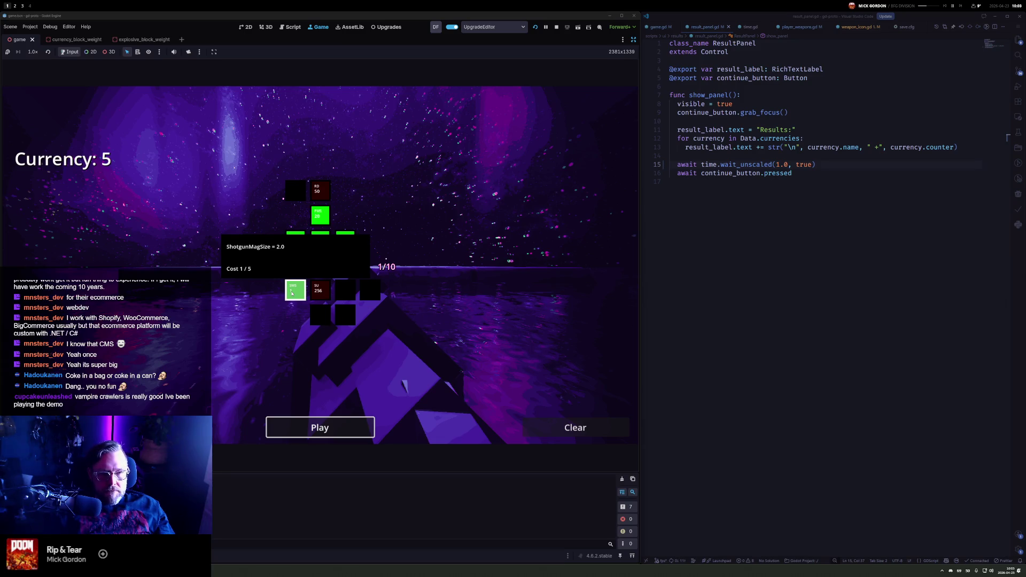
click(320, 428)
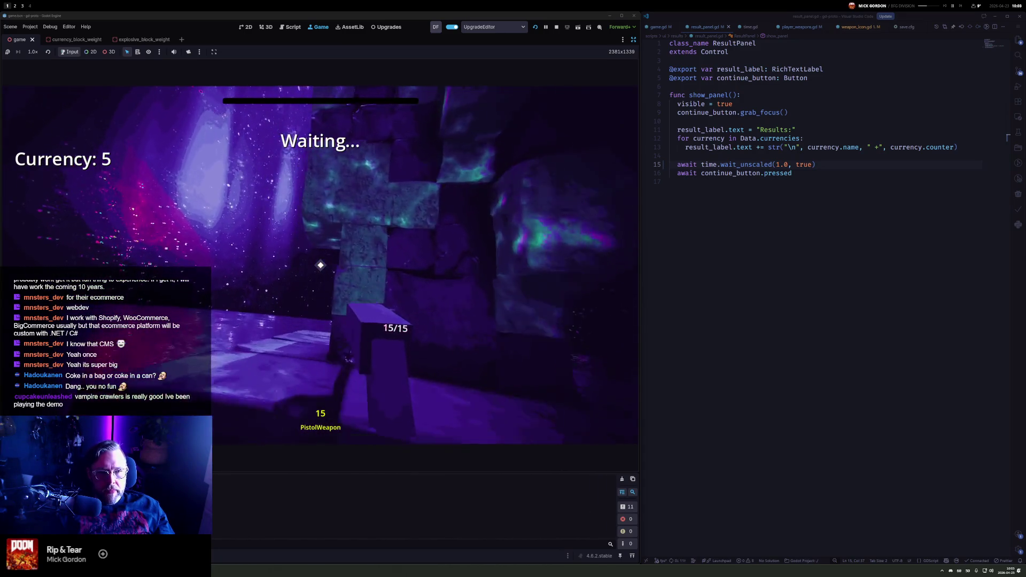
click(320, 265)
click(320, 265)
click(320, 265)
click(320, 265)
click(320, 265)
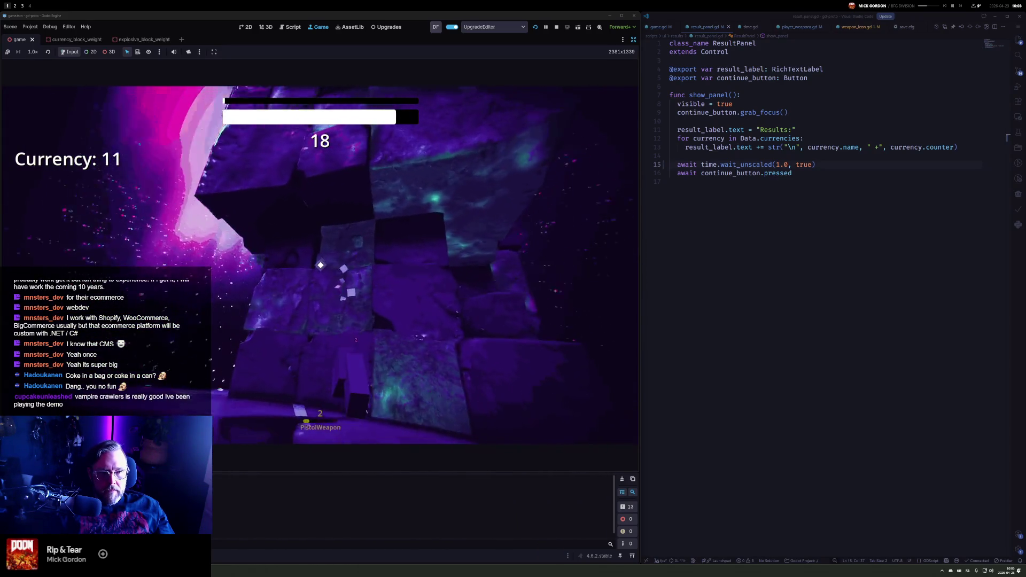
Keep firing at the blocks to collect currency
click(320, 265)
click(320, 265)
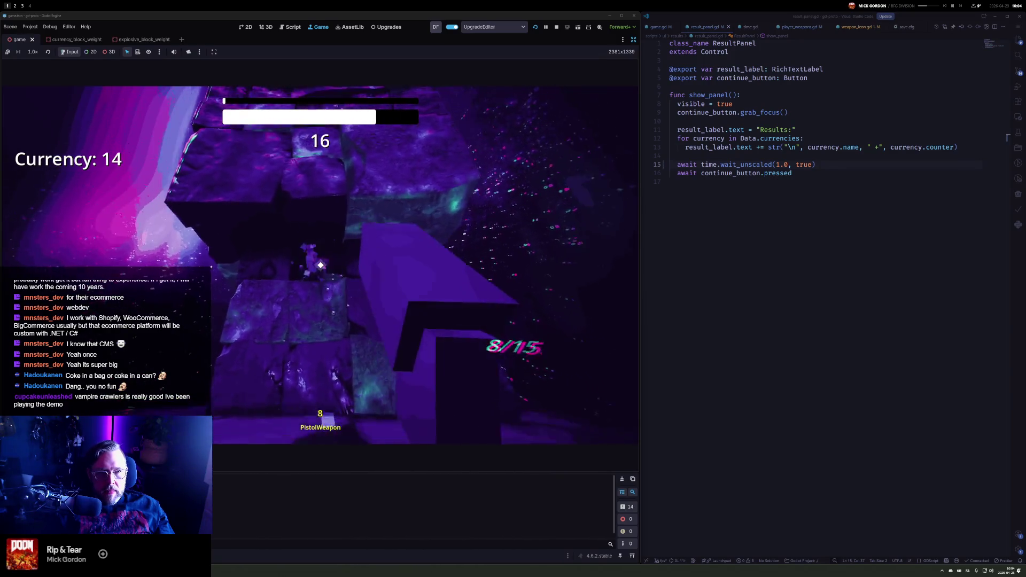
click(320, 265)
click(320, 265)
click(320, 265)
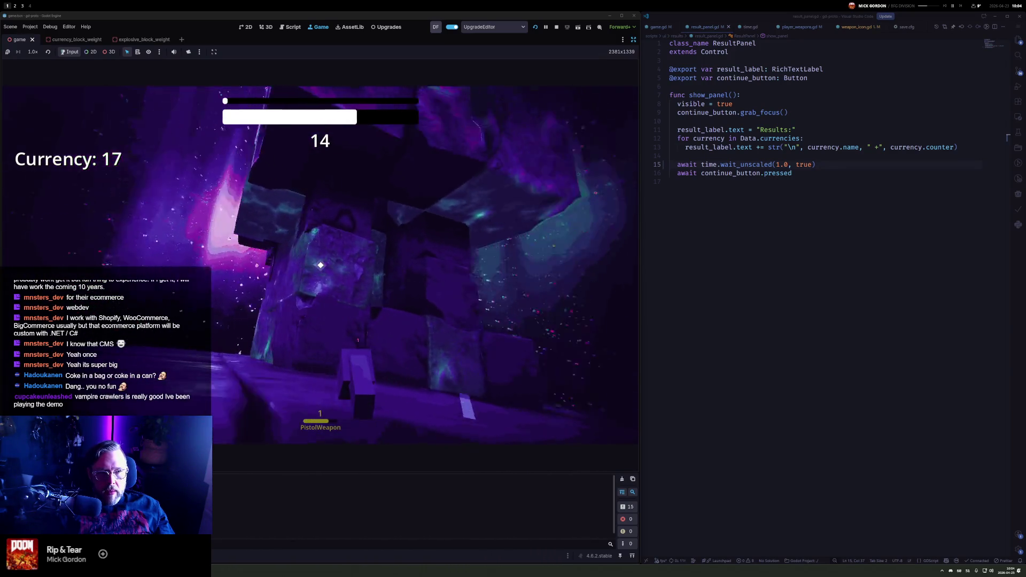
click(320, 265)
click(320, 265)
click(320, 265)
click(320, 265)
click(320, 265)
click(320, 265)
click(320, 265)
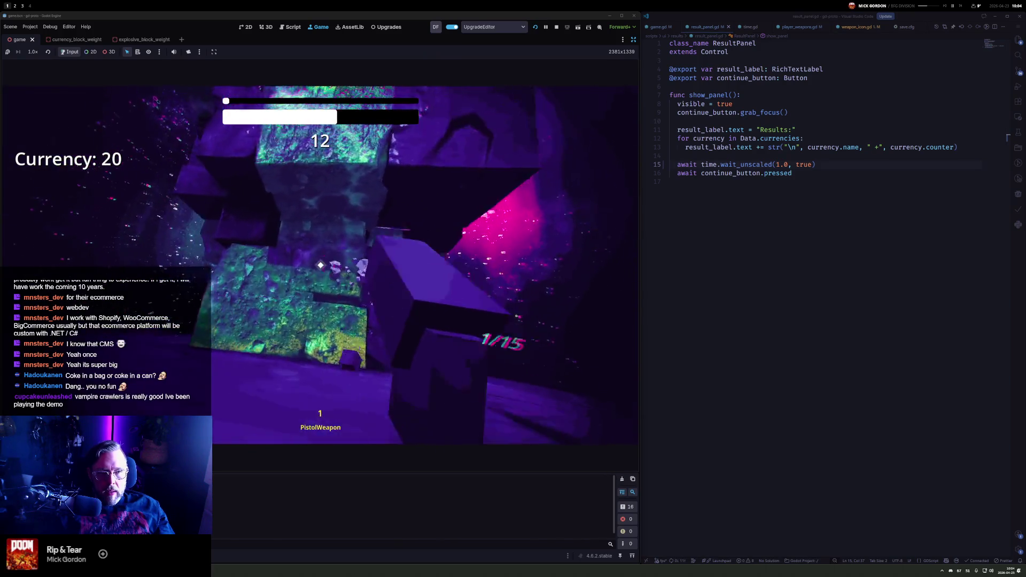
click(320, 265)
click(320, 265)
click(320, 265)
click(320, 265)
Empty the pistol into the blocks as the timer runs down, Currency reaching 26
click(320, 265)
click(321, 265)
click(320, 265)
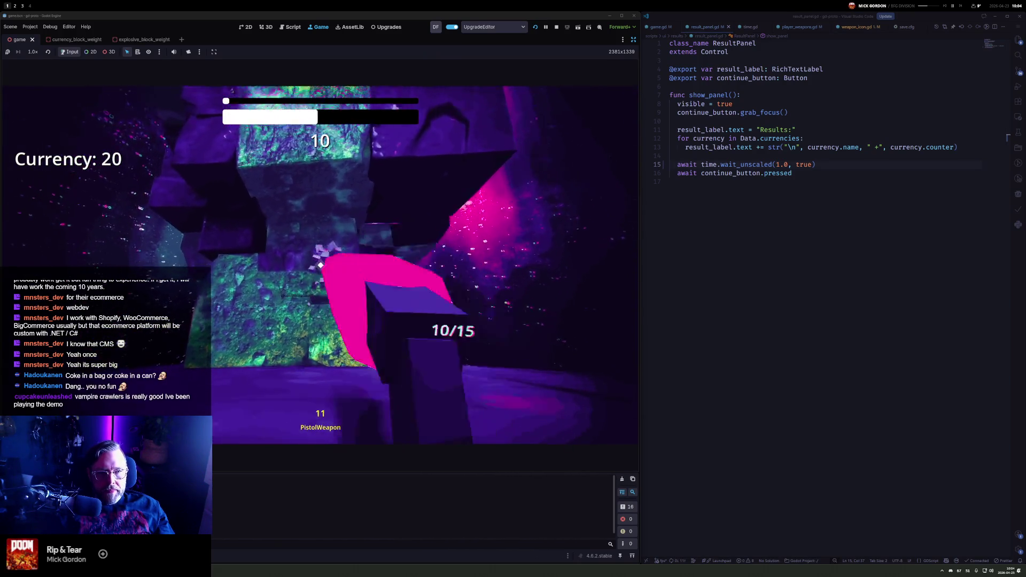
click(320, 265)
click(320, 265)
click(320, 265)
click(320, 265)
click(320, 265)
click(320, 265)
click(320, 265)
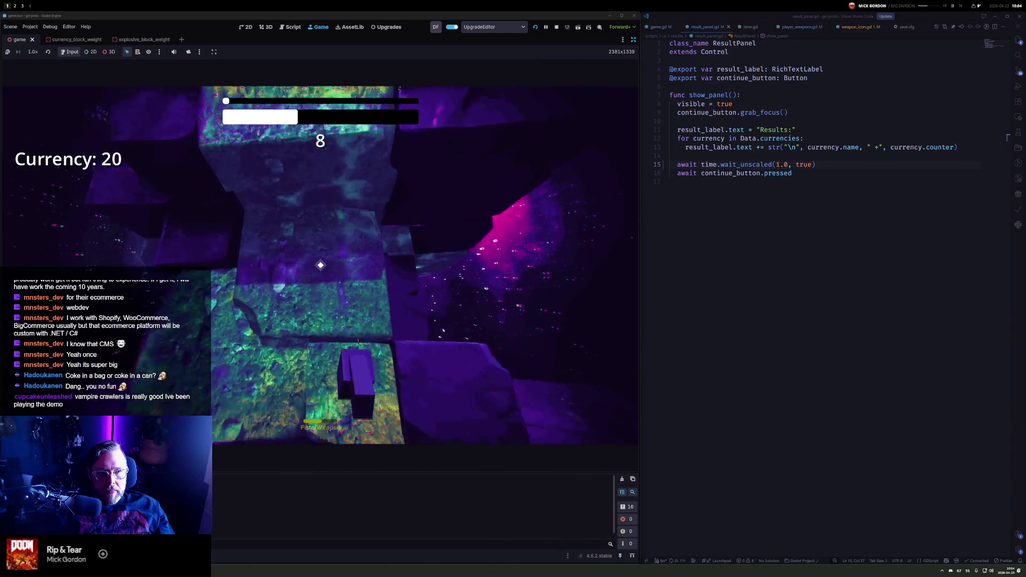
click(320, 265)
click(320, 265)
click(320, 265)
click(320, 265)
click(320, 265)
click(320, 265)
click(320, 265)
click(320, 265)
click(320, 265)
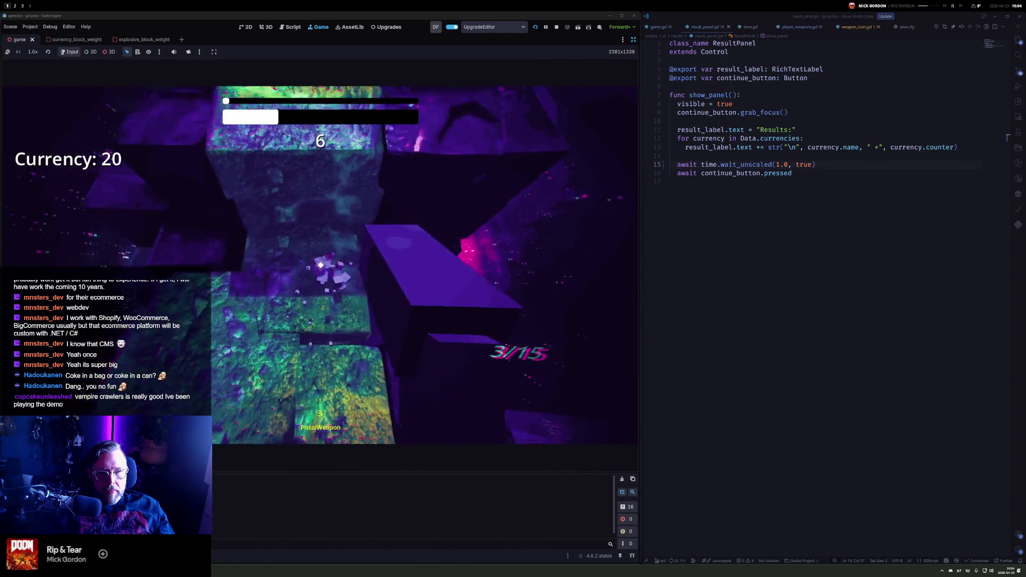
click(320, 265)
click(320, 265)
click(320, 265)
click(320, 265)
click(320, 265)
click(320, 265)
click(320, 265)
click(320, 265)
click(320, 265)
click(320, 265)
click(320, 265)
click(320, 265)
click(320, 265)
click(320, 265)
click(320, 265)
click(320, 265)
click(320, 265)
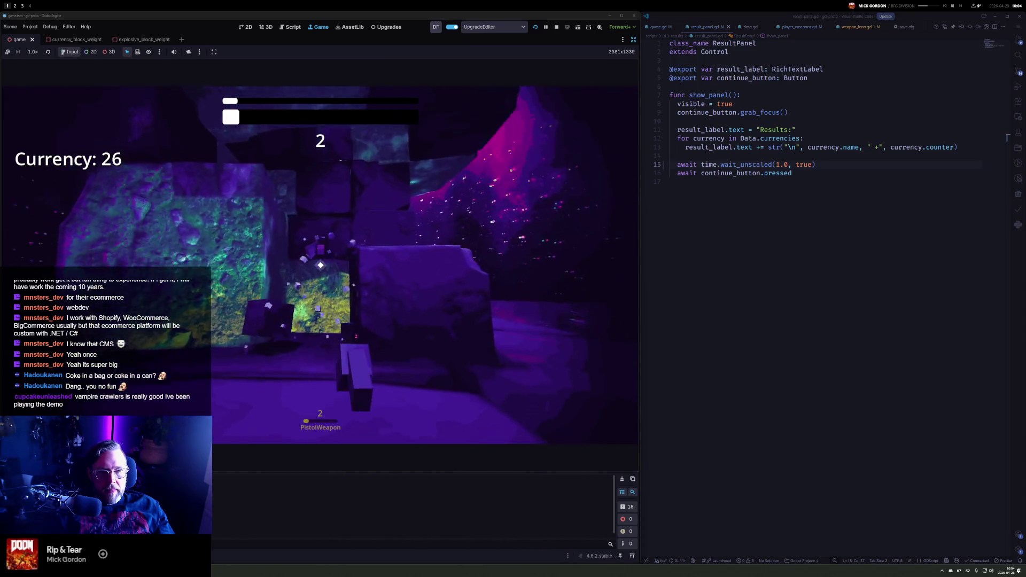
click(320, 265)
click(320, 265)
click(320, 265)
click(320, 265)
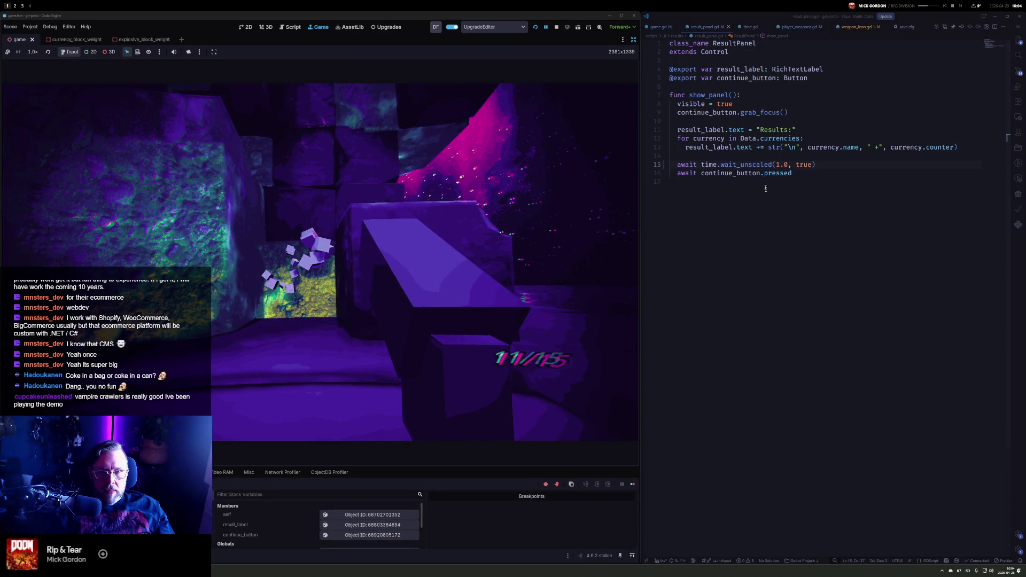
Revert line 15 to time.wait(1.0, true), relaunch the game, and buy the ShotgunMagSize upgrade
click(770, 165)
text(wait)
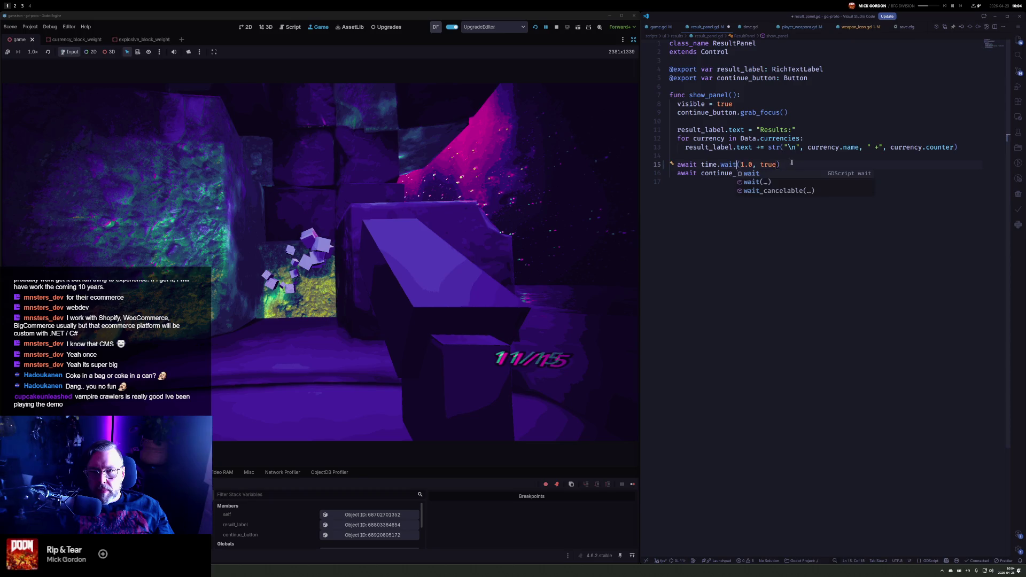
click(534, 27)
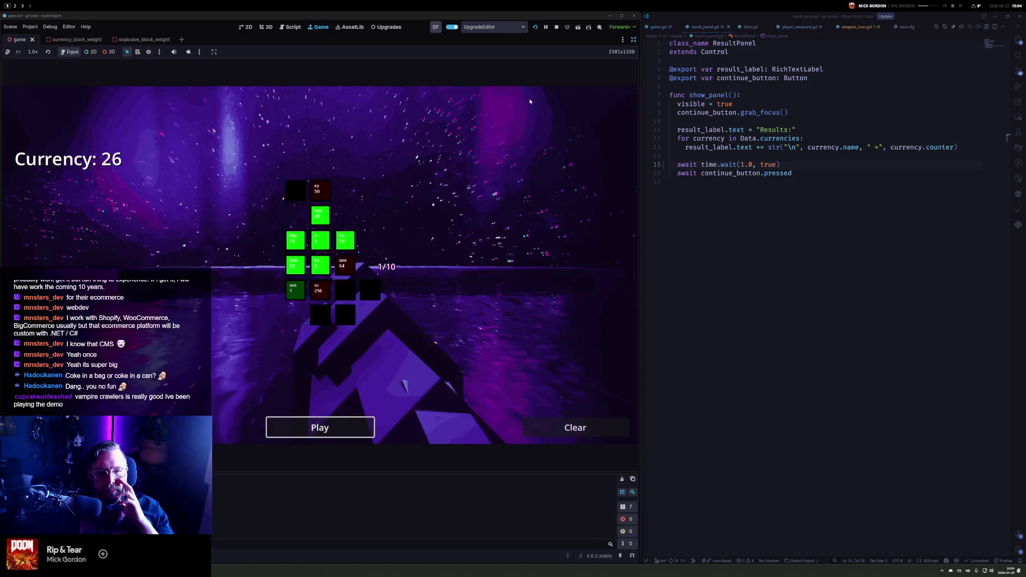
mouse_move(300, 287)
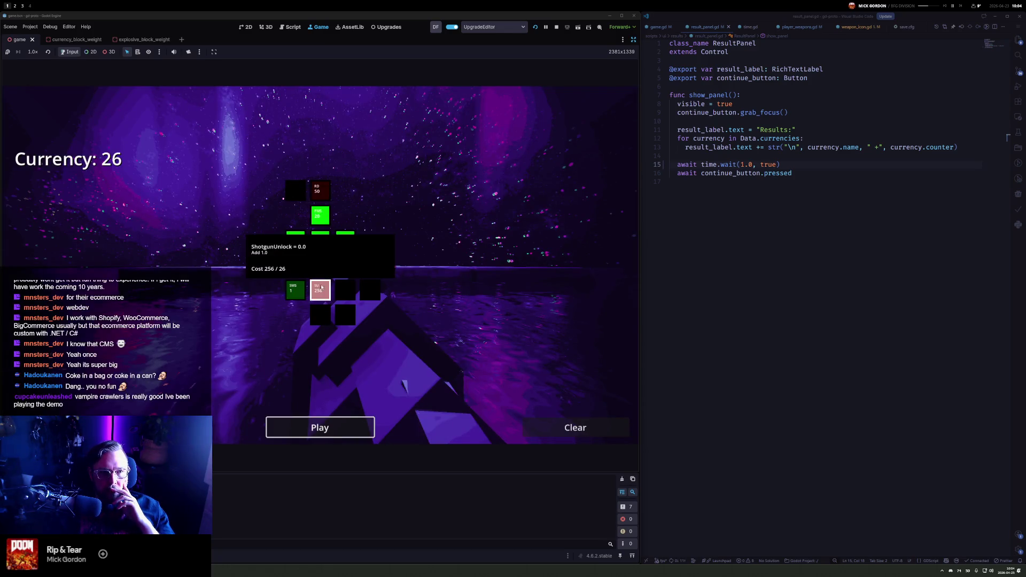
click(292, 291)
Stop the game and raise the SMS1 shotgun magazine upgrade's cost in the Upgrades editor
key(F8)
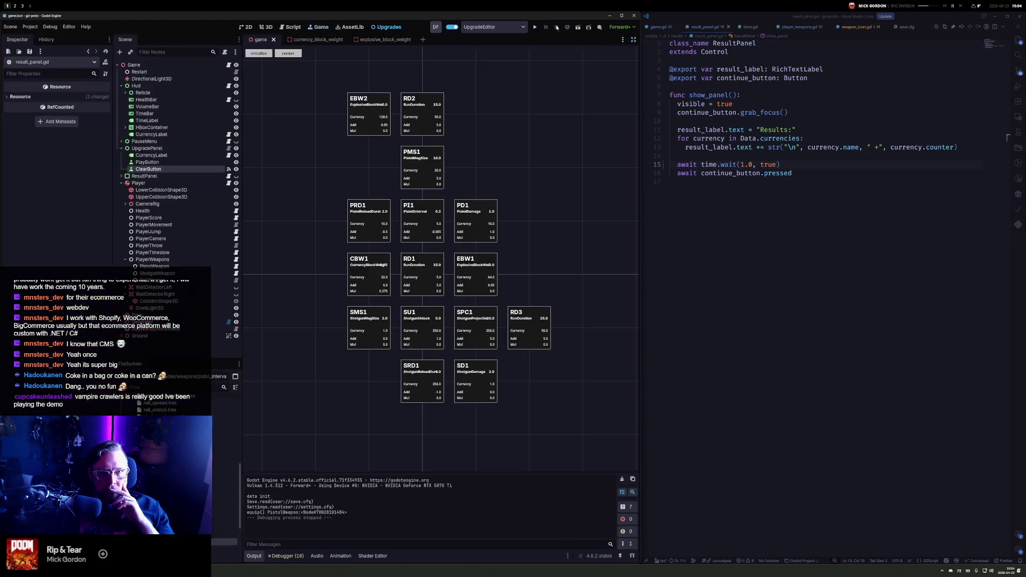
click(379, 314)
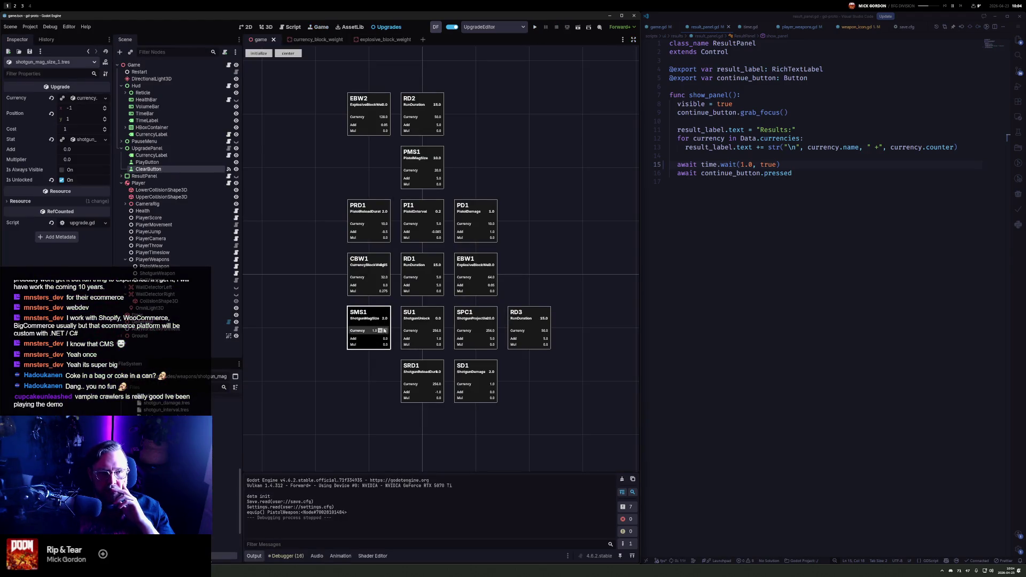
click(379, 332)
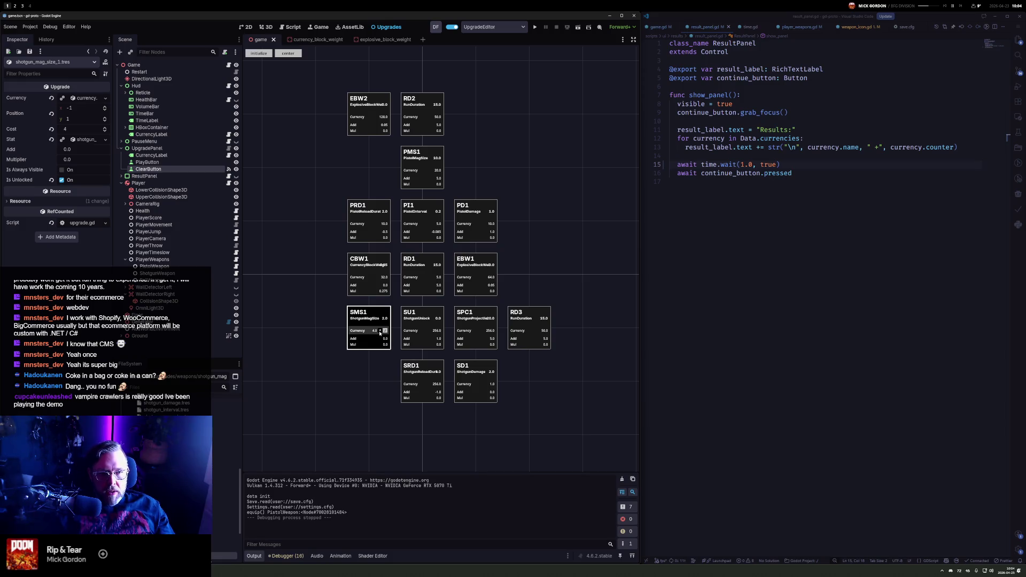
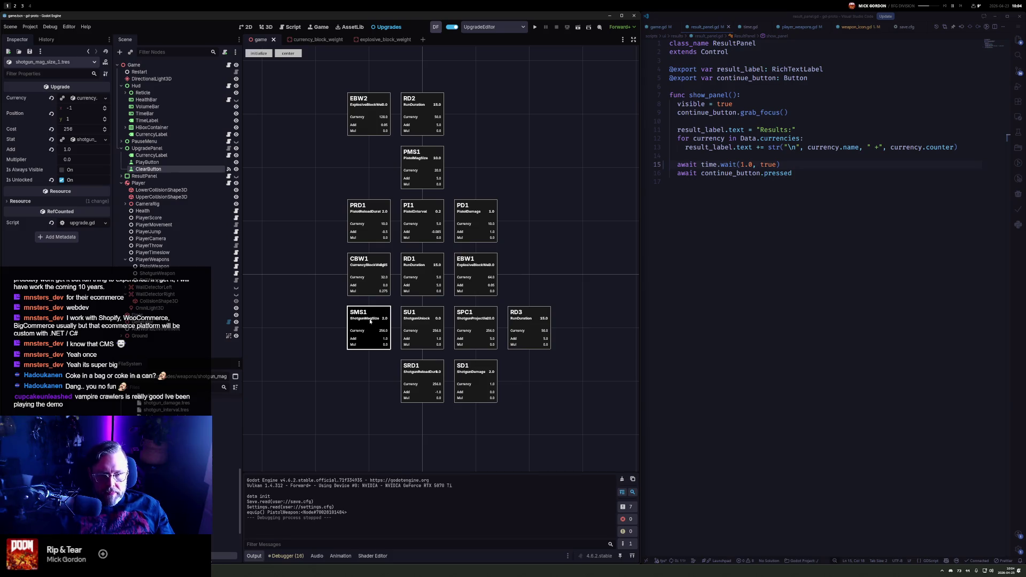
Move SMS1, SPC1 and RD3 down to the rows around SRD1
drag(369, 321, 367, 380)
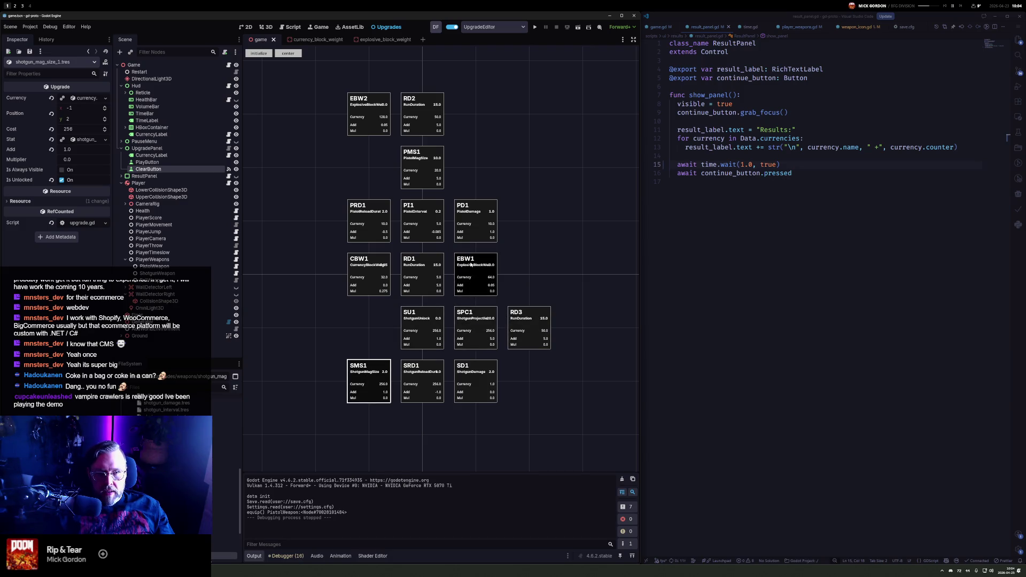
mouse_move(473, 317)
mouse_down()
mouse_move(434, 425)
mouse_move(408, 432)
mouse_up()
mouse_move(529, 321)
mouse_down()
mouse_move(475, 422)
mouse_move(427, 471)
mouse_move(464, 420)
mouse_move(481, 417)
mouse_move(535, 365)
mouse_up()
Place CBW1 left of PRD1 and EBW1 right of PD1 in the pistol row
scroll(536, 270, up, 3)
scroll(555, 293, down, 5)
scroll(522, 271, up, 1)
drag(518, 277, 520, 304)
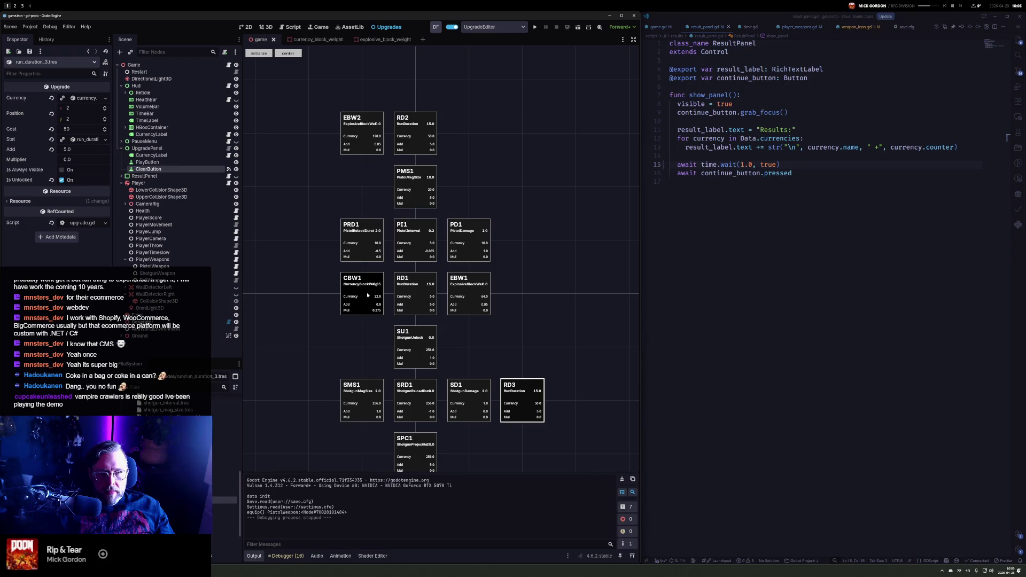
mouse_move(361, 279)
mouse_down()
mouse_move(524, 286)
mouse_move(524, 232)
mouse_move(367, 195)
mouse_move(314, 249)
mouse_up()
drag(469, 299, 528, 249)
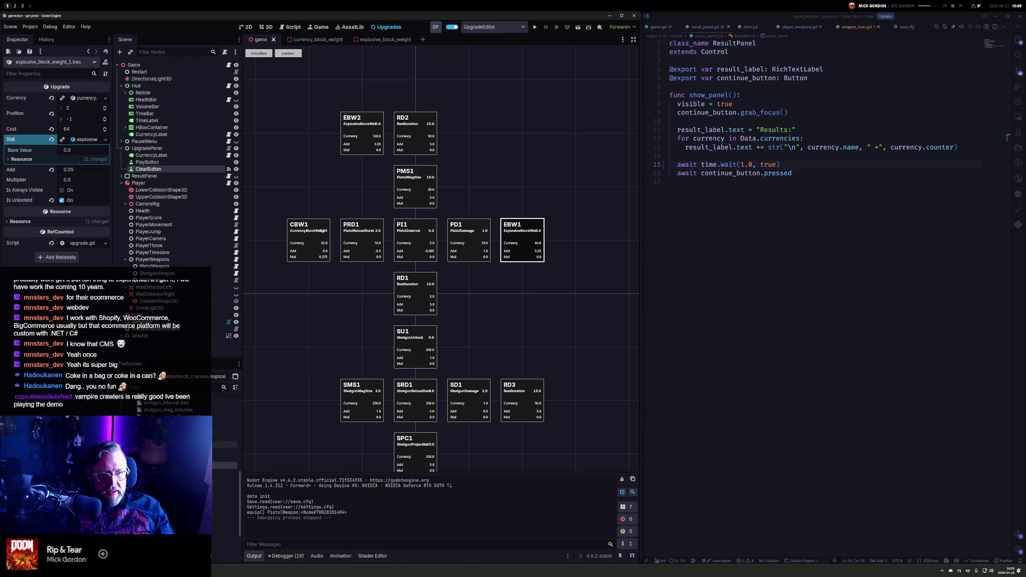
scroll(176, 406, down, 3)
Add a RailUnlock card RU1 to the tree with Add set to 1.0 and cost 1024
mouse_move(165, 400)
mouse_down()
mouse_move(267, 358)
mouse_move(361, 294)
mouse_up()
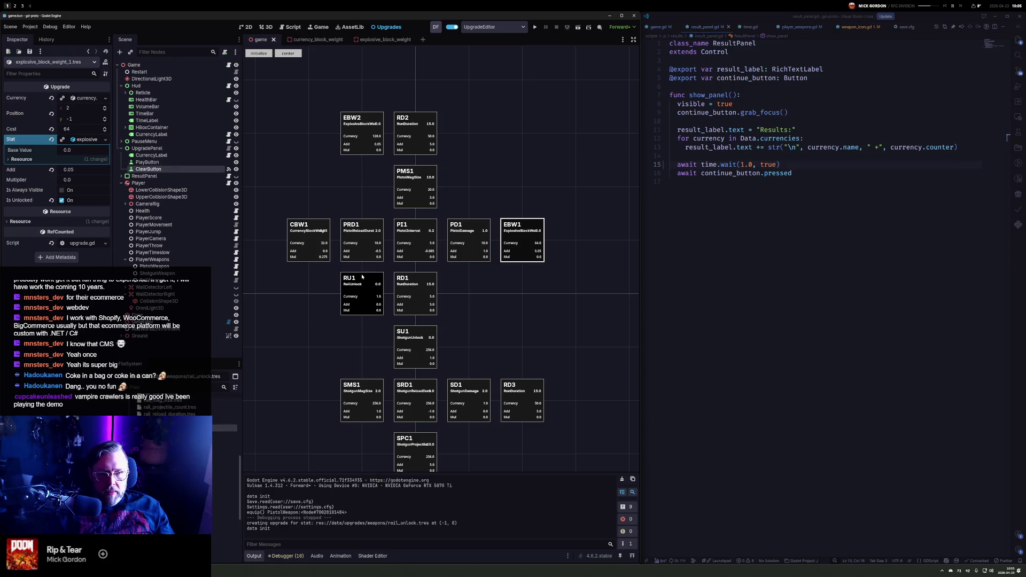
click(376, 305)
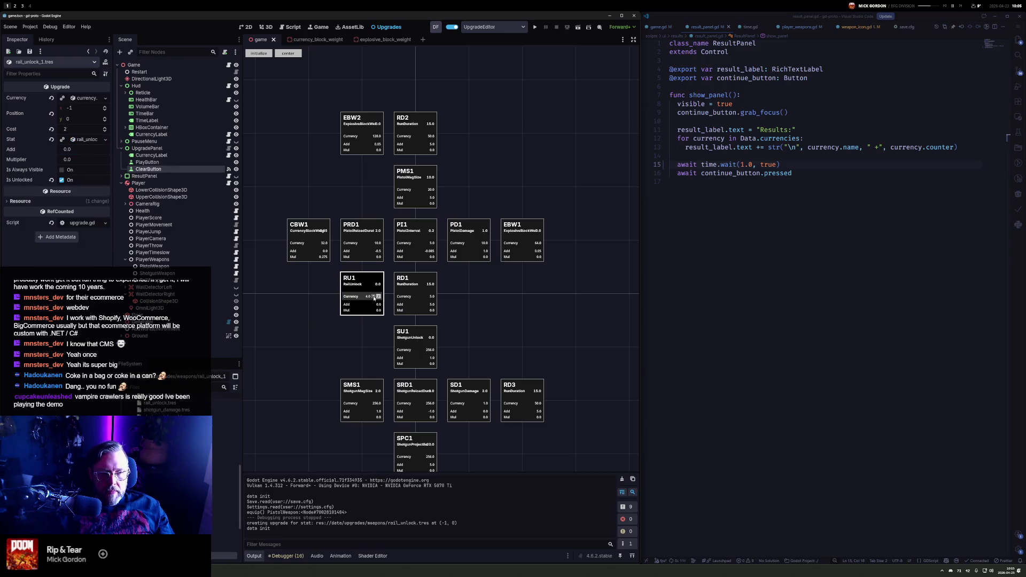
click(374, 302)
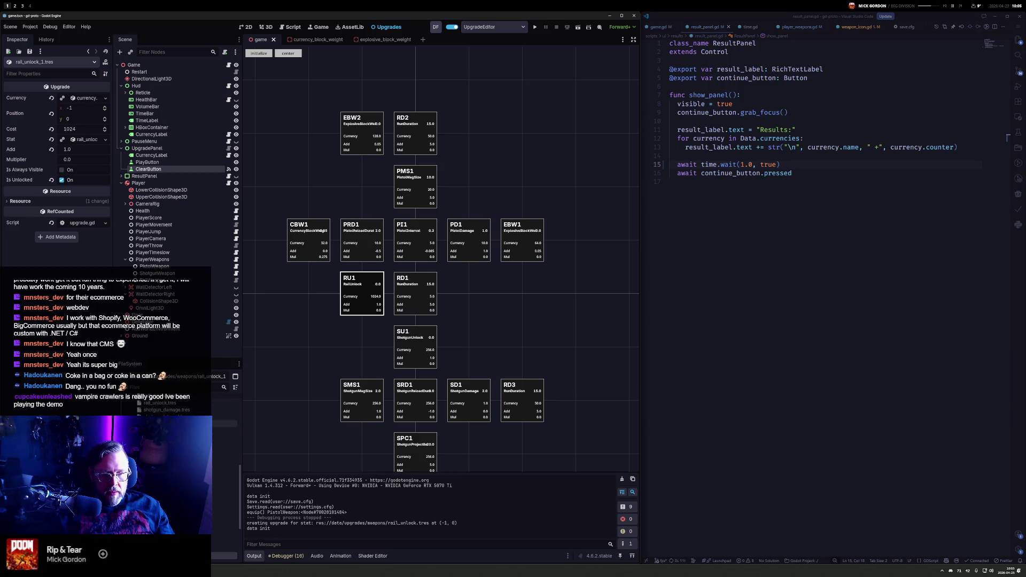
scroll(177, 409, up, 1)
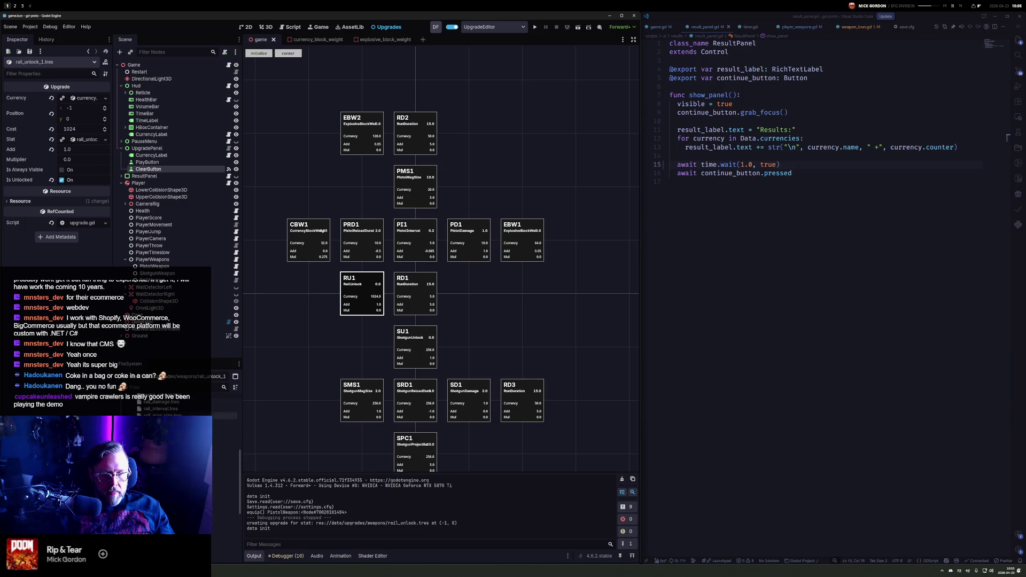
Add a rail reload duration card left of RU1 and clone RRD1 further left
drag(206, 427, 321, 299)
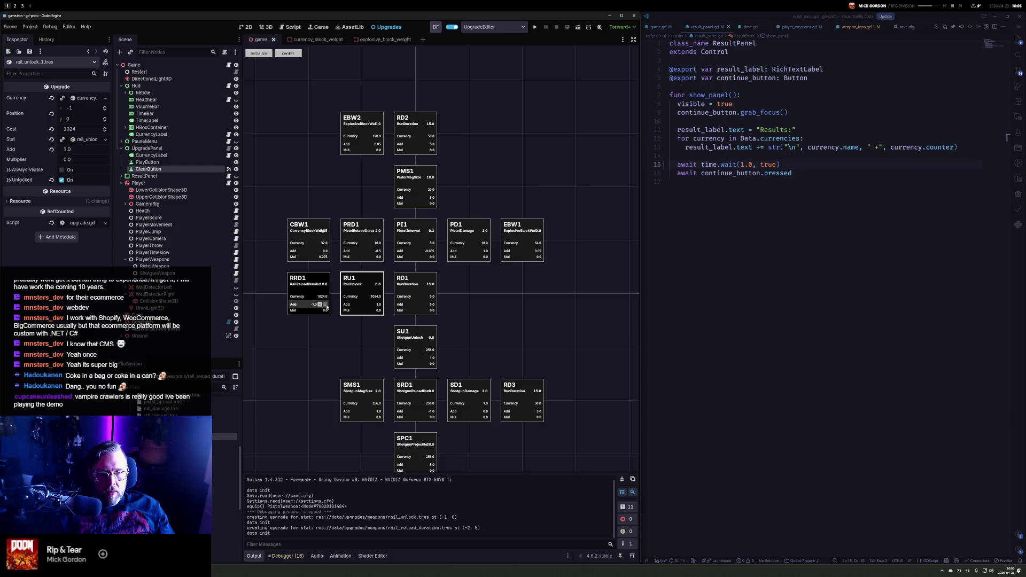
mouse_move(326, 307)
mouse_down()
mouse_move(405, 314)
mouse_move(446, 293)
mouse_move(371, 295)
mouse_up()
mouse_move(385, 295)
mouse_down()
mouse_move(435, 295)
mouse_move(402, 296)
mouse_up()
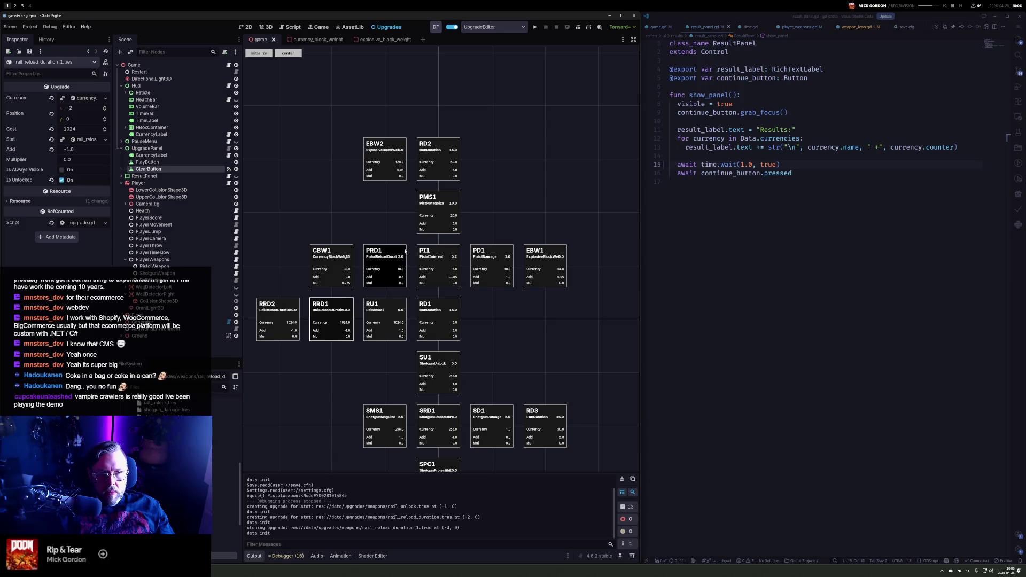
Move PRD1 and CBW1 up, put EBW2 beside RD2, and launch the game
drag(396, 253, 396, 229)
drag(339, 249, 339, 222)
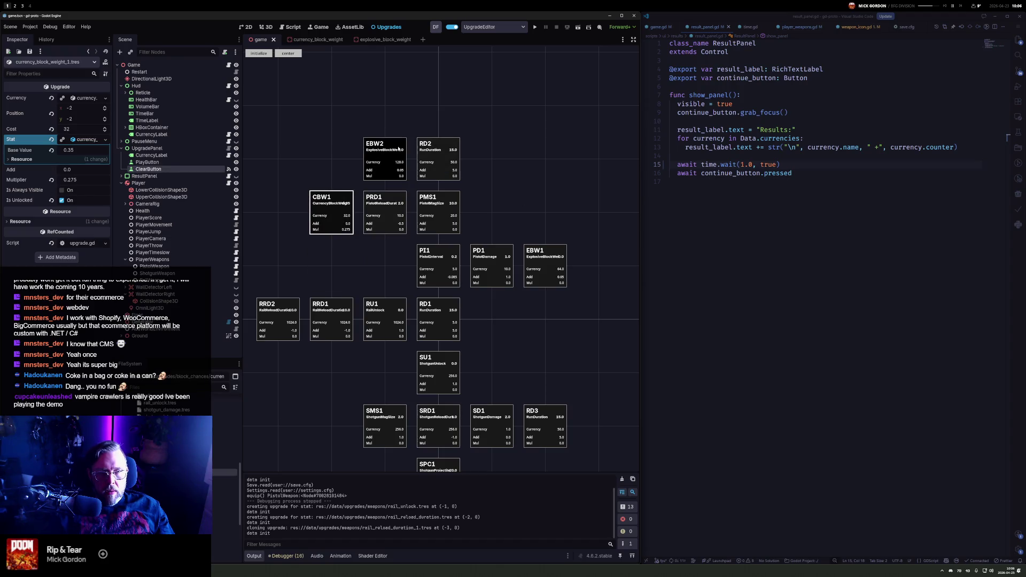
drag(388, 148, 497, 150)
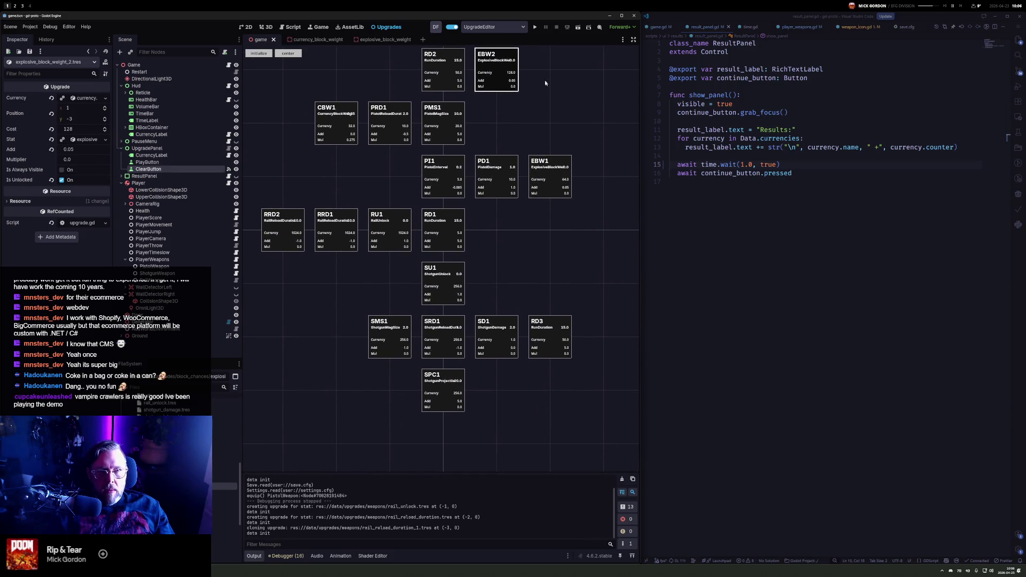
click(535, 28)
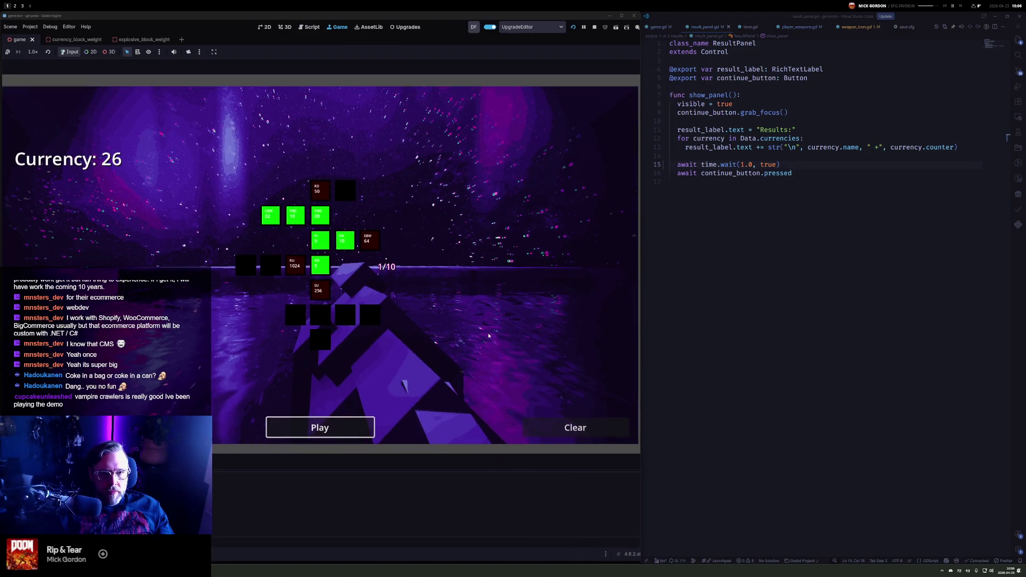
Play a pistol run shooting blocks, raising currency from 26 to 35, and return to upgrades
mouse_move(377, 247)
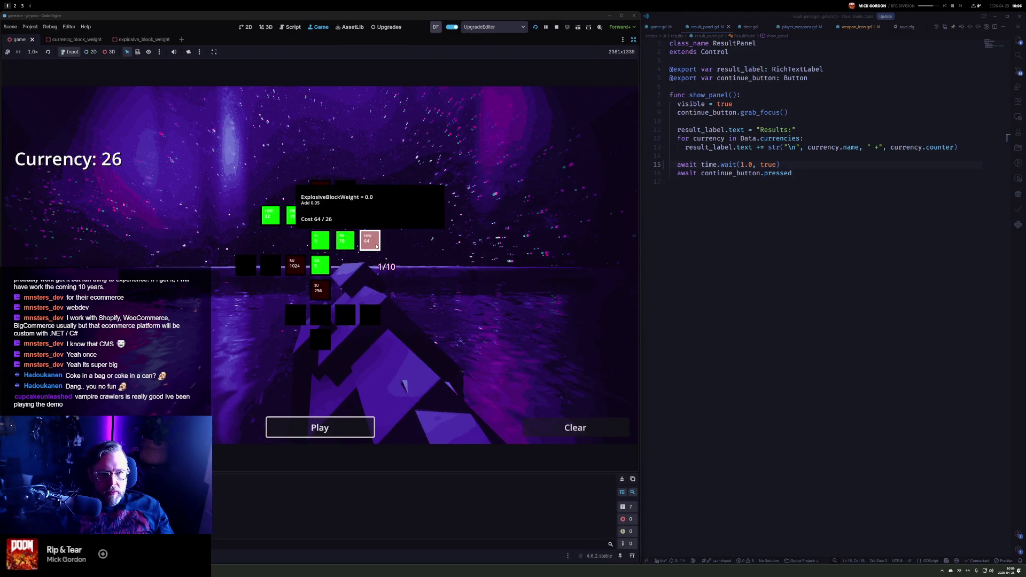
mouse_move(325, 275)
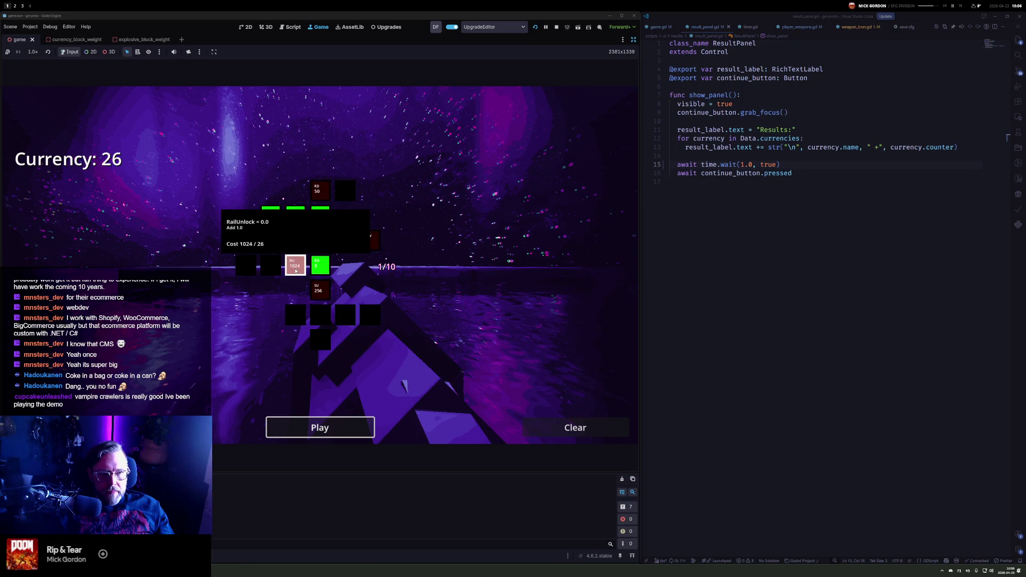
click(320, 426)
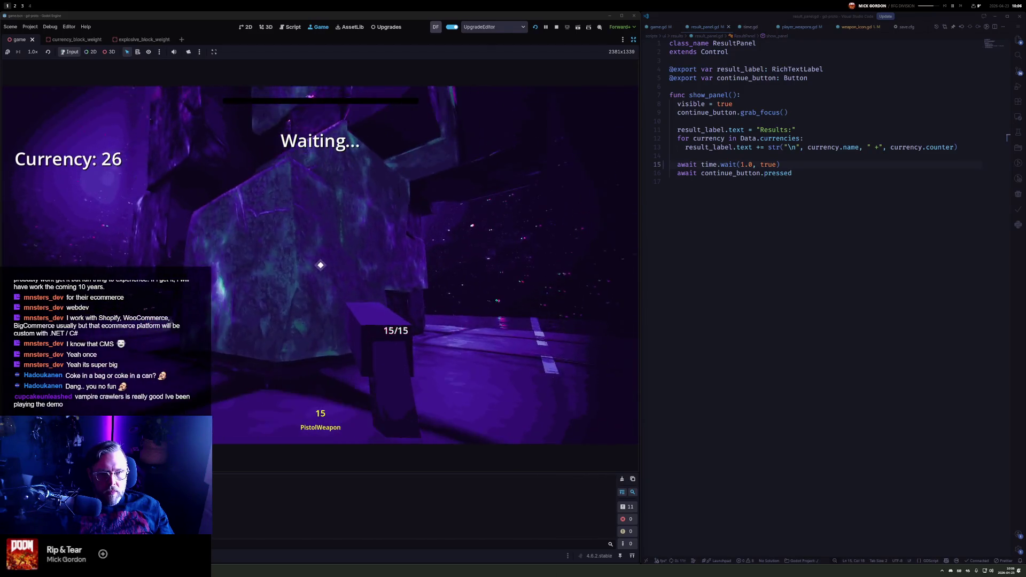
click(320, 265)
drag(320, 265, 321, 265)
click(320, 265)
click(321, 265)
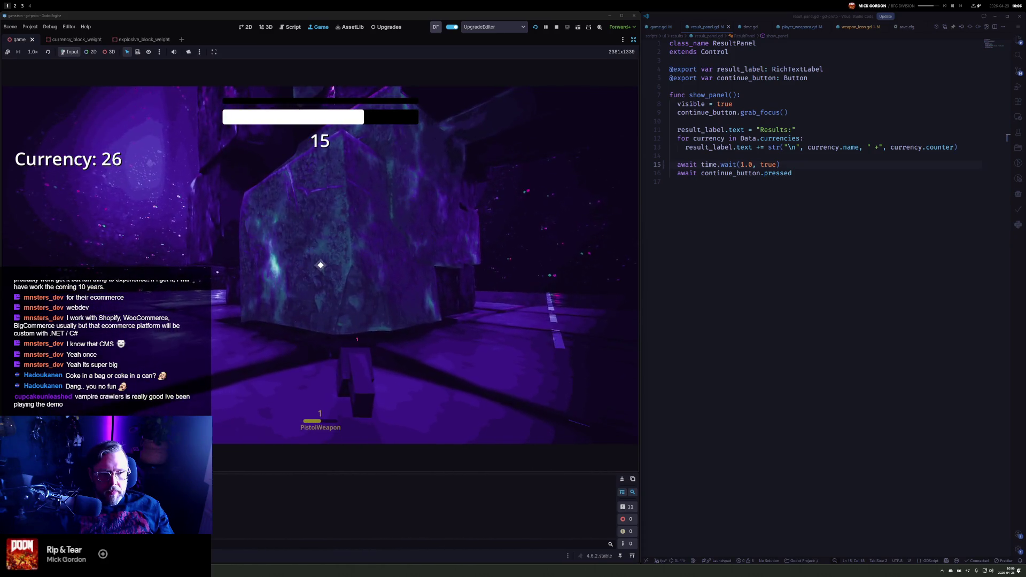
click(320, 265)
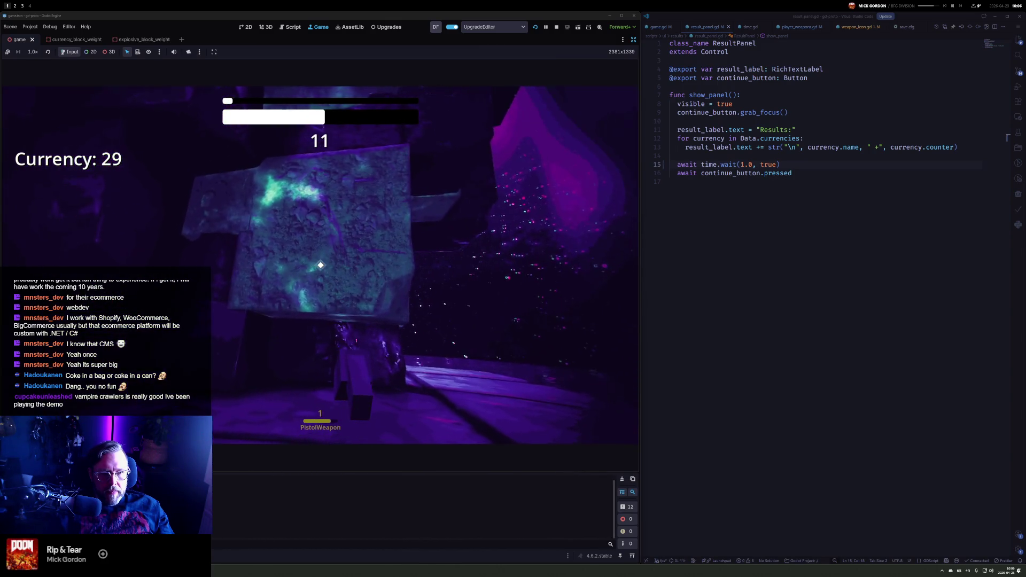
click(321, 265)
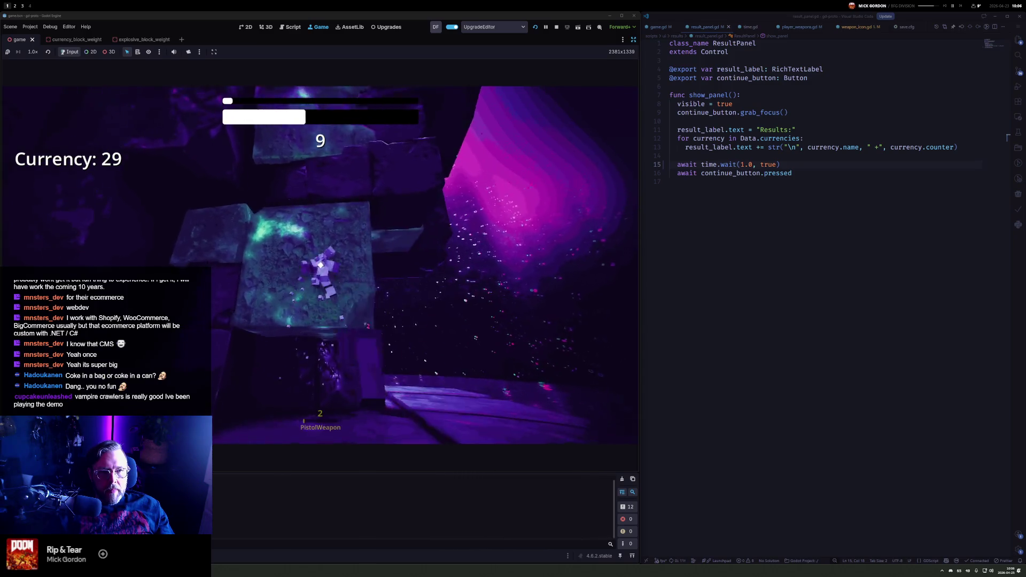
click(321, 265)
click(321, 265)
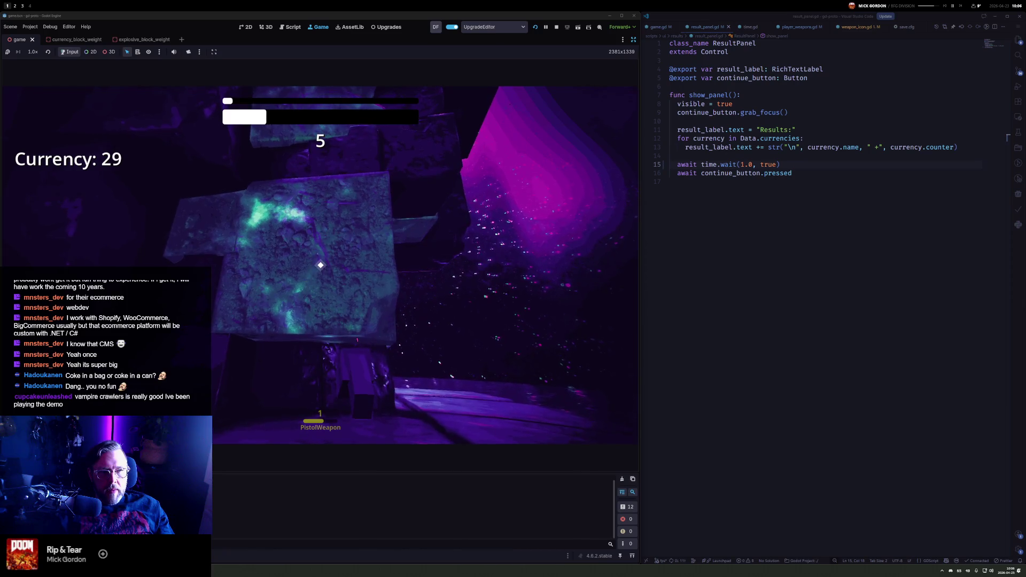
click(320, 265)
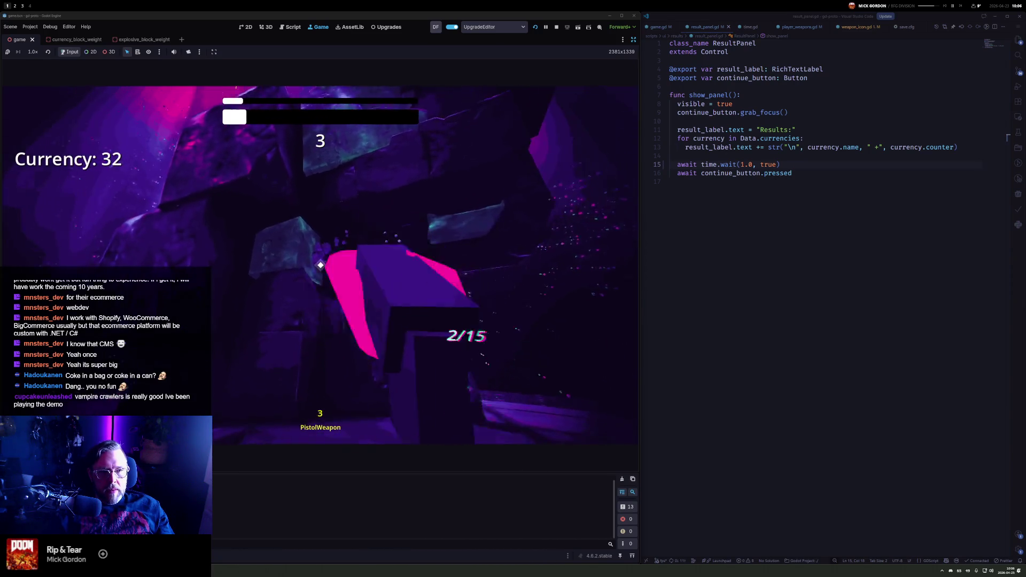
click(321, 265)
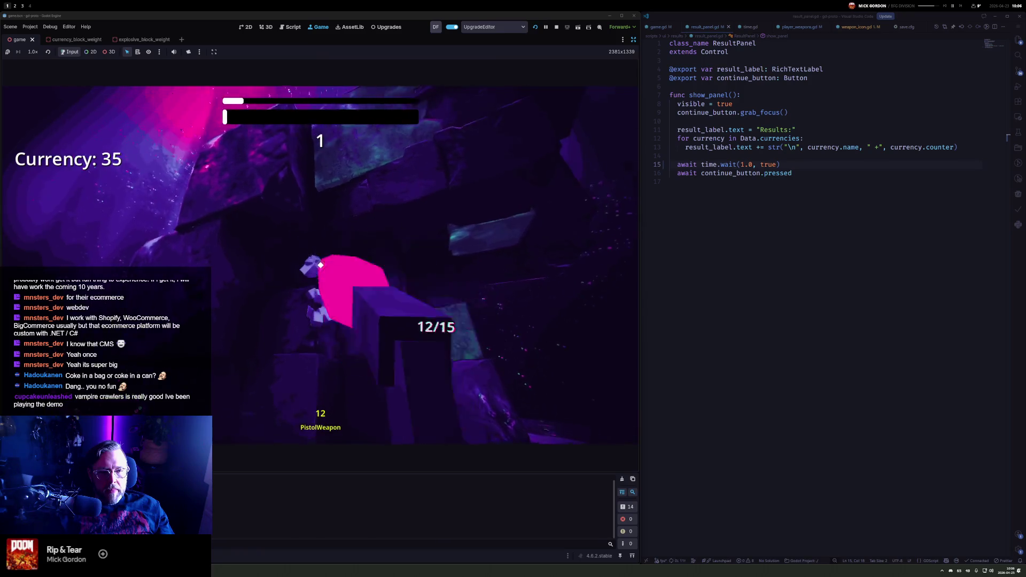
click(377, 358)
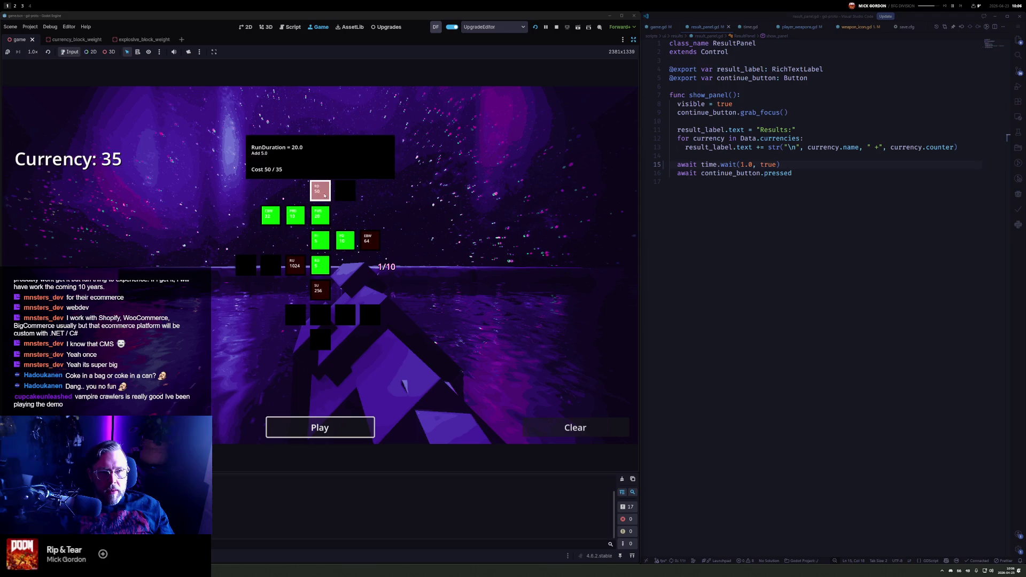
Focus the code editor and bring up the quick file search
mouse_move(293, 262)
mouse_move(367, 241)
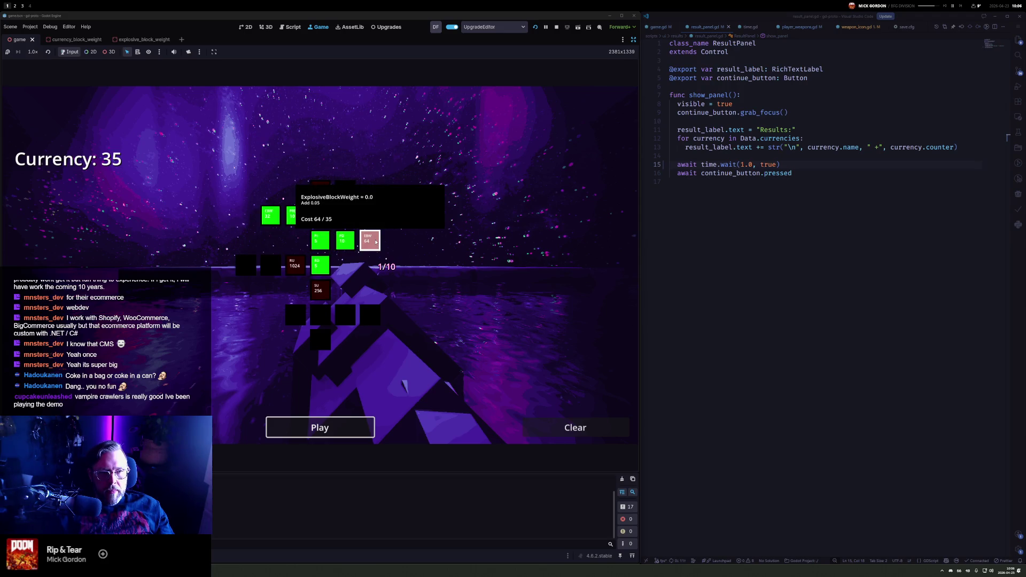
mouse_move(323, 272)
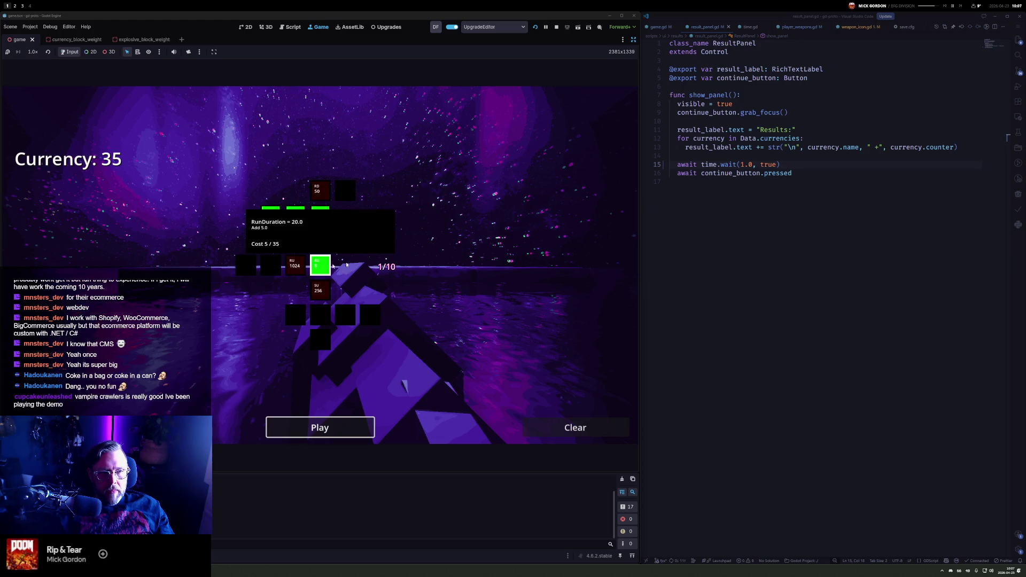
click(786, 255)
key(ctrl+p)
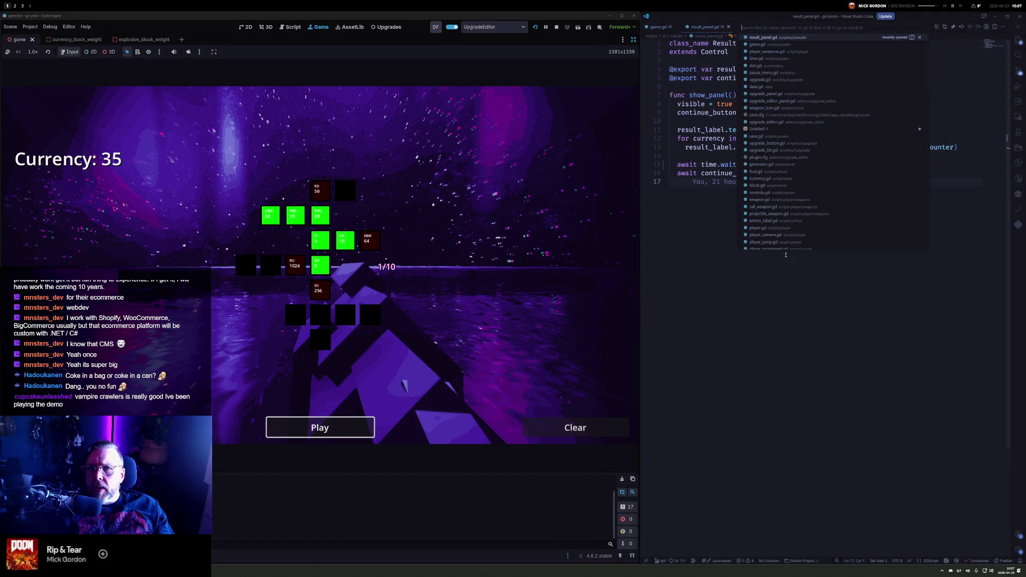
text(controls)
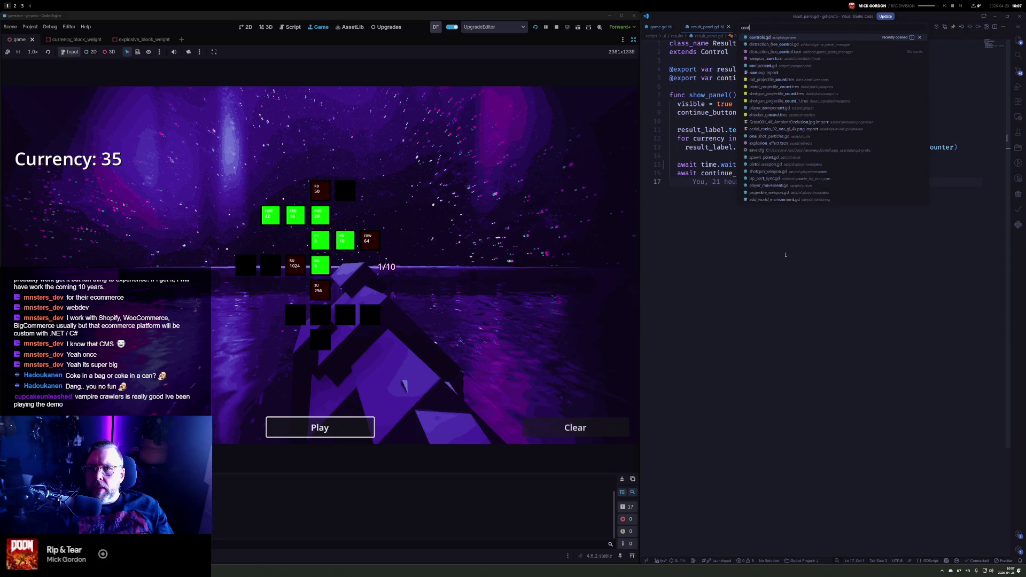
key(Return)
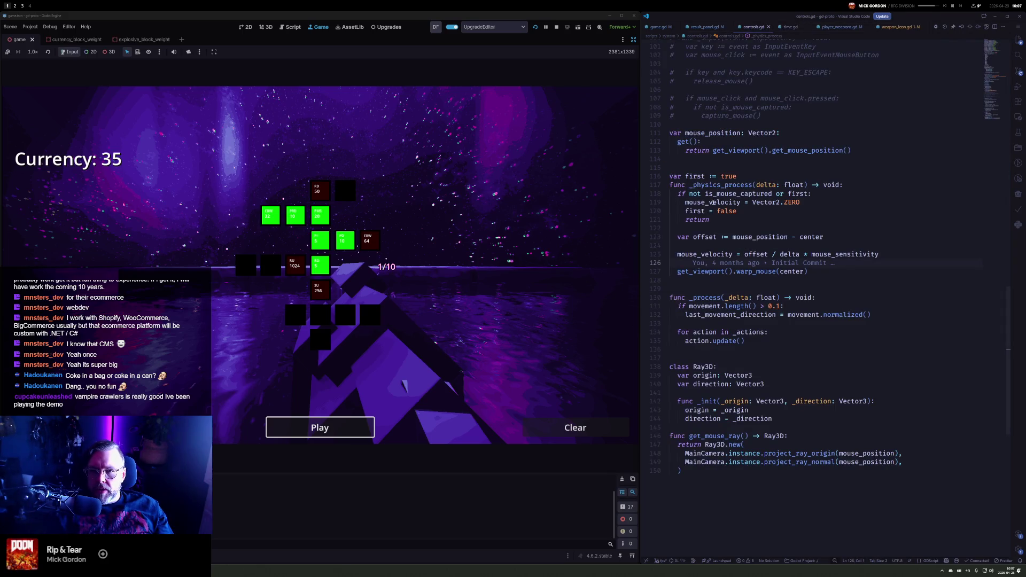
ctrl+click(695, 211)
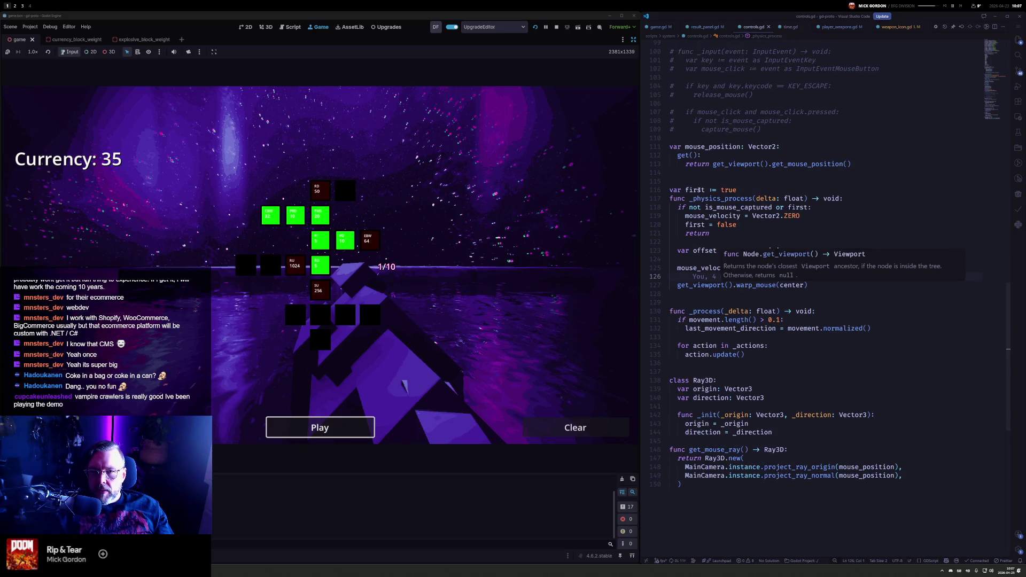
double_click(736, 208)
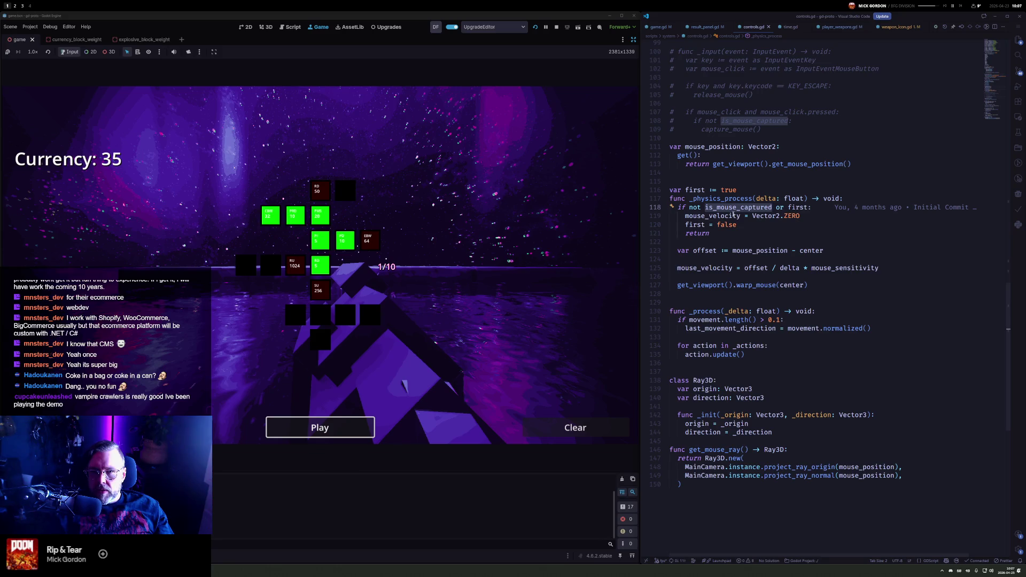
scroll(748, 219, up, 5)
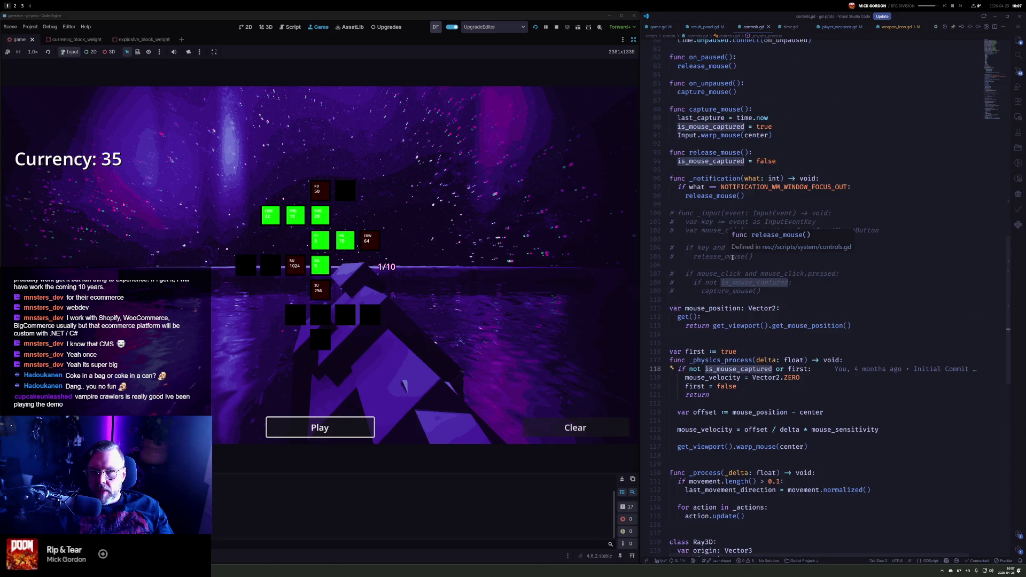
scroll(720, 242, up, 3)
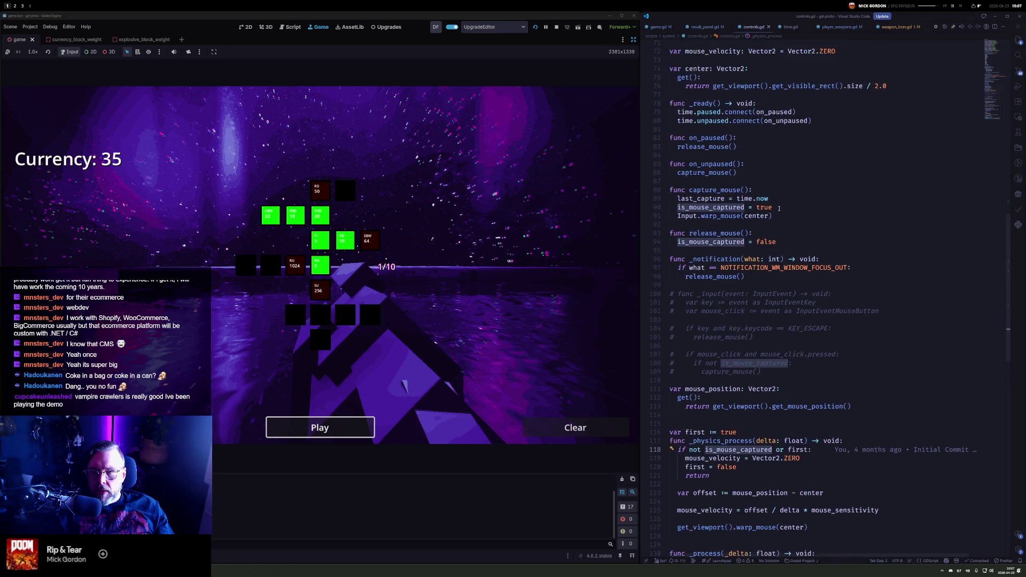
double_click(719, 189)
scroll(756, 171, up, 6)
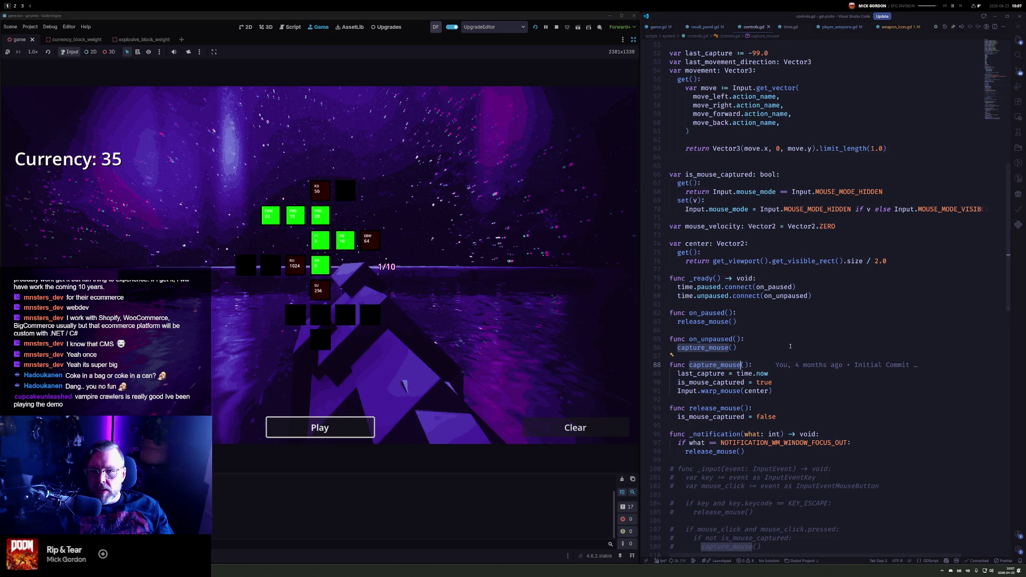
click(468, 205)
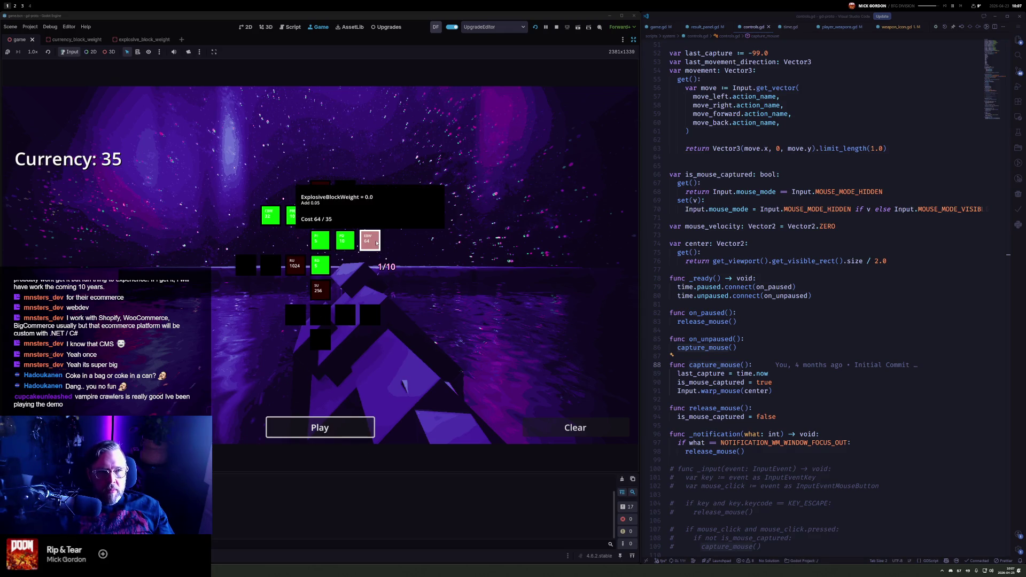
Play another run shooting blocks until time runs out, earning 30 currency
click(358, 426)
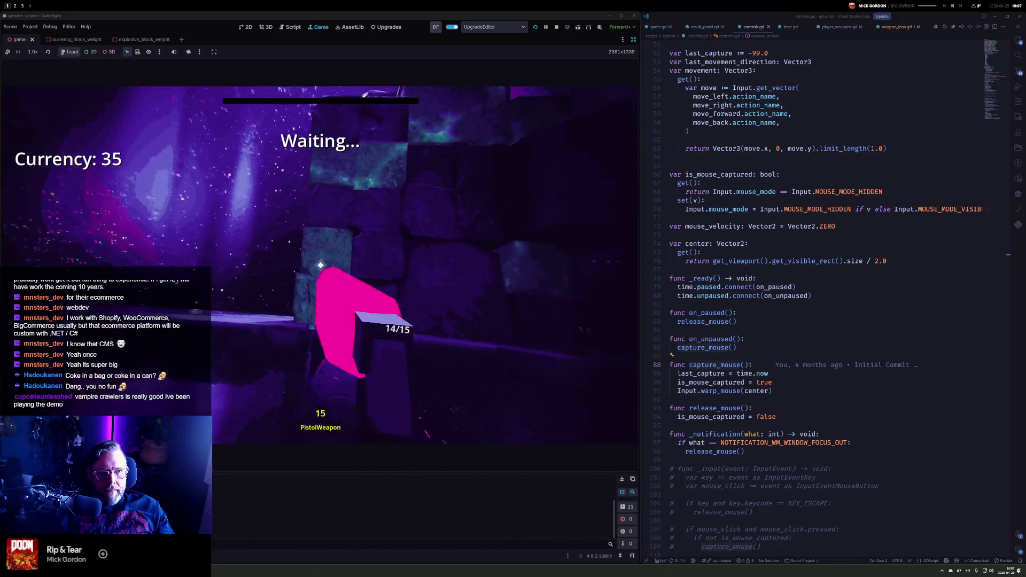
click(321, 265)
click(320, 265)
click(321, 265)
click(321, 265)
click(320, 265)
click(320, 265)
click(320, 265)
click(320, 265)
click(320, 265)
click(321, 265)
click(320, 265)
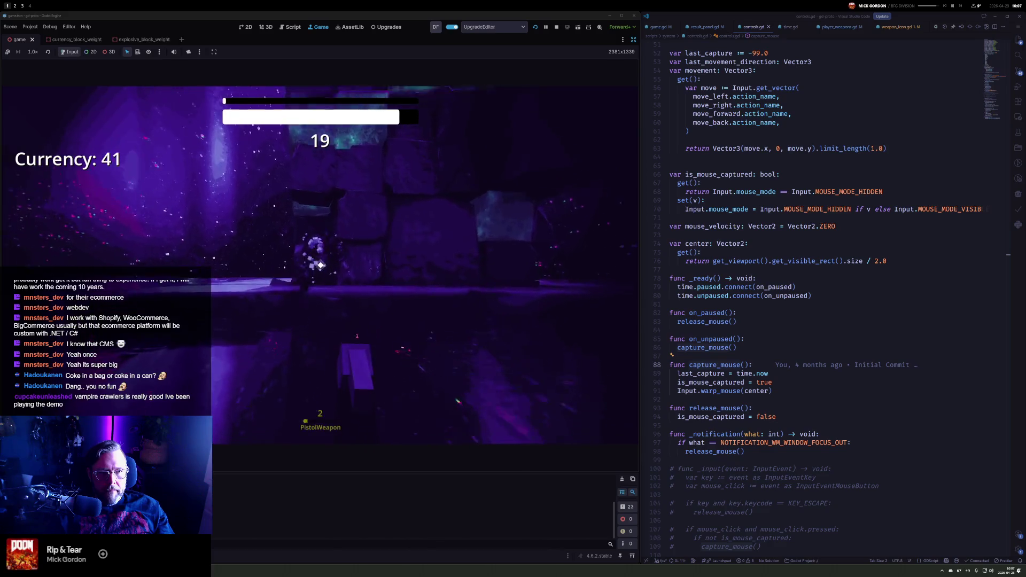
click(320, 265)
click(321, 265)
click(320, 265)
click(320, 265)
click(321, 265)
click(320, 265)
click(320, 265)
click(320, 265)
click(320, 265)
click(321, 265)
click(320, 265)
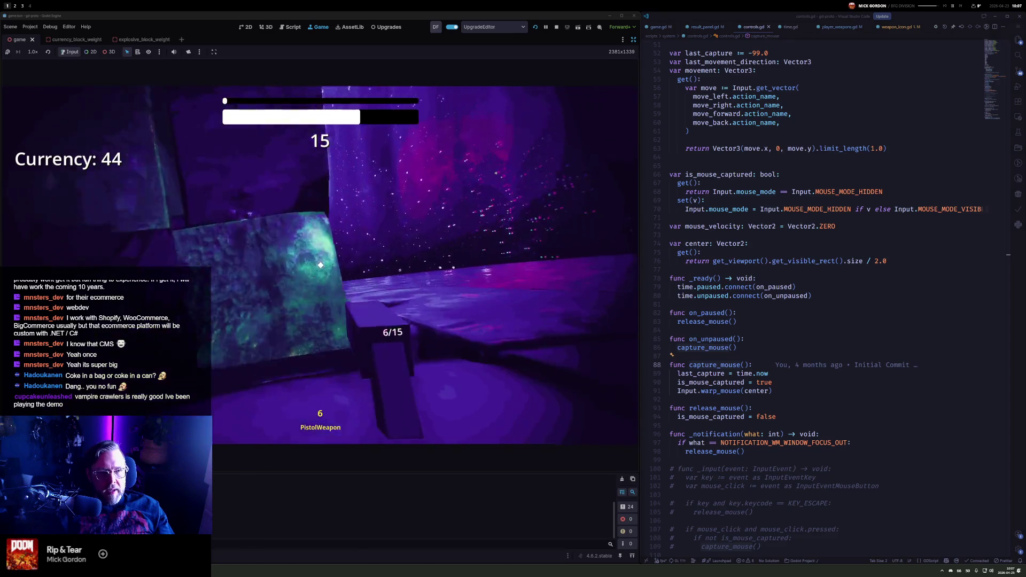
click(321, 265)
click(321, 265)
click(320, 265)
click(320, 265)
click(320, 265)
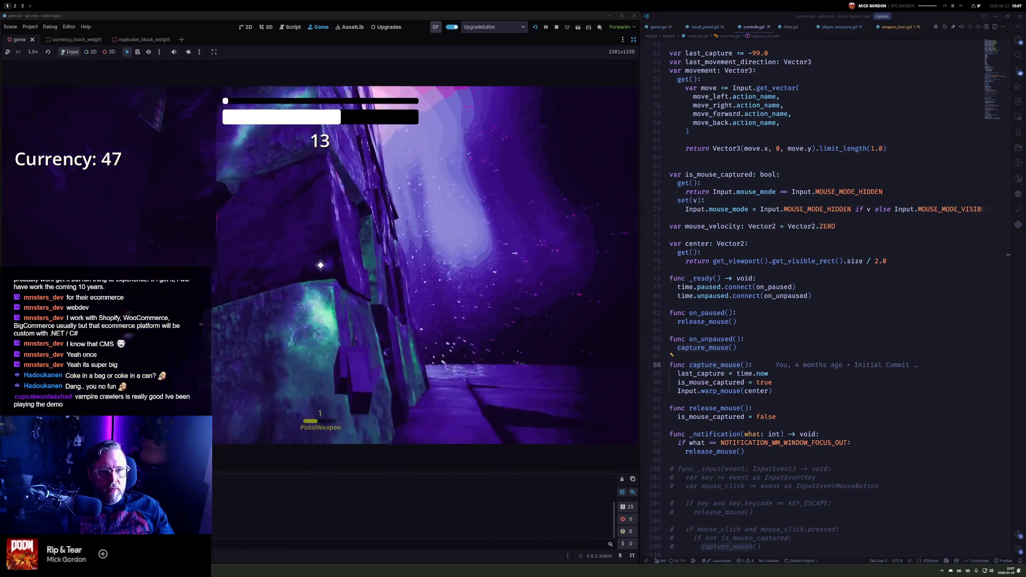
click(321, 265)
click(321, 265)
click(321, 265)
click(320, 265)
click(321, 265)
click(321, 265)
click(320, 265)
click(321, 265)
click(321, 265)
click(321, 265)
click(321, 265)
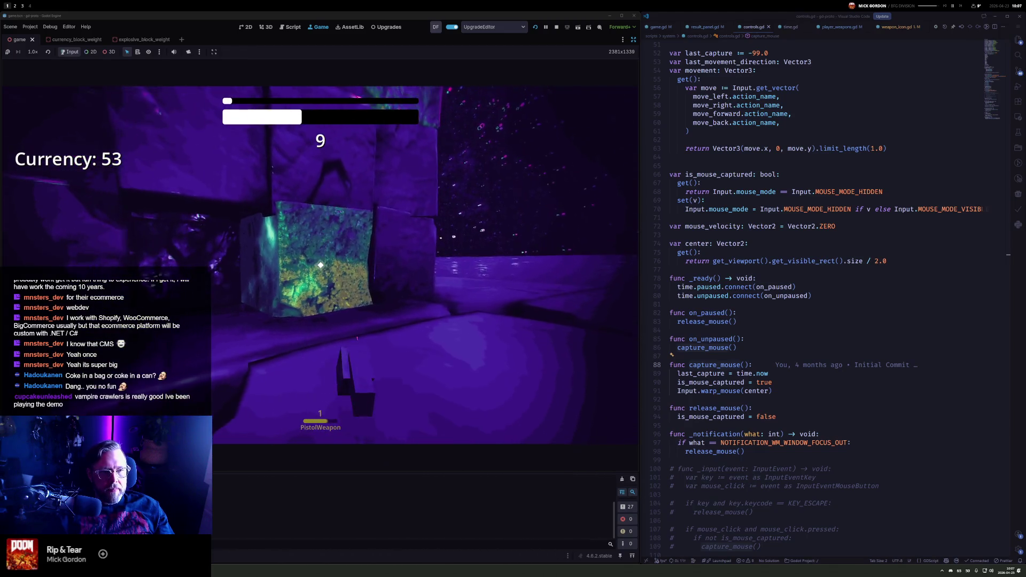
click(320, 265)
click(320, 265)
click(320, 265)
click(321, 265)
click(320, 265)
click(321, 265)
click(320, 265)
click(321, 265)
click(321, 265)
click(321, 265)
click(320, 265)
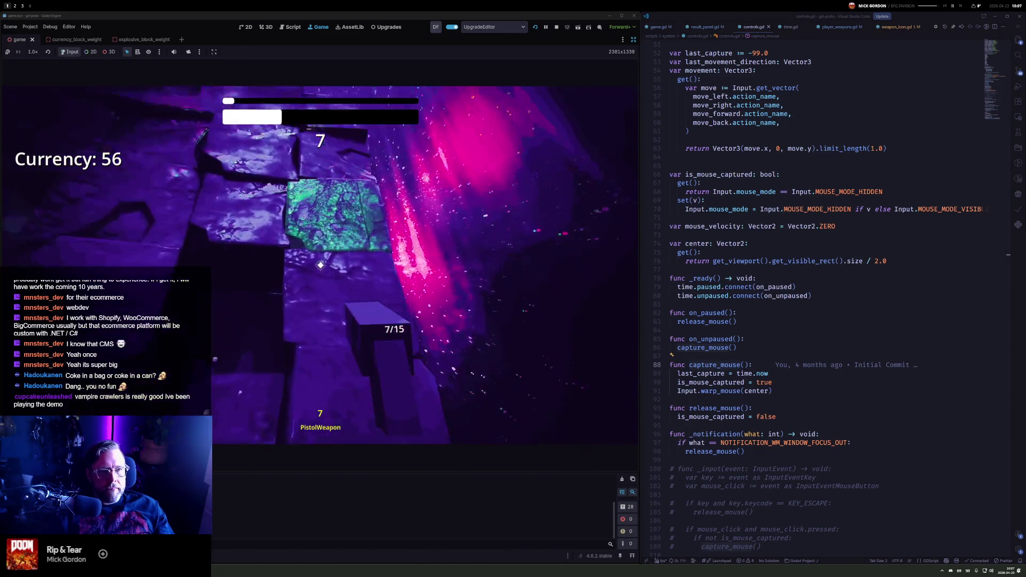
click(321, 265)
click(320, 265)
click(321, 265)
click(320, 265)
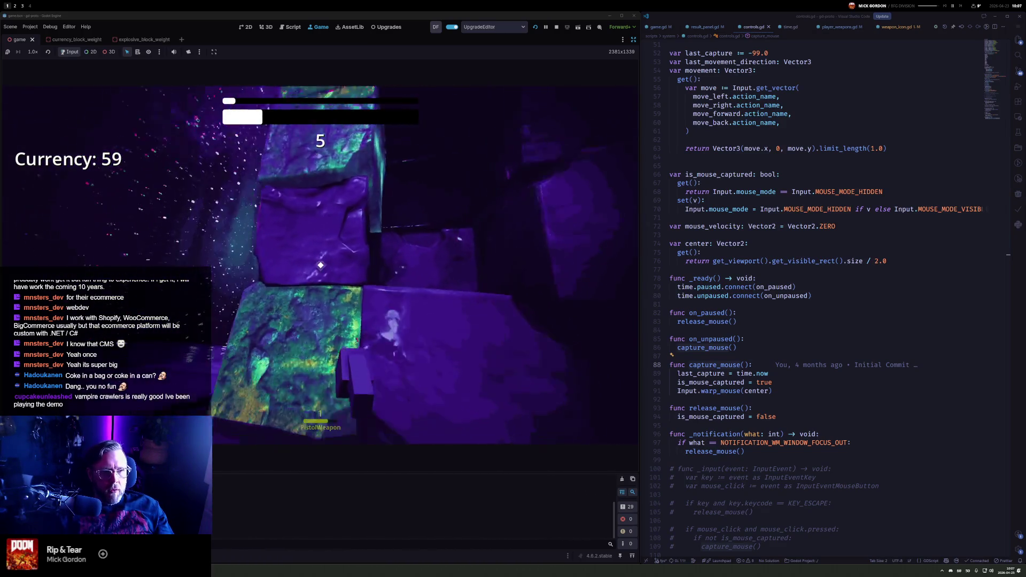
click(320, 265)
click(321, 265)
click(320, 265)
click(320, 265)
click(321, 265)
click(321, 265)
click(321, 265)
click(320, 265)
click(321, 265)
click(321, 265)
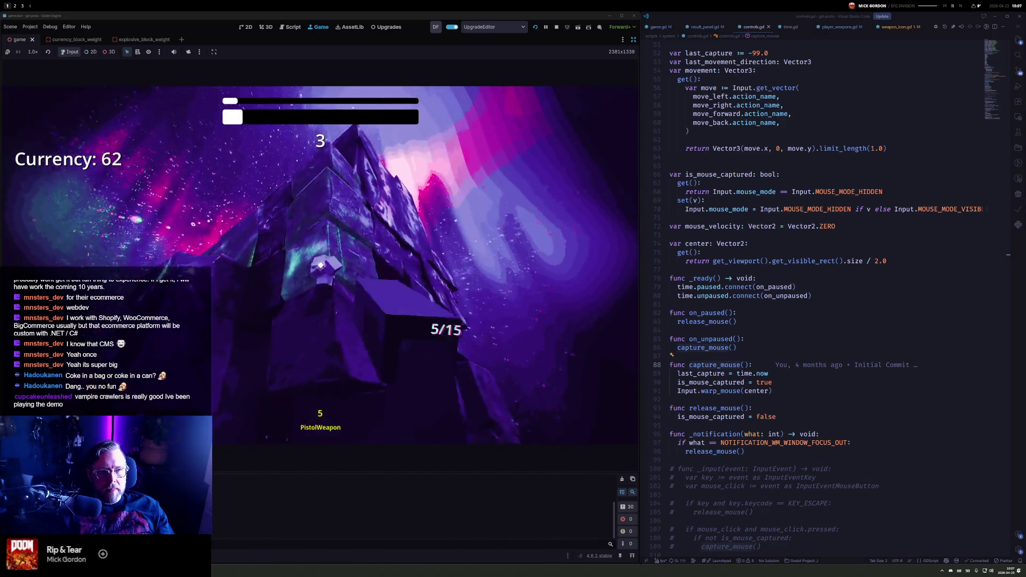
click(321, 265)
click(321, 265)
click(321, 265)
click(321, 265)
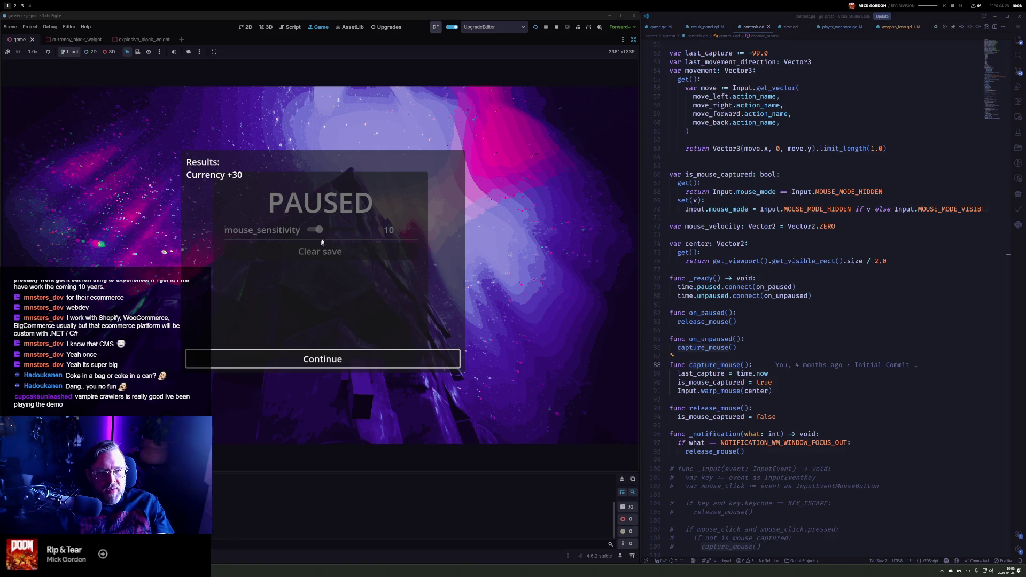
Dismiss the results and stop the game, returning to the Upgrades editor
click(368, 359)
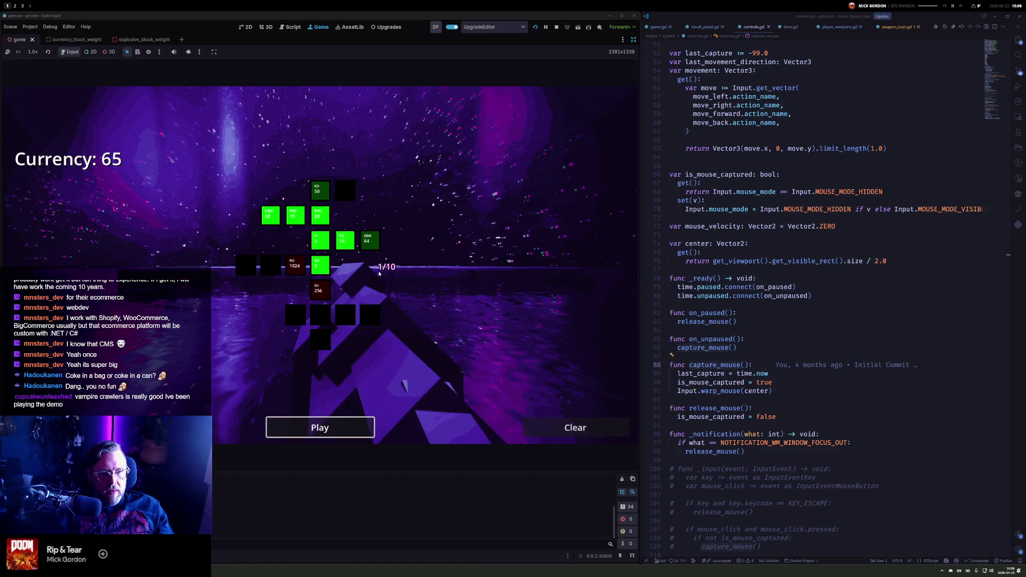
click(841, 96)
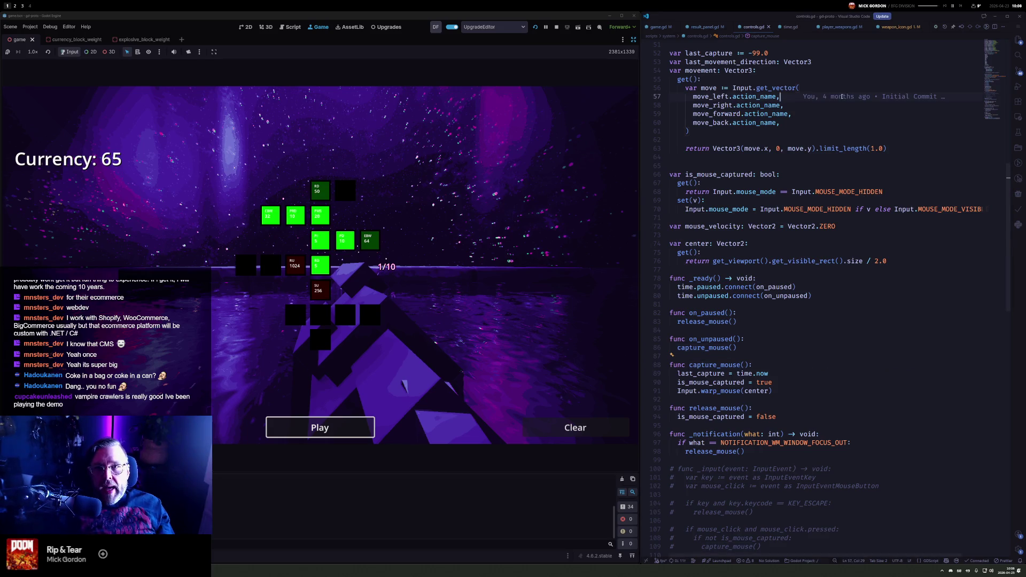
click(557, 27)
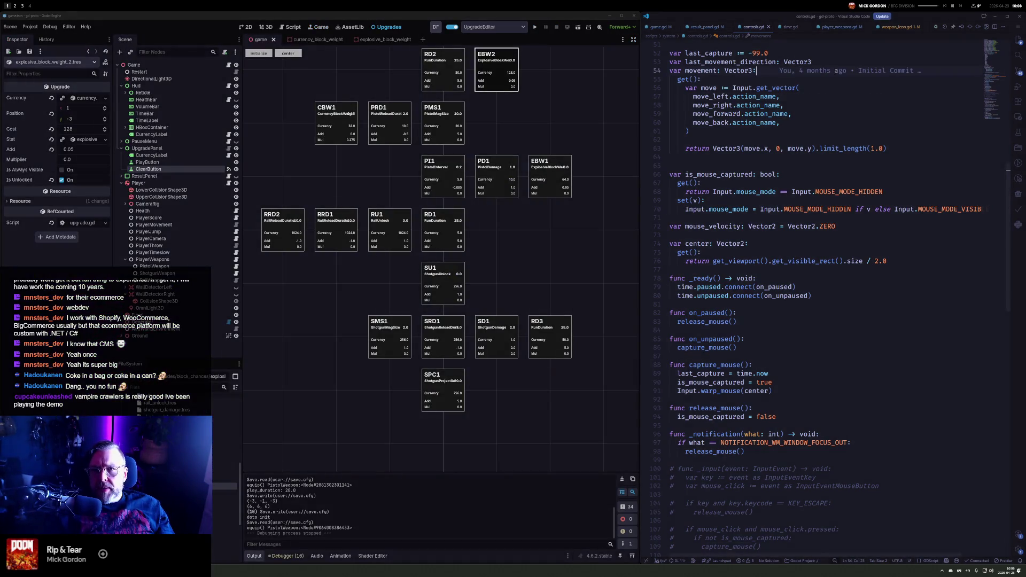
scroll(732, 96, up, 4)
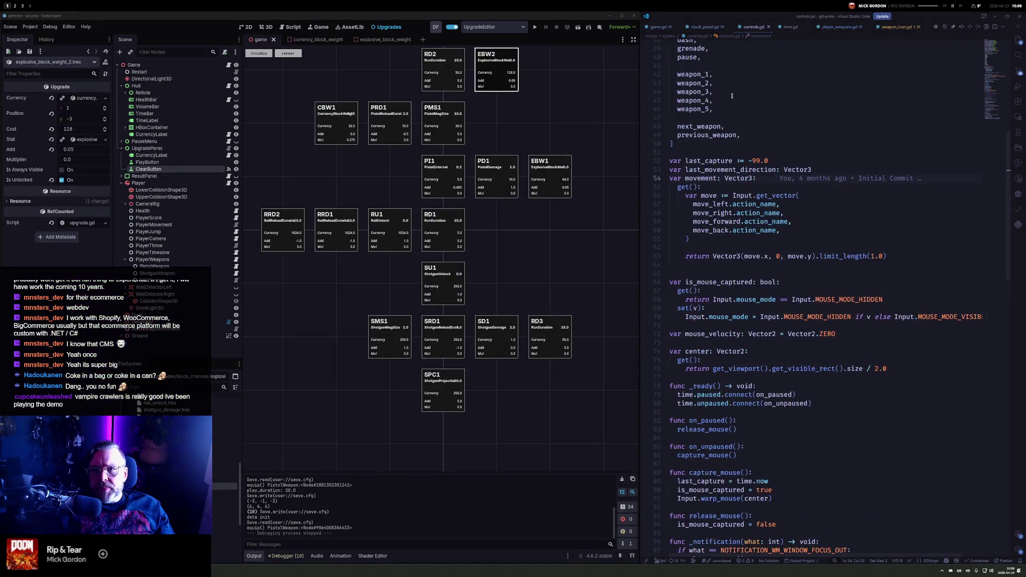
Close the four open scripts and reopen game.gd
click(714, 26)
click(715, 26)
click(715, 27)
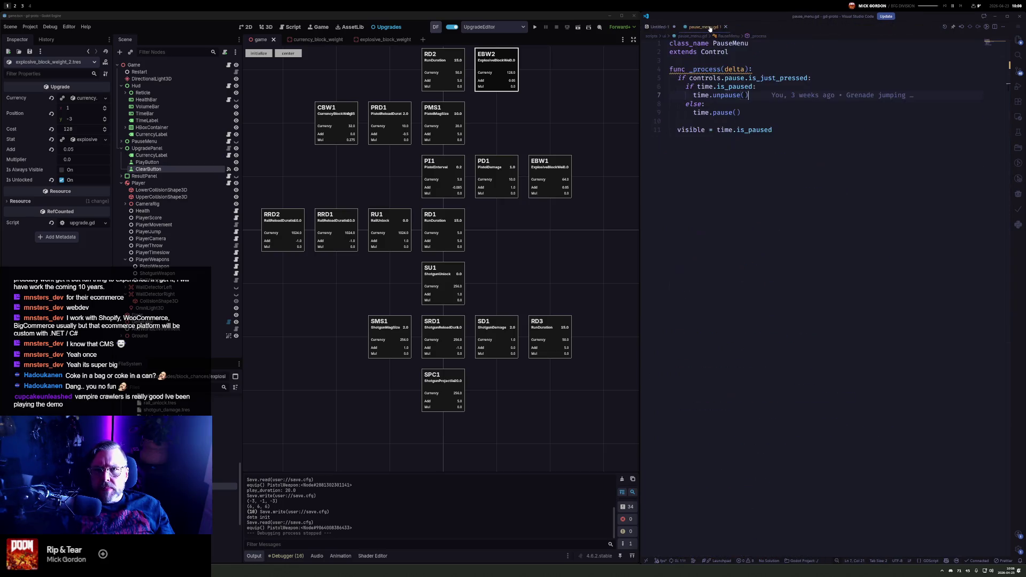
click(715, 27)
key(ctrl+shift+t)
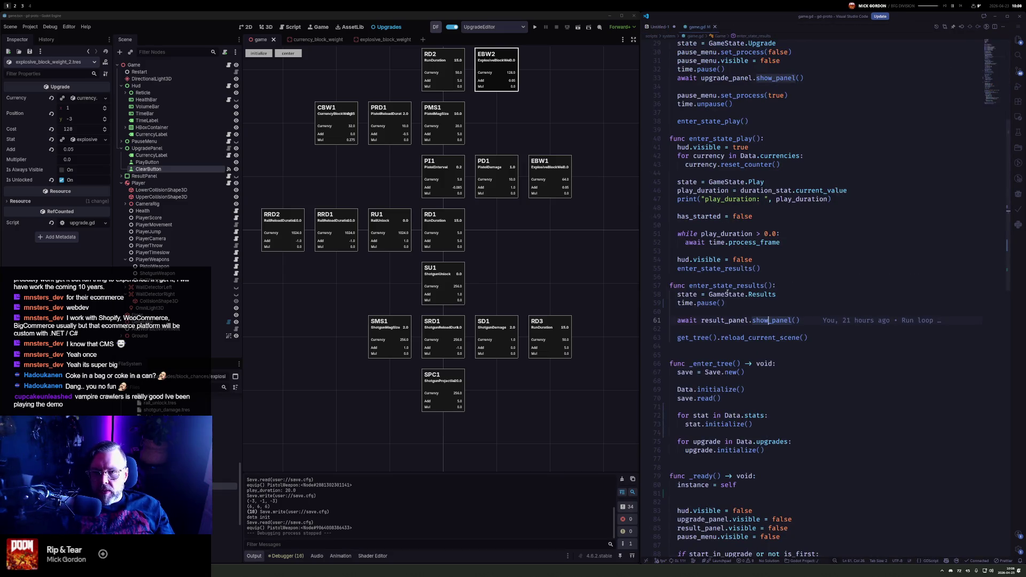
Copy the two pause_menu lines from enter_state_upgrade in game.gd
scroll(747, 408, down, 3)
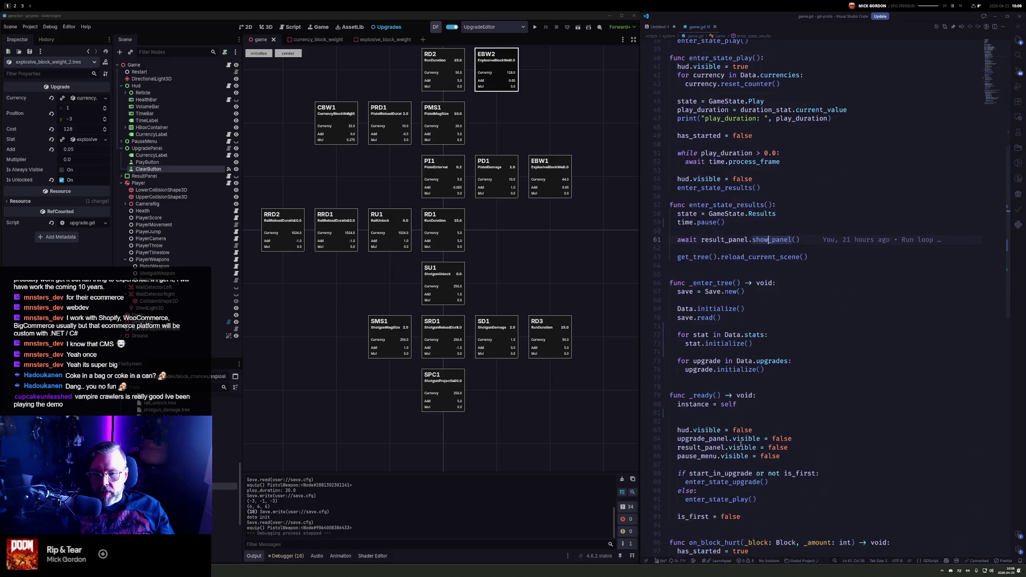
scroll(742, 446, down, 6)
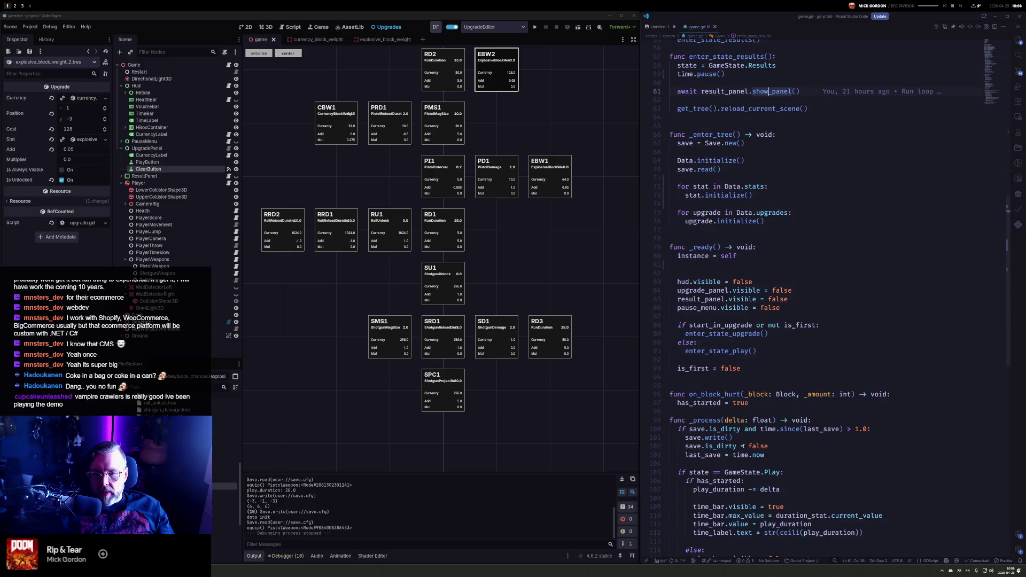
scroll(734, 404, up, 15)
click(838, 331)
key(ctrl+f)
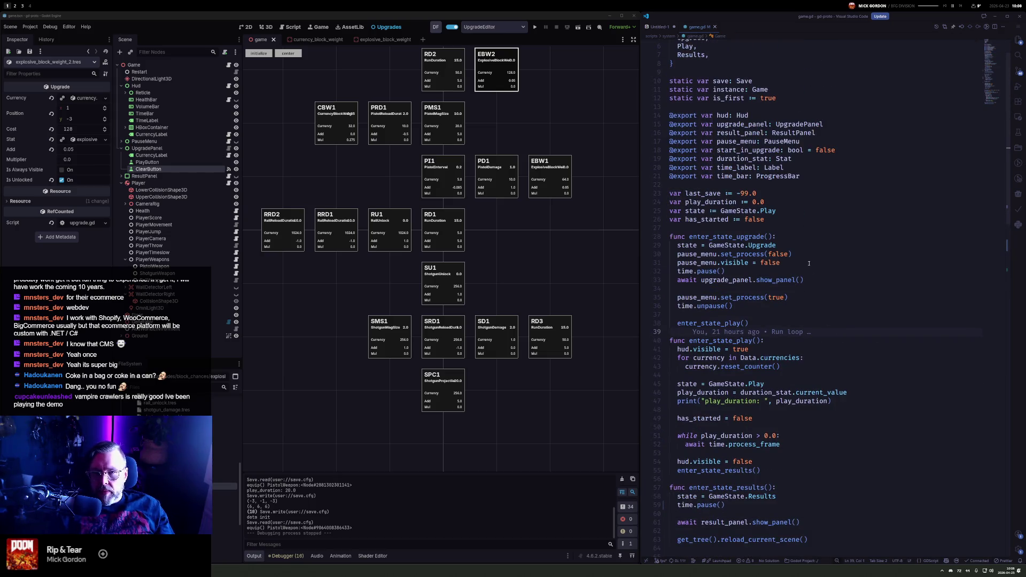
drag(808, 262, 778, 245)
key(ctrl+c)
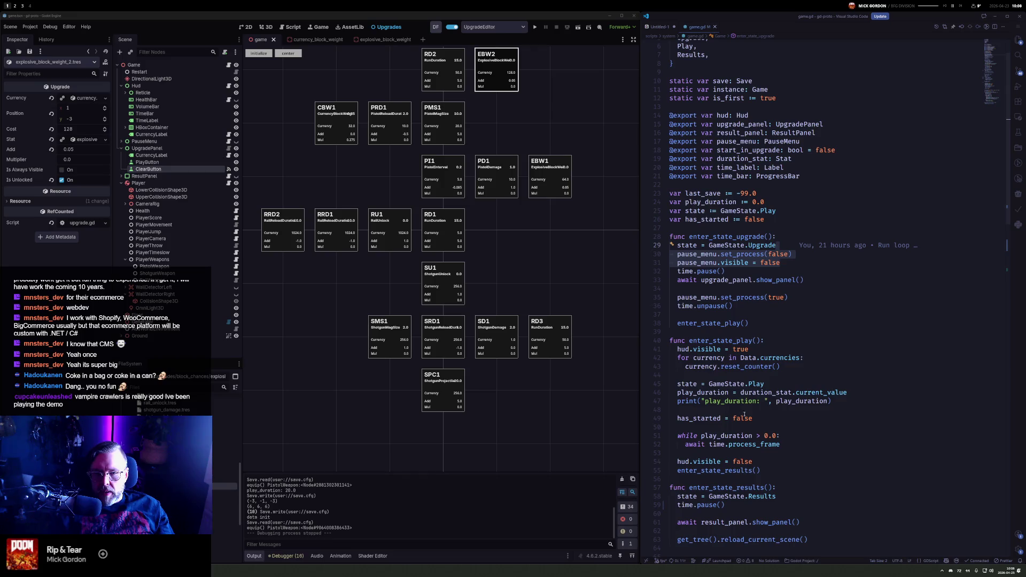
scroll(744, 415, down, 6)
click(808, 352)
key(Down)
Paste the pause_menu lines above time.pause() in enter_state_results
key(shift+Home)
key(ctrl+v)
key(ctrl+z)
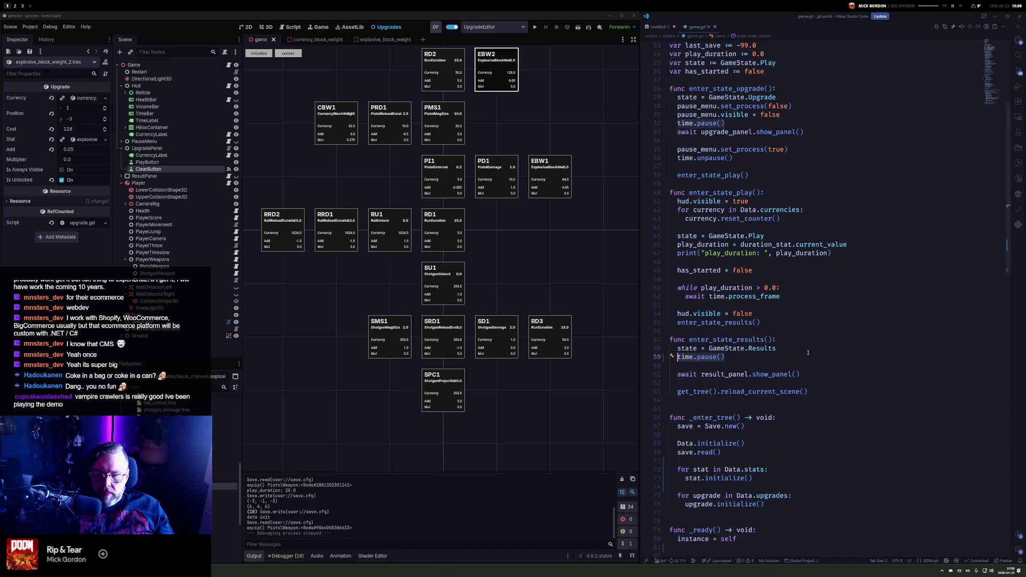
key(Return)
key(Up)
key(ctrl+v)
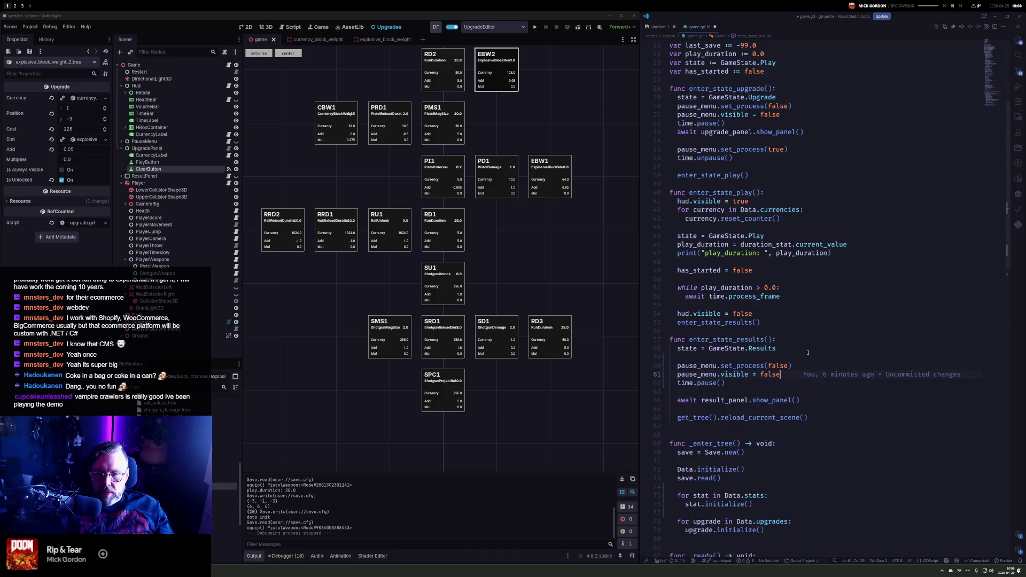
drag(788, 374, 788, 361)
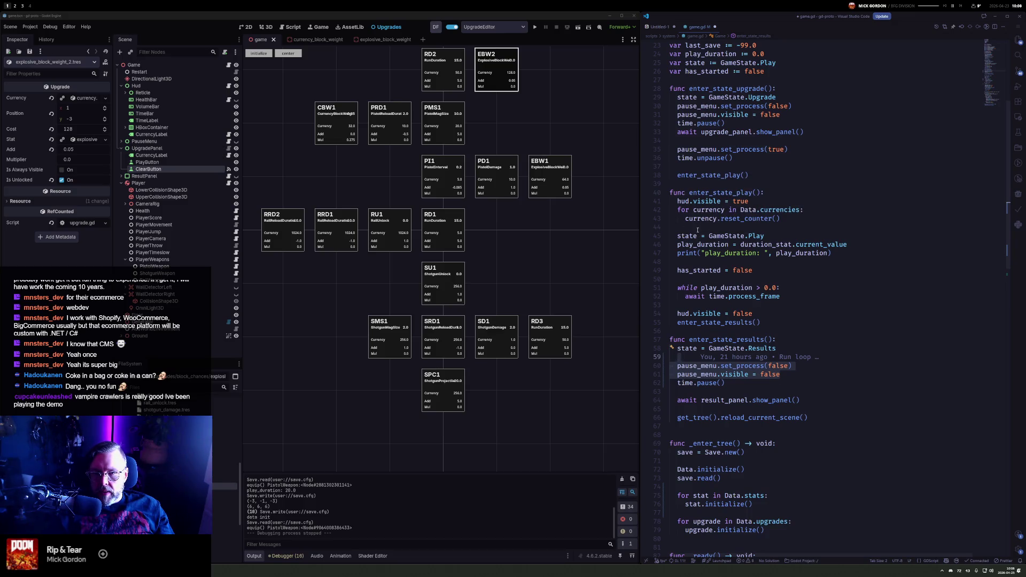
Paste the pause_menu lines at the start of enter_state_play and change false to true
click(852, 236)
click(827, 210)
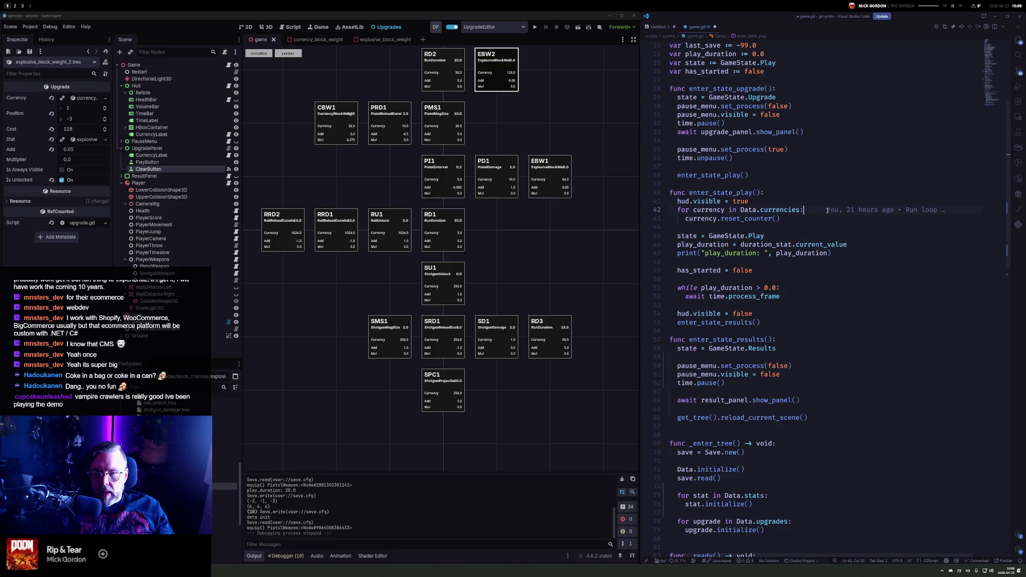
key(Up)
key(Up)
key(Return)
key(Return)
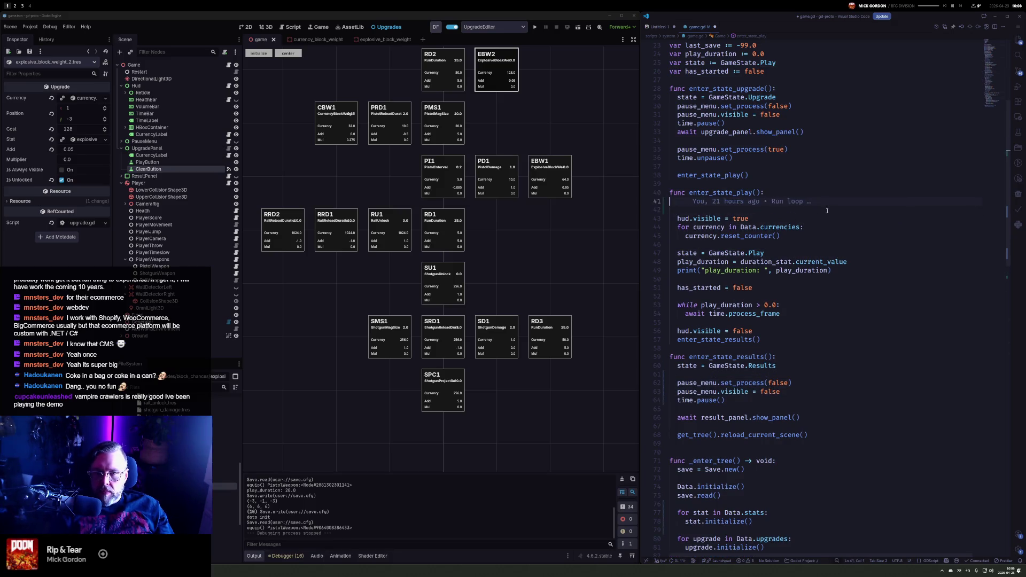
key(ctrl+v)
click(827, 210)
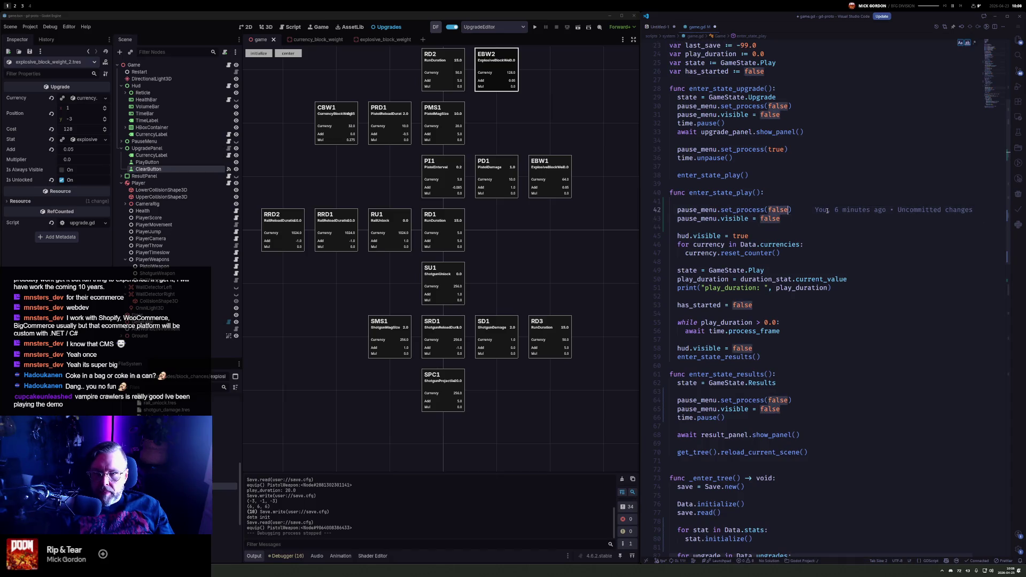
key(ctrl+BackSpace)
text(true)
key(Escape)
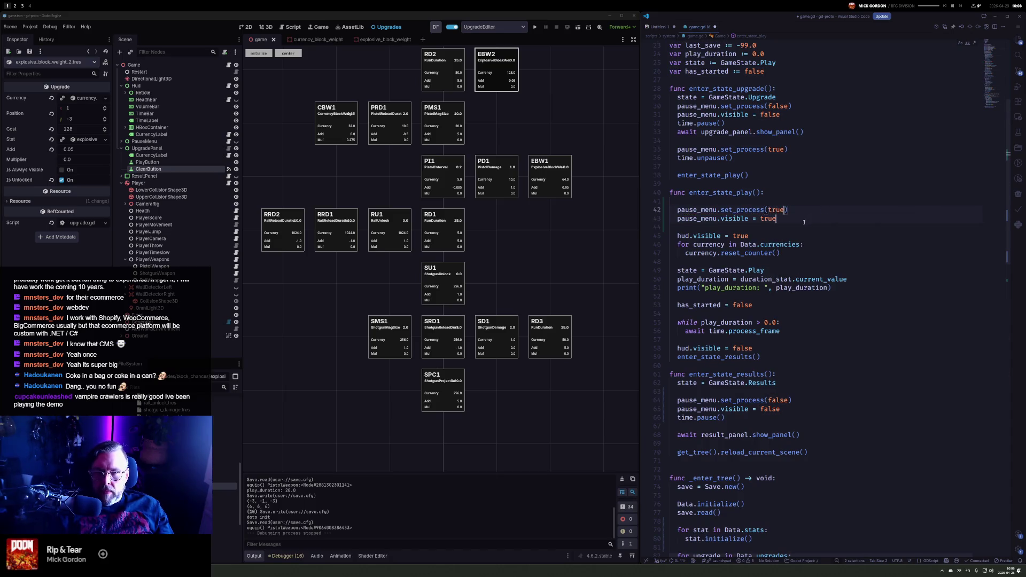
Delete the pause_menu.visible line, add time.unpause(), save game.gd and run the game
key(shift+Home)
key(BackSpace)
key(BackSpace)
key(Up)
key(Delete)
key(End)
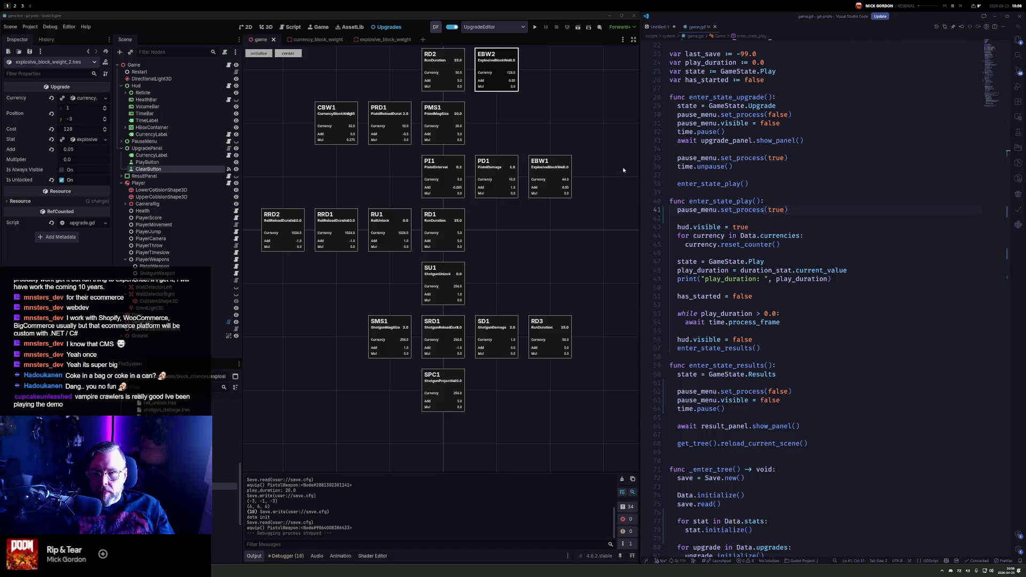
key(Return)
text(time.unp)
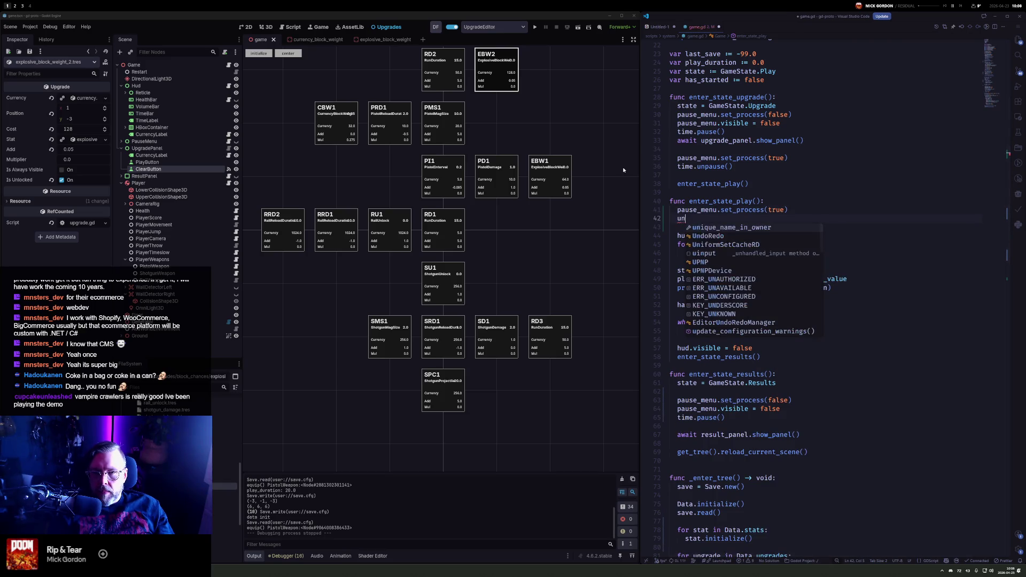
key(Return)
key(ctrl+s)
click(535, 29)
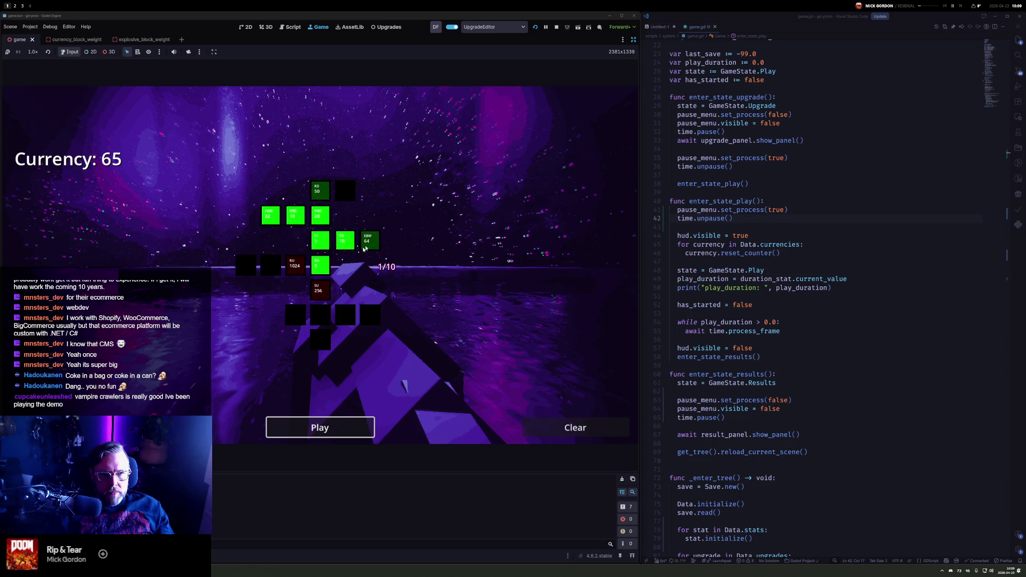
Buy the ExplosiveBlockWeight upgrade on the in-game upgrade grid
mouse_move(374, 243)
mouse_move(322, 196)
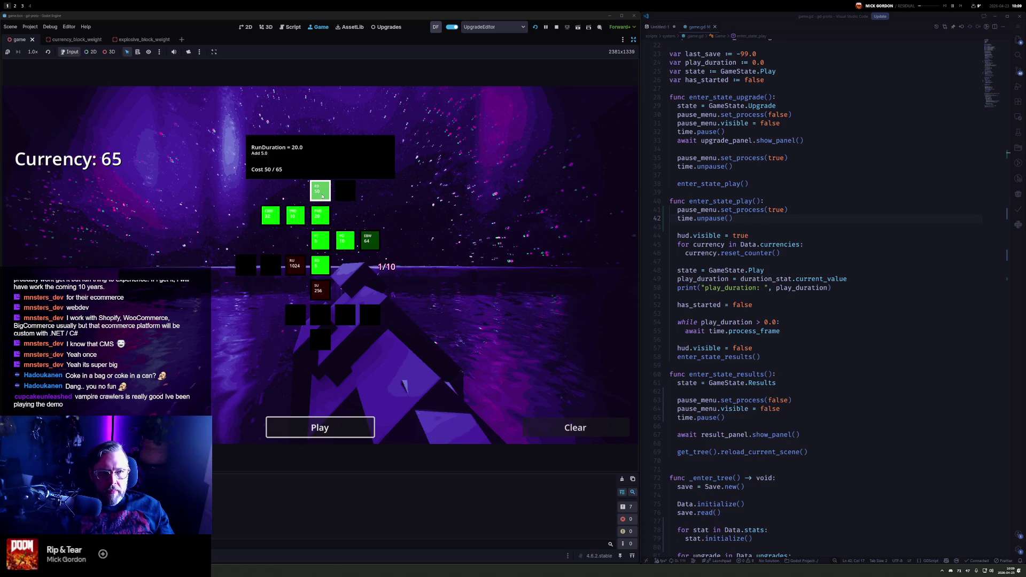
click(370, 242)
Play a run shooting blocks until time runs out, earning +9 currency, and return to upgrades
click(325, 429)
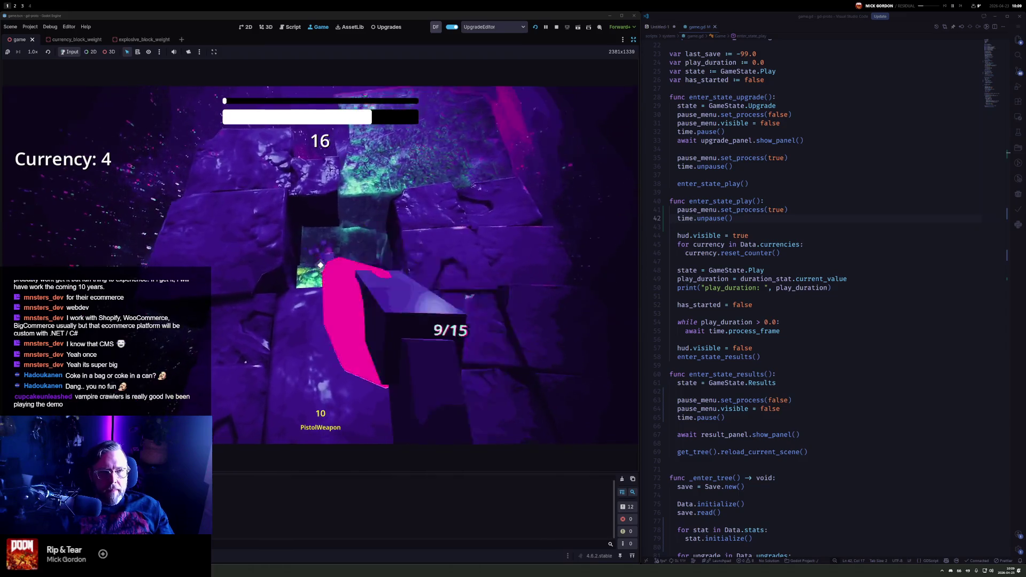
click(321, 265)
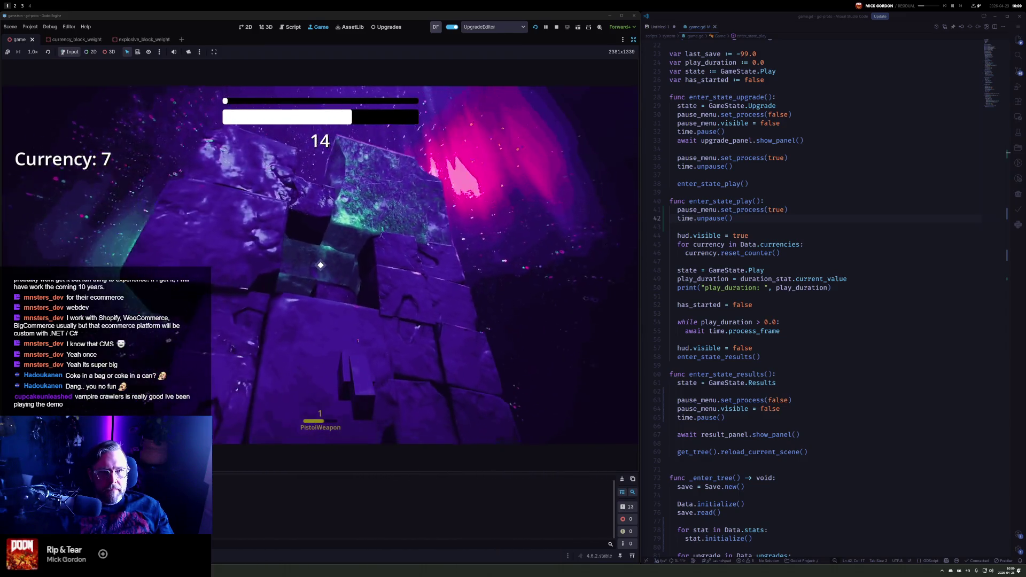
click(320, 265)
click(318, 263)
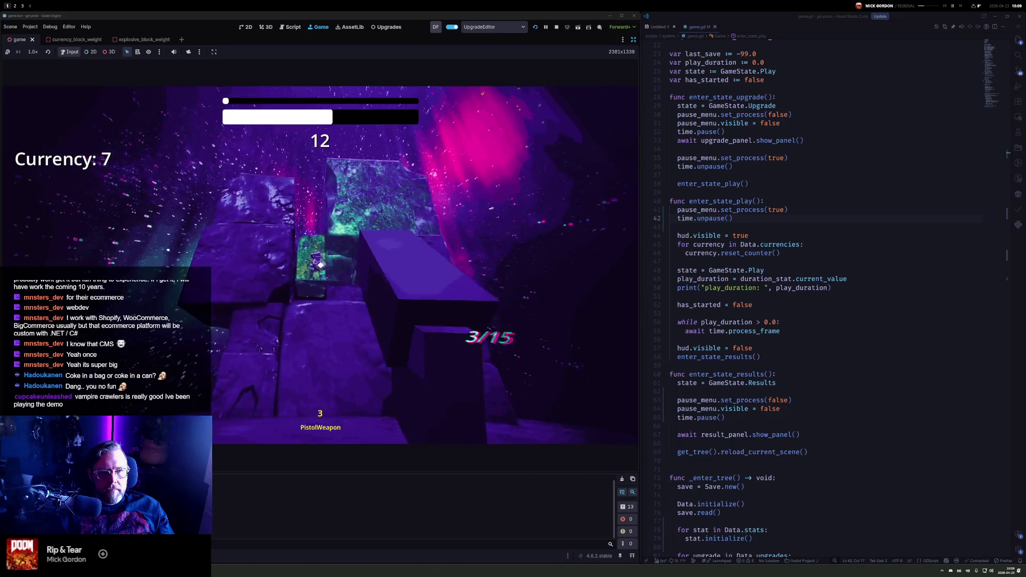
click(321, 265)
click(320, 265)
click(320, 265)
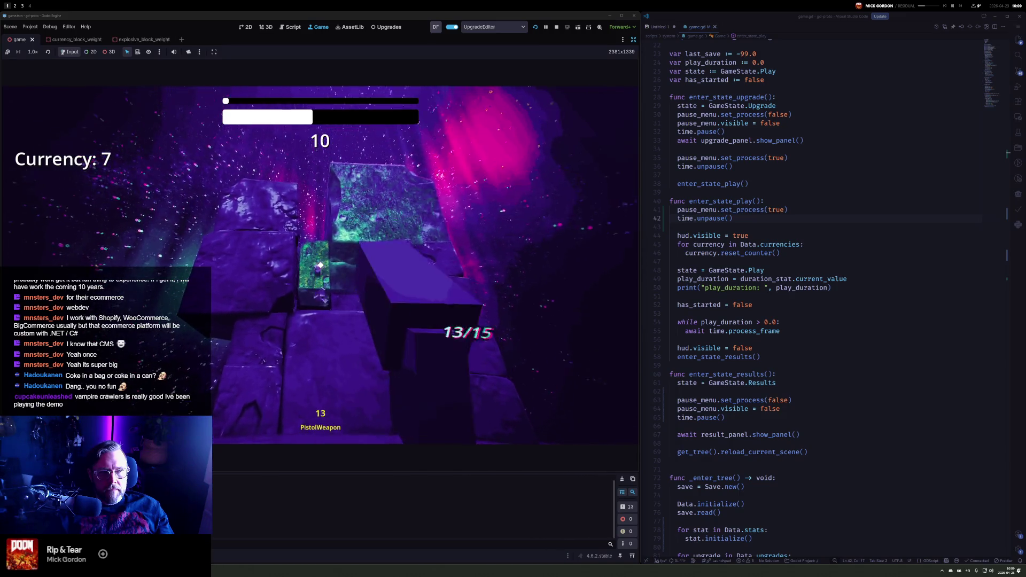
click(319, 265)
click(320, 265)
click(321, 265)
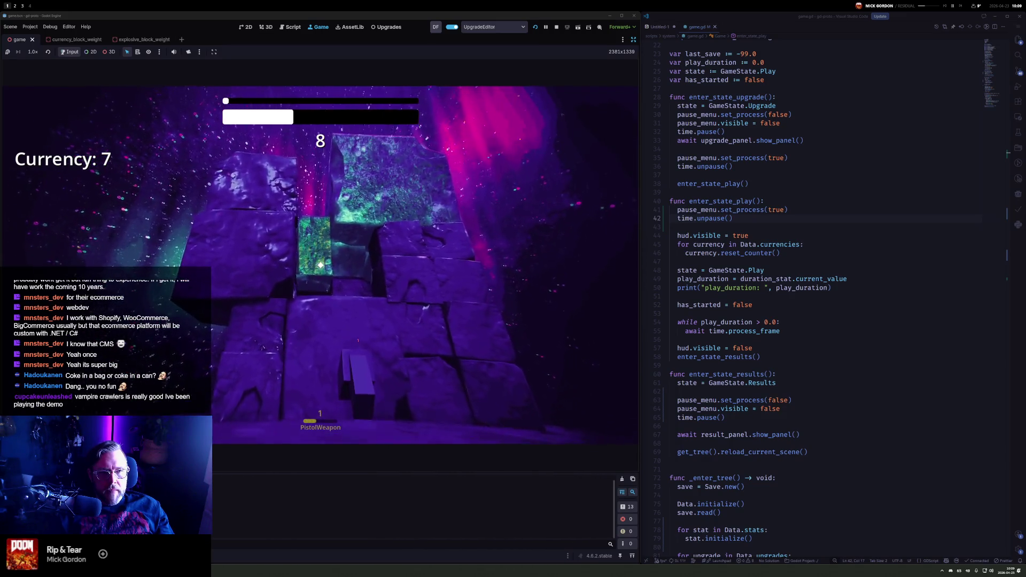
click(321, 265)
click(320, 265)
click(321, 265)
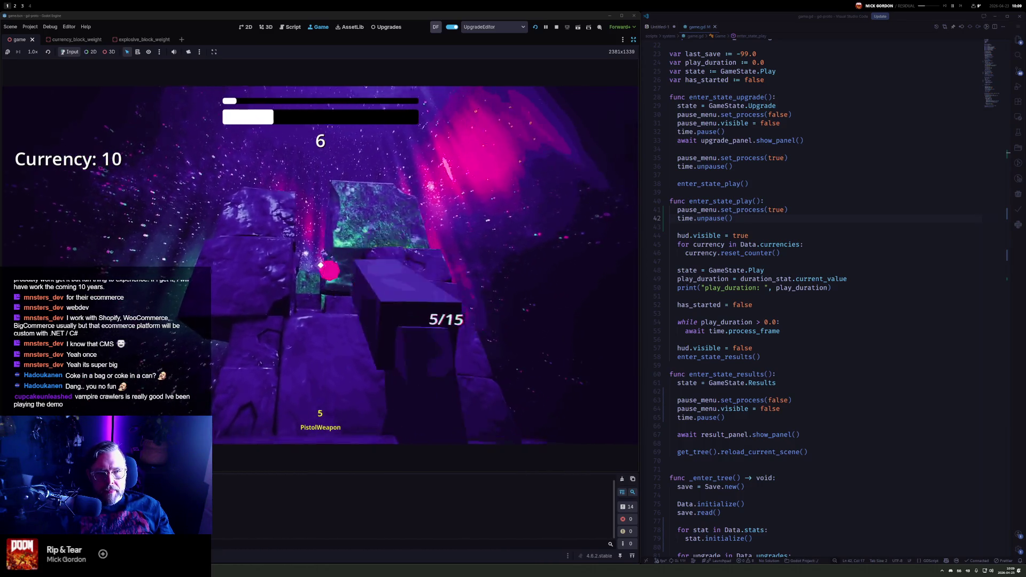
click(321, 265)
click(321, 265)
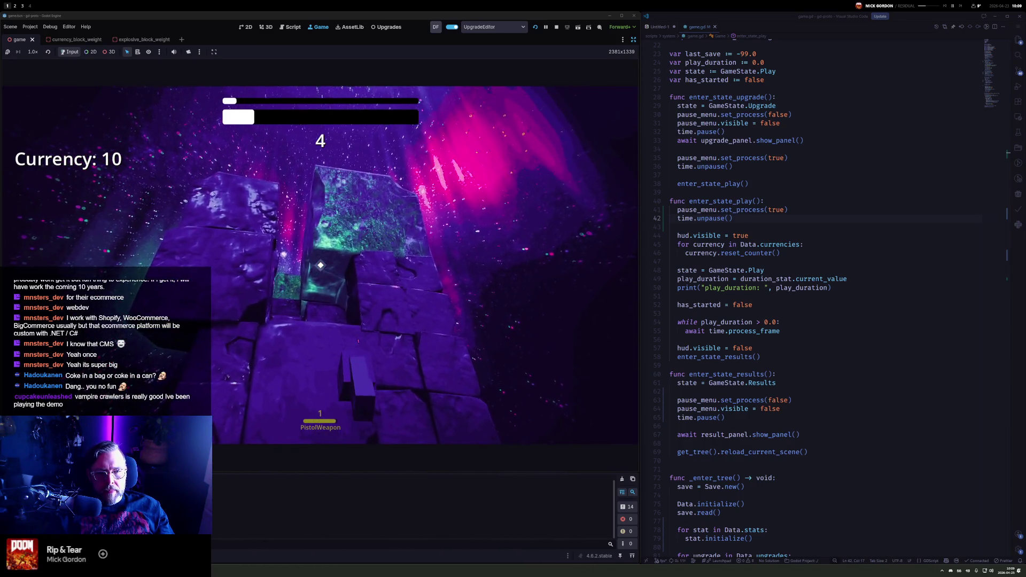
click(321, 265)
click(320, 265)
click(321, 265)
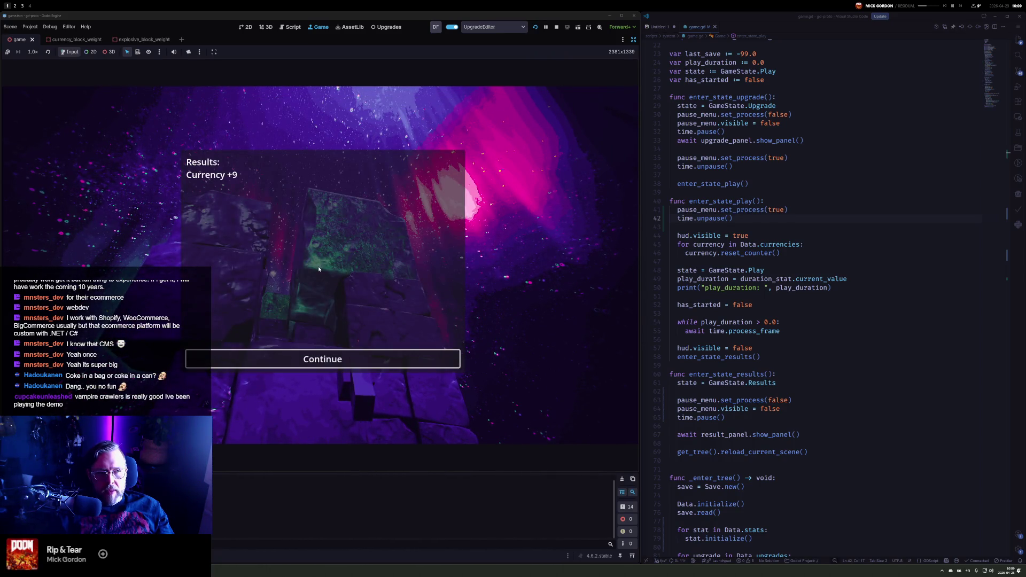
click(330, 367)
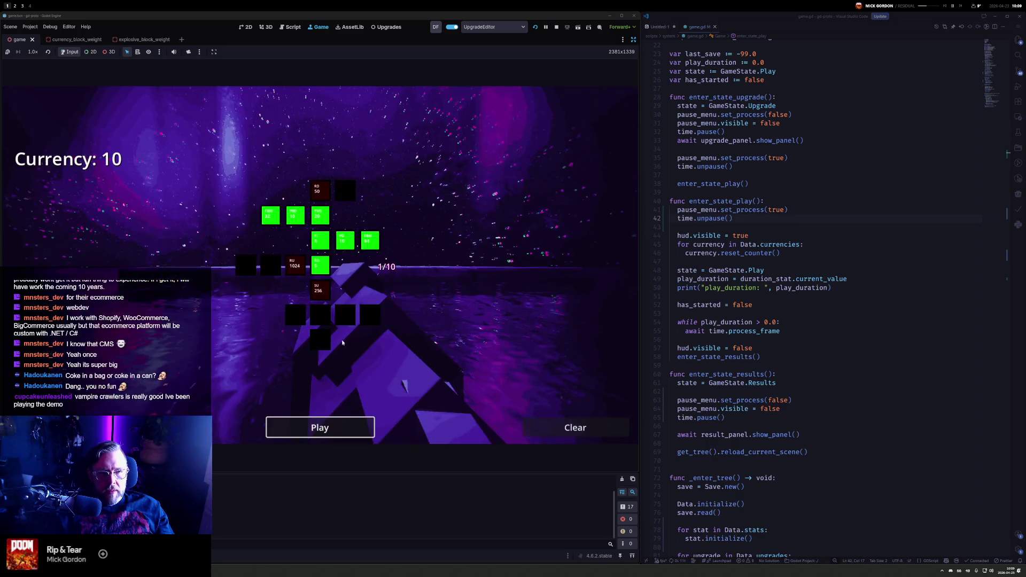
Start a new run and fire the pistol at the first blocks
click(345, 421)
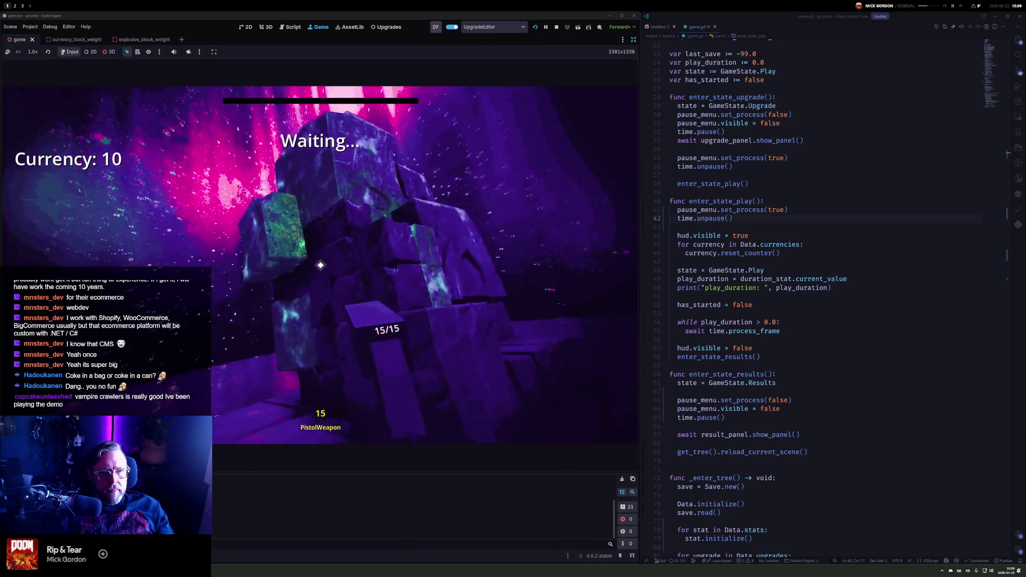
click(320, 265)
click(321, 265)
click(321, 265)
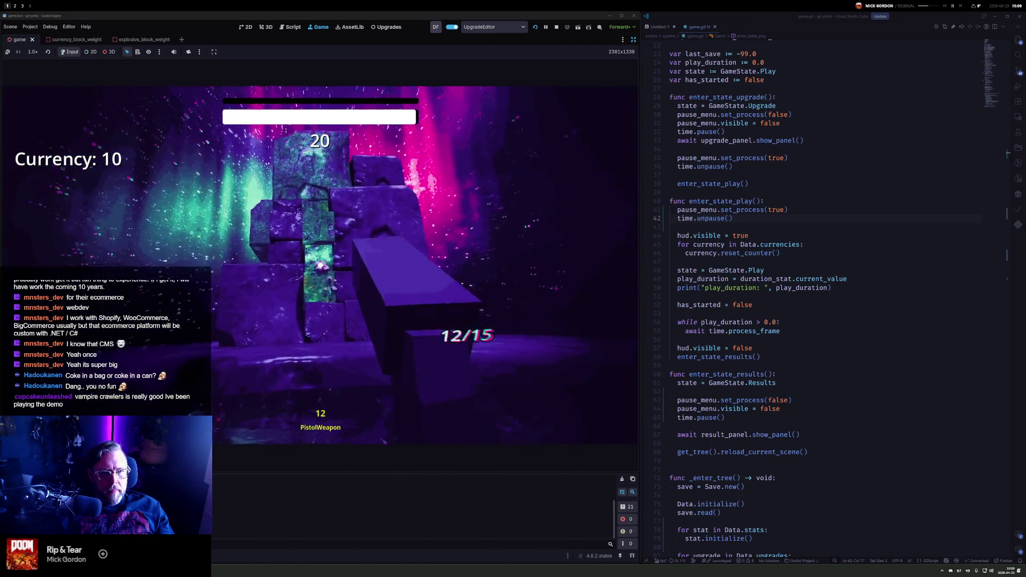
click(321, 265)
click(321, 265)
click(321, 265)
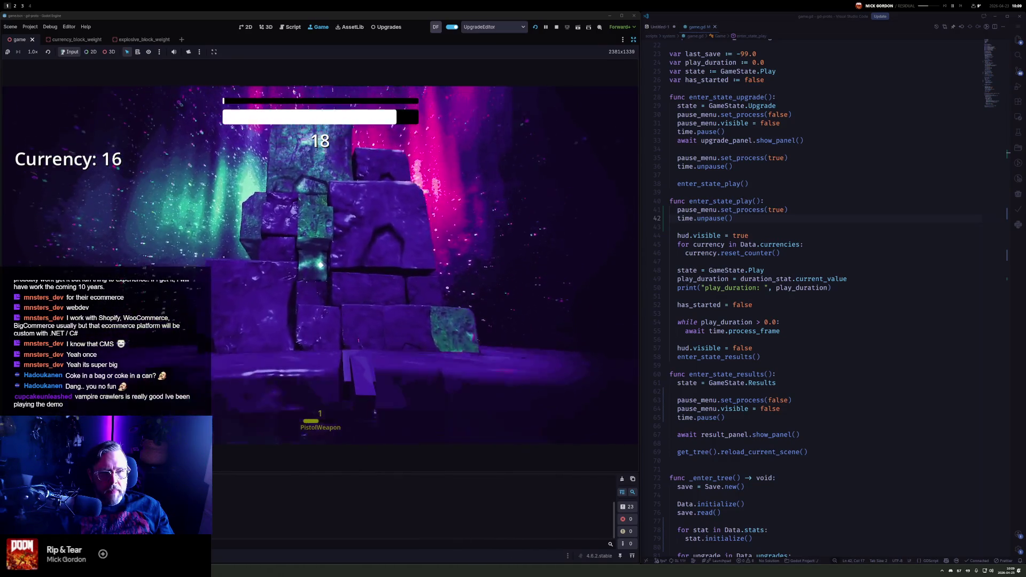
drag(320, 265, 320, 265)
Shoot blocks until the timer ends for Currency +21, then continue and start another run
click(320, 265)
click(320, 265)
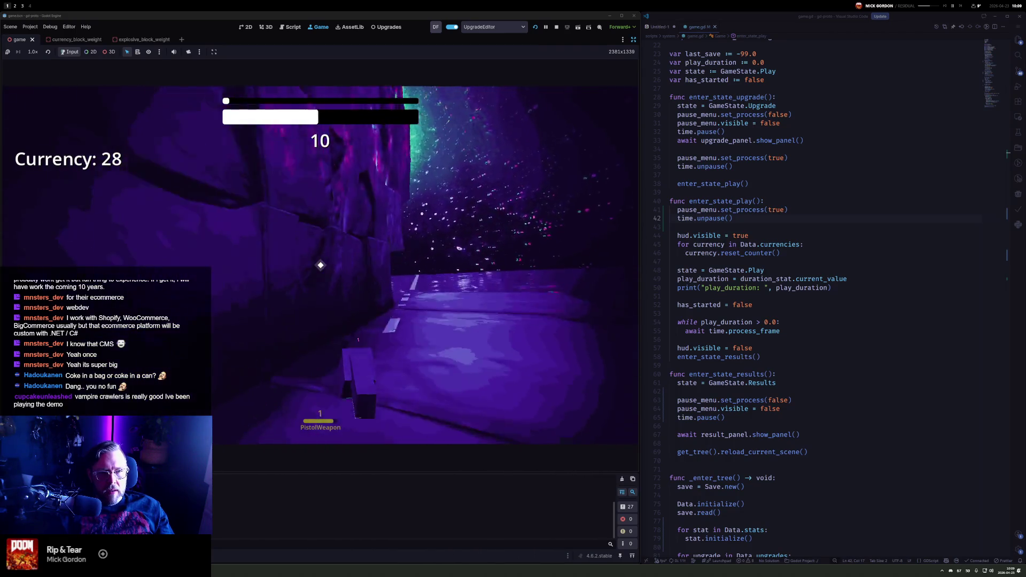
click(320, 265)
drag(321, 265, 321, 265)
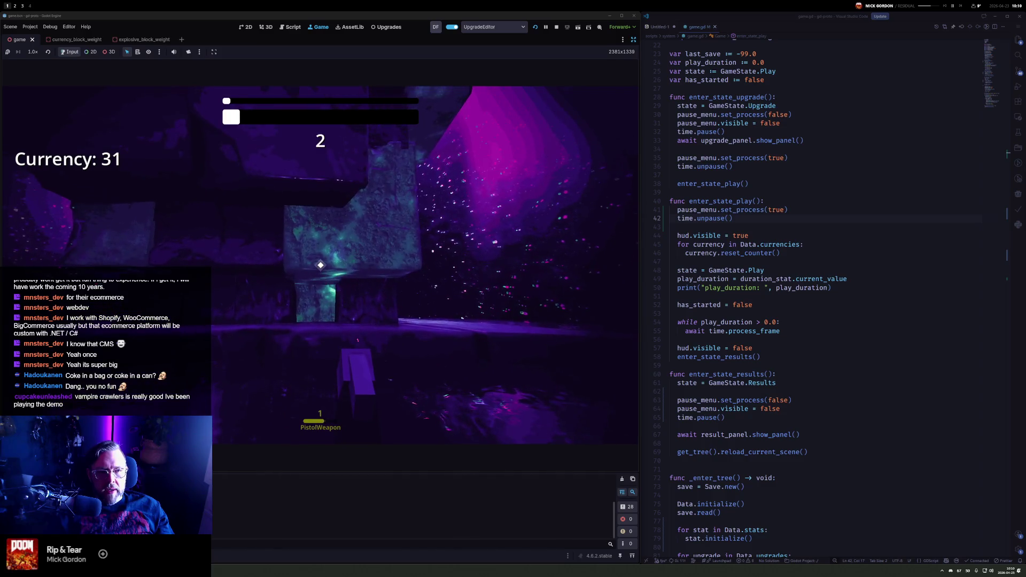
drag(321, 265, 320, 265)
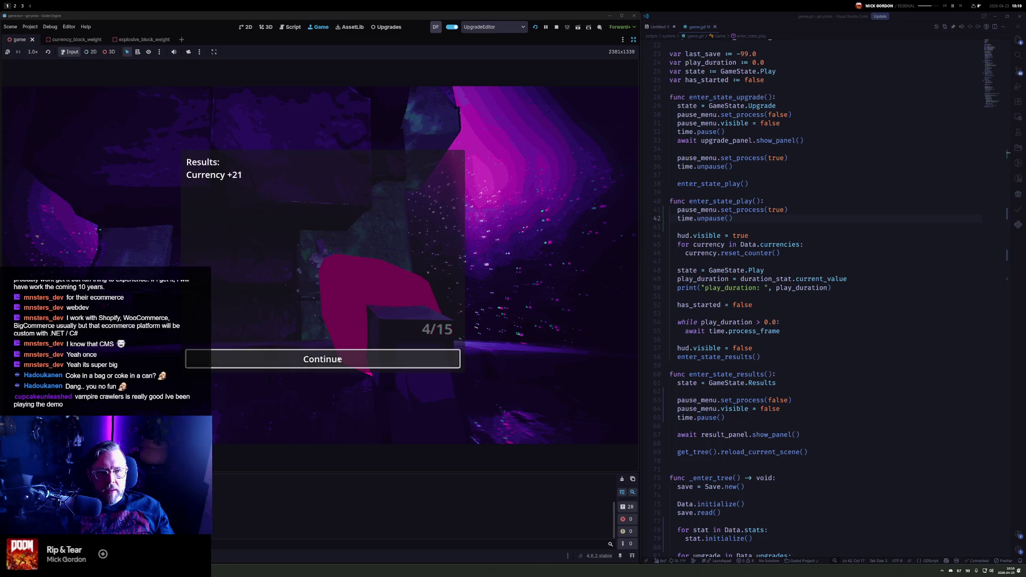
click(320, 359)
click(319, 427)
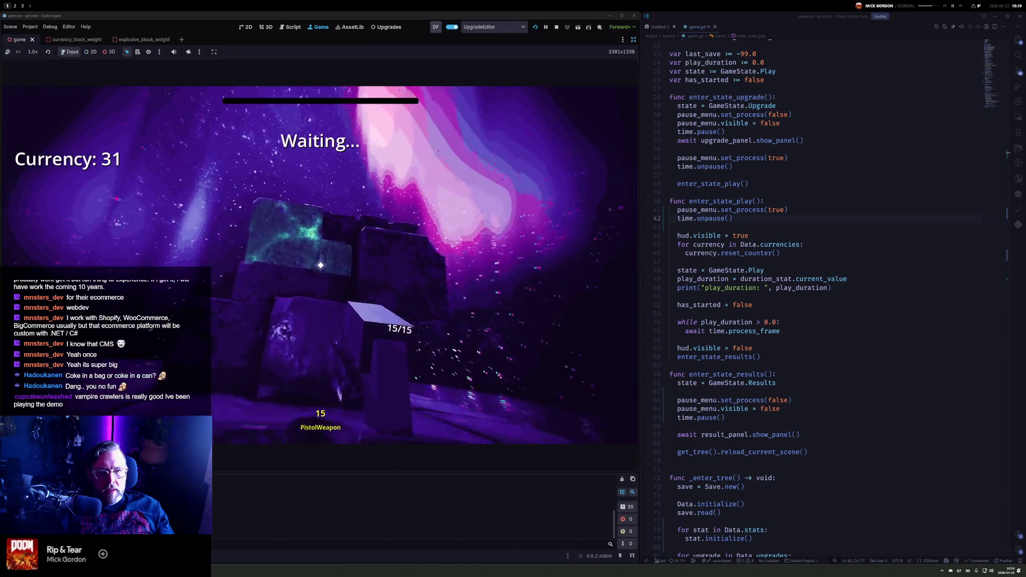
Fire the pistol at the first blocks, including the textured wall block, until the magazine empties
click(320, 265)
click(321, 265)
click(321, 265)
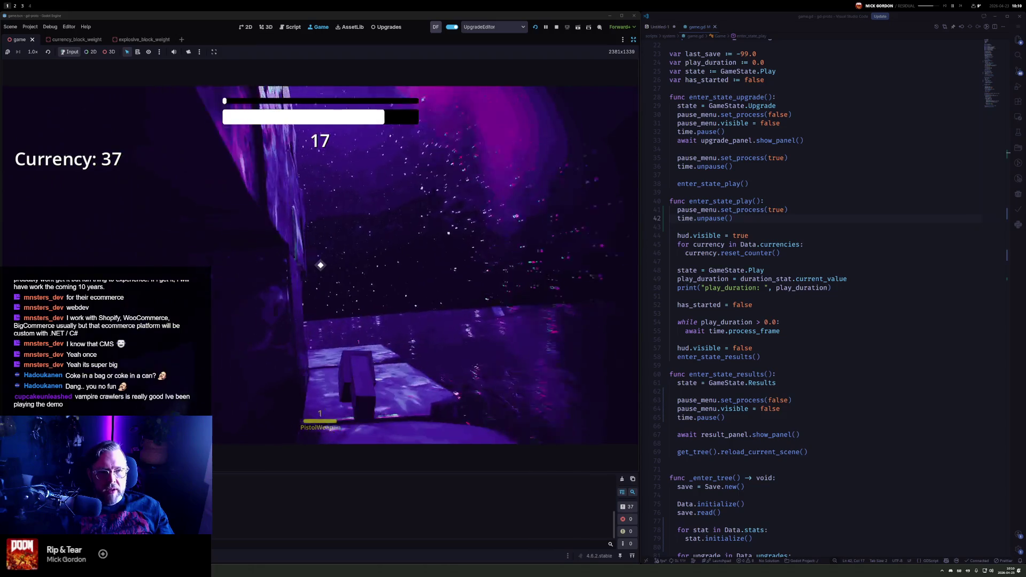
click(320, 265)
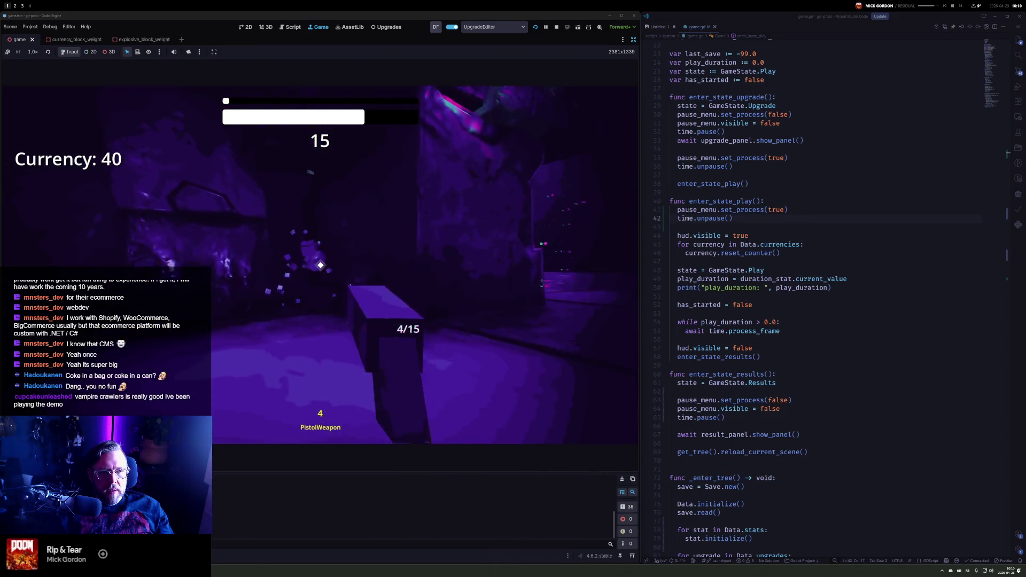
click(321, 265)
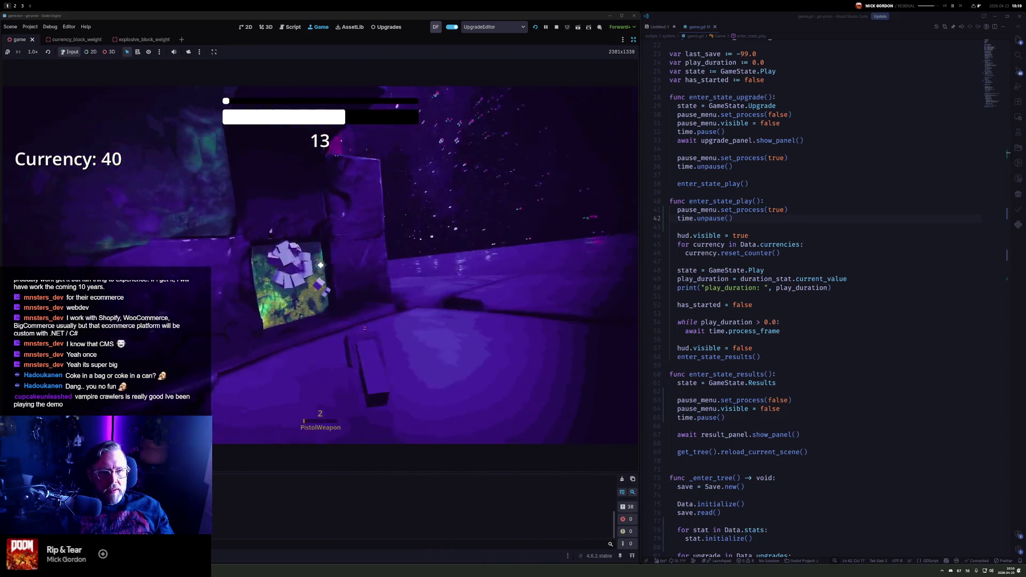
click(321, 265)
click(321, 265)
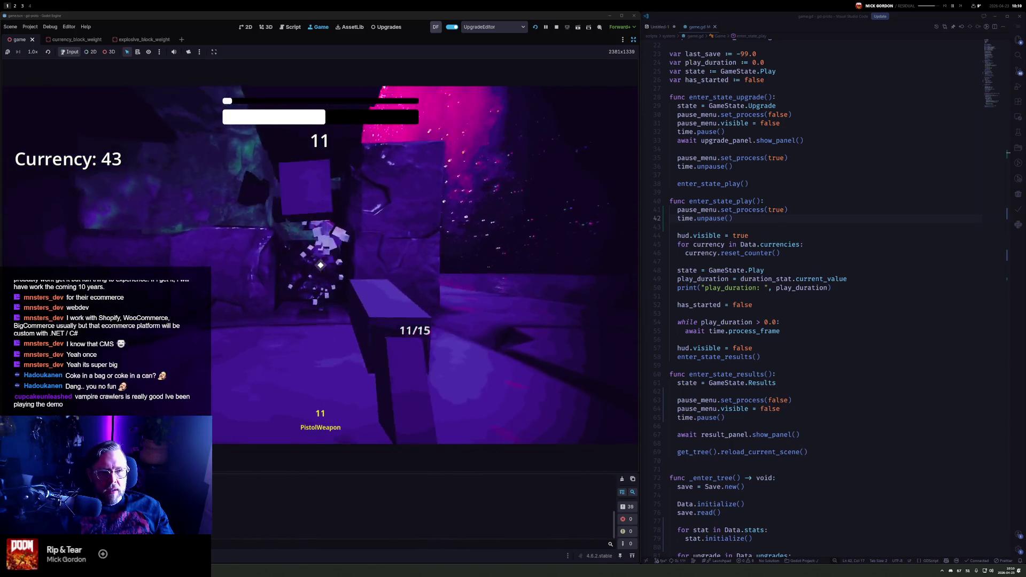
click(320, 265)
click(321, 265)
click(321, 265)
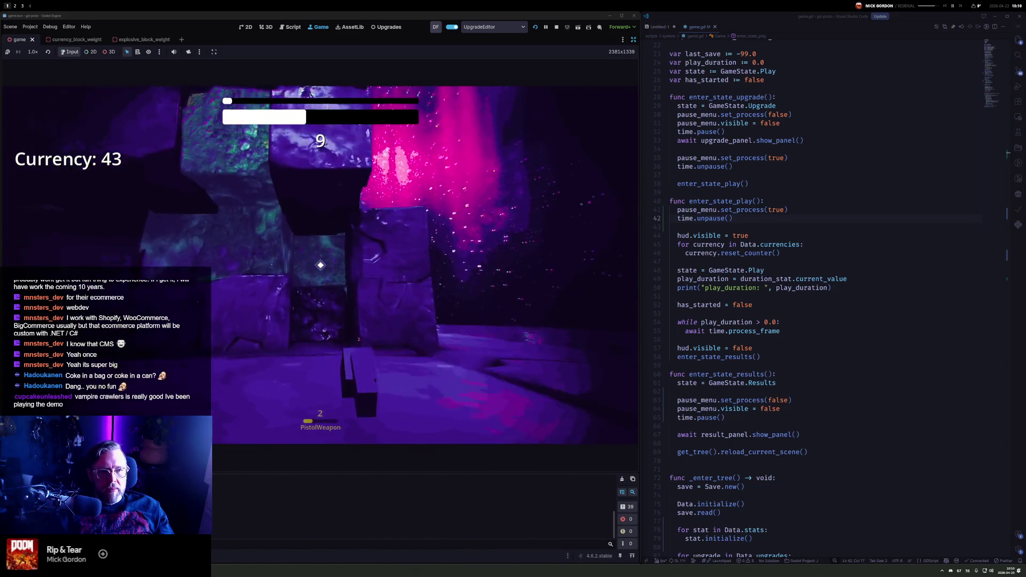
Shatter the lower blocks, reloading with R, then start the next round
click(321, 265)
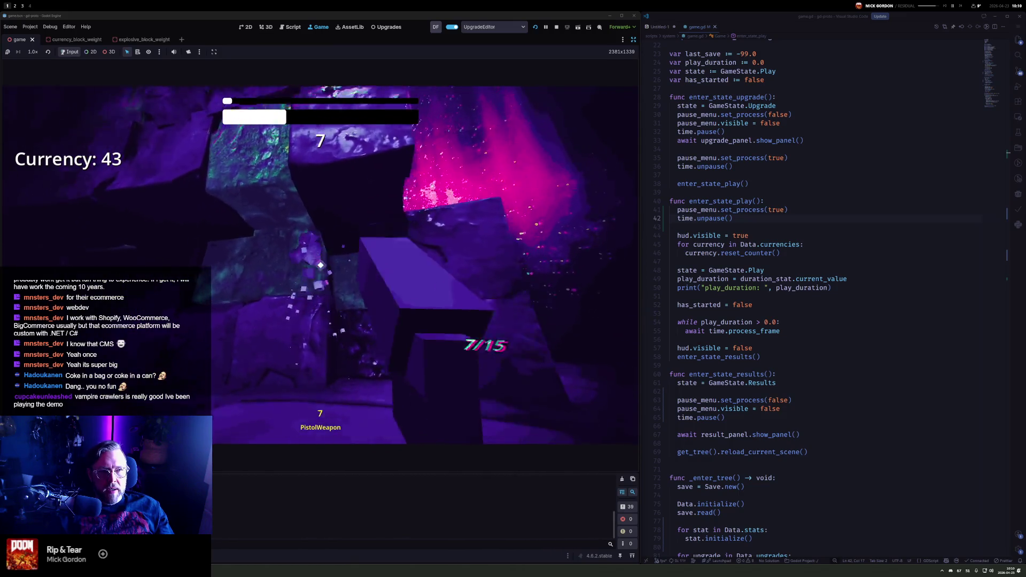
click(320, 265)
click(320, 265)
click(321, 265)
click(321, 265)
click(321, 265)
click(321, 265)
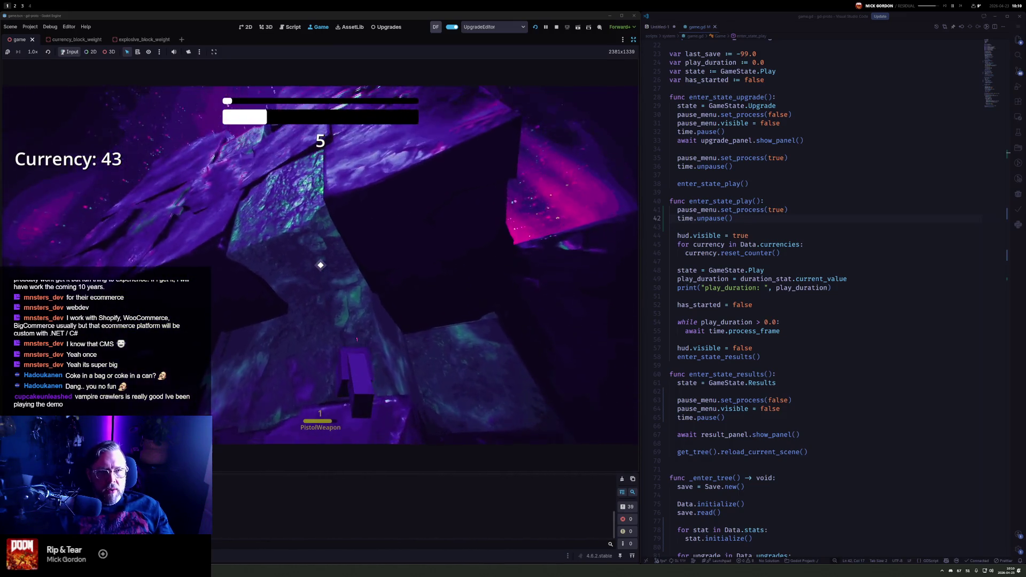
click(321, 265)
click(320, 265)
click(320, 265)
click(321, 265)
click(320, 265)
click(320, 265)
click(320, 265)
key(r)
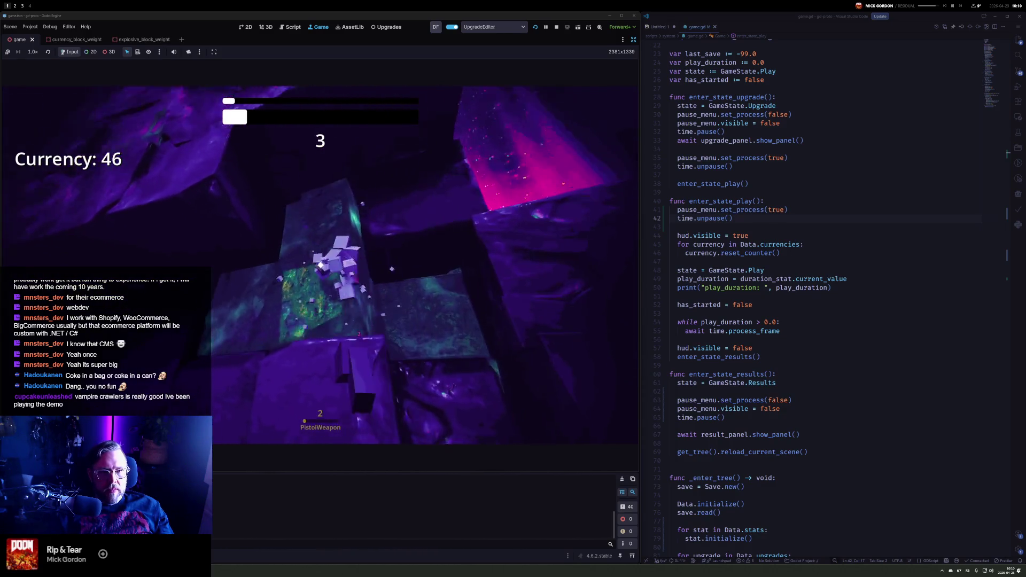
click(320, 265)
click(320, 265)
click(321, 265)
click(320, 265)
click(321, 265)
click(320, 265)
click(321, 265)
click(321, 265)
click(321, 265)
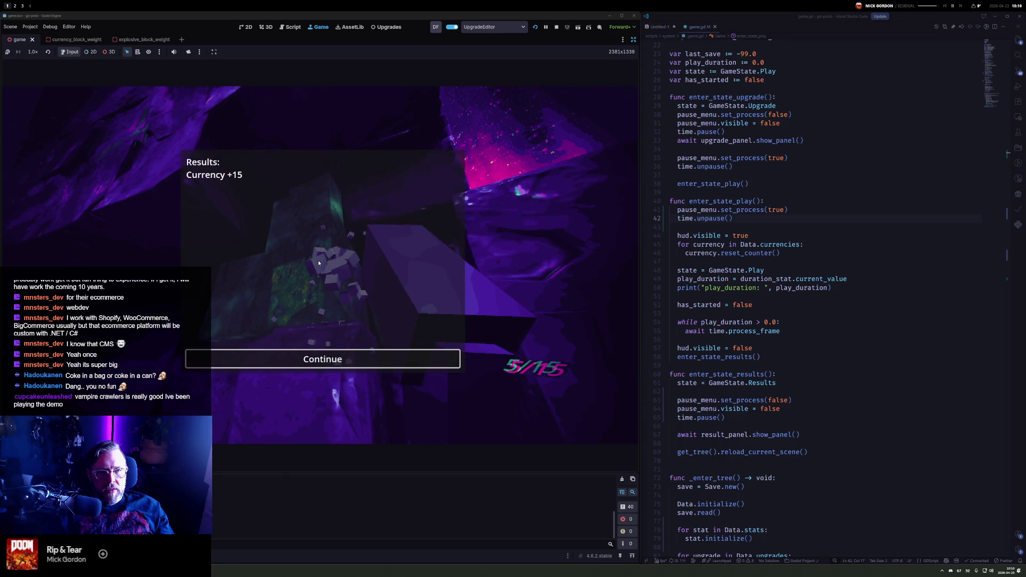
click(319, 427)
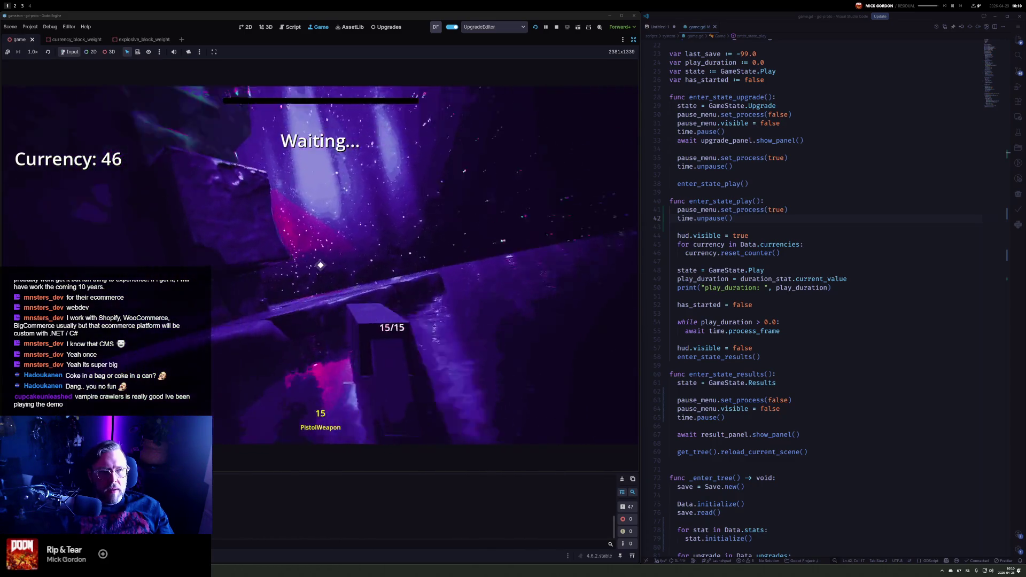
Pause briefly, then shoot the block wall, reloading and switching between weapon slots 1 and 2
key(Escape)
key(Escape)
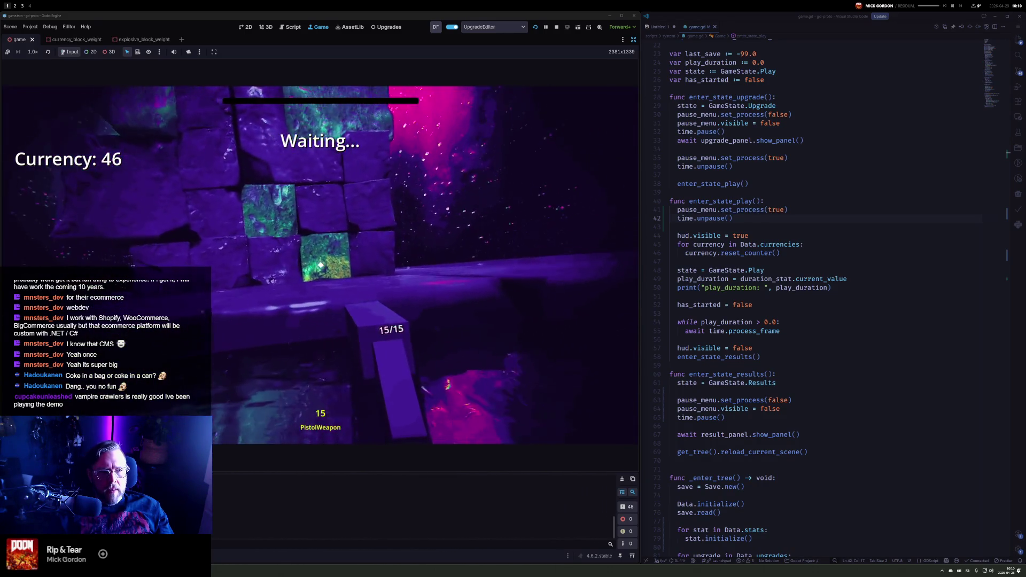
click(320, 265)
click(321, 265)
click(320, 265)
key(r)
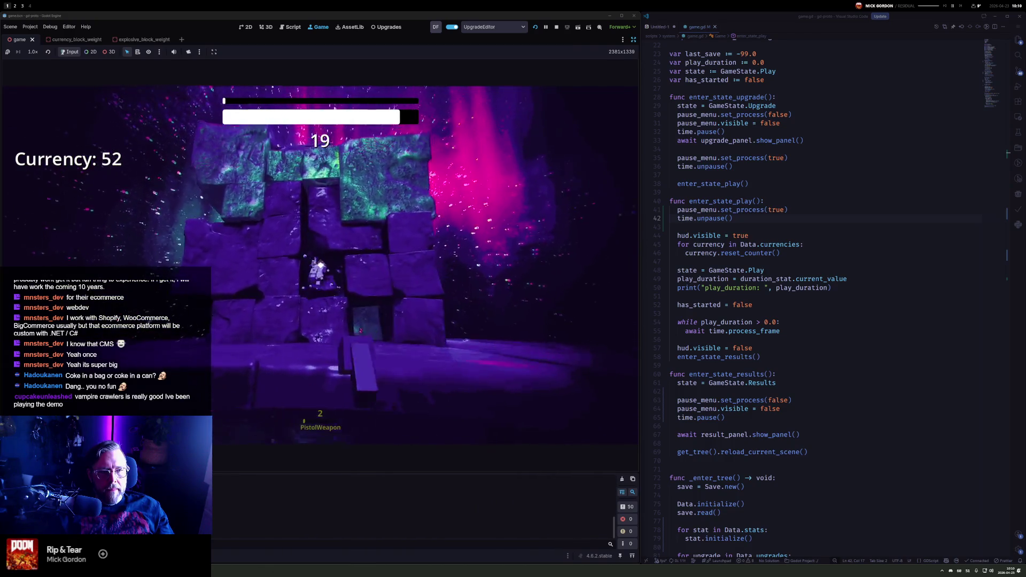
click(321, 265)
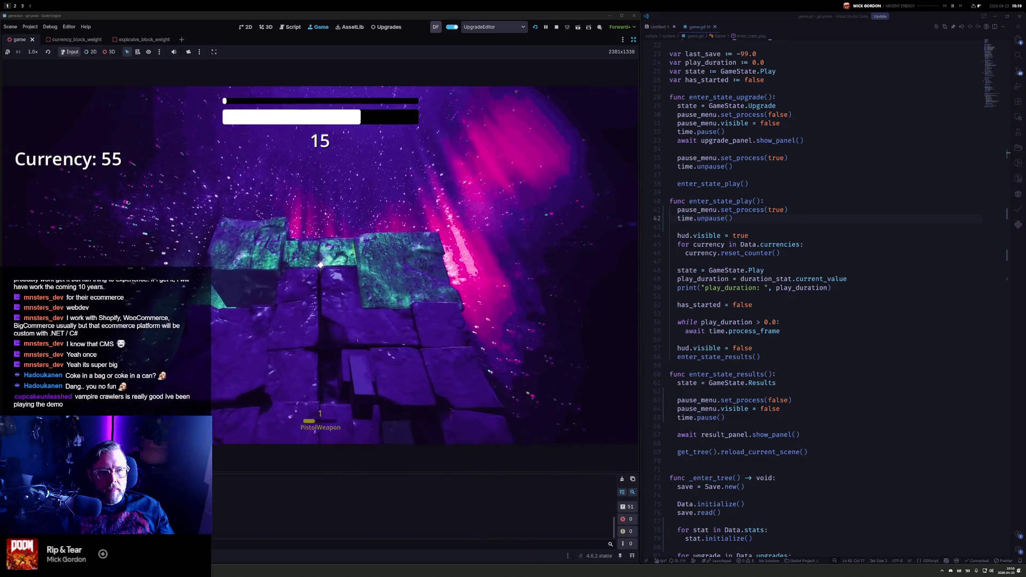
key(1)
click(320, 265)
click(321, 265)
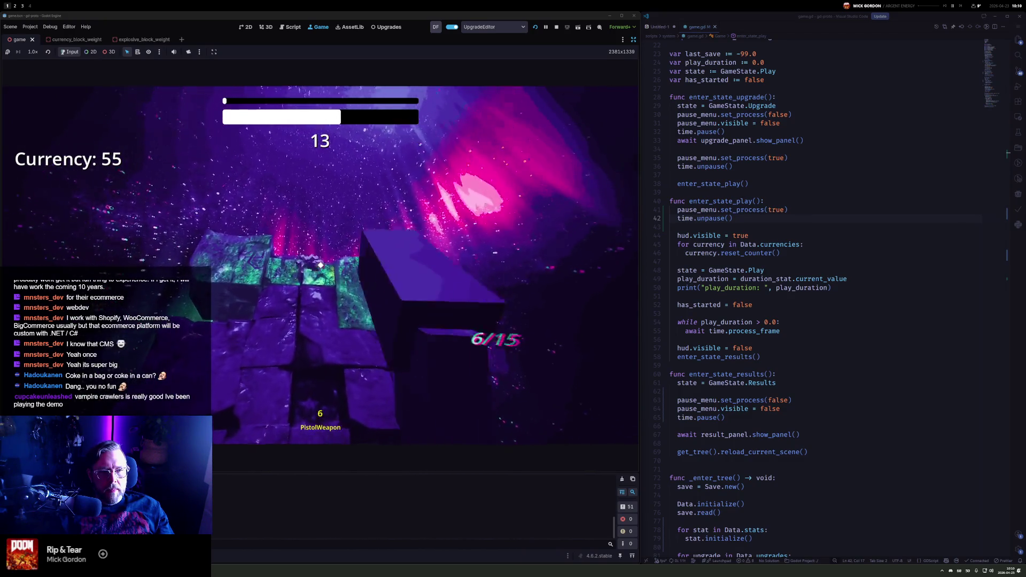
click(320, 265)
key(2)
key(1)
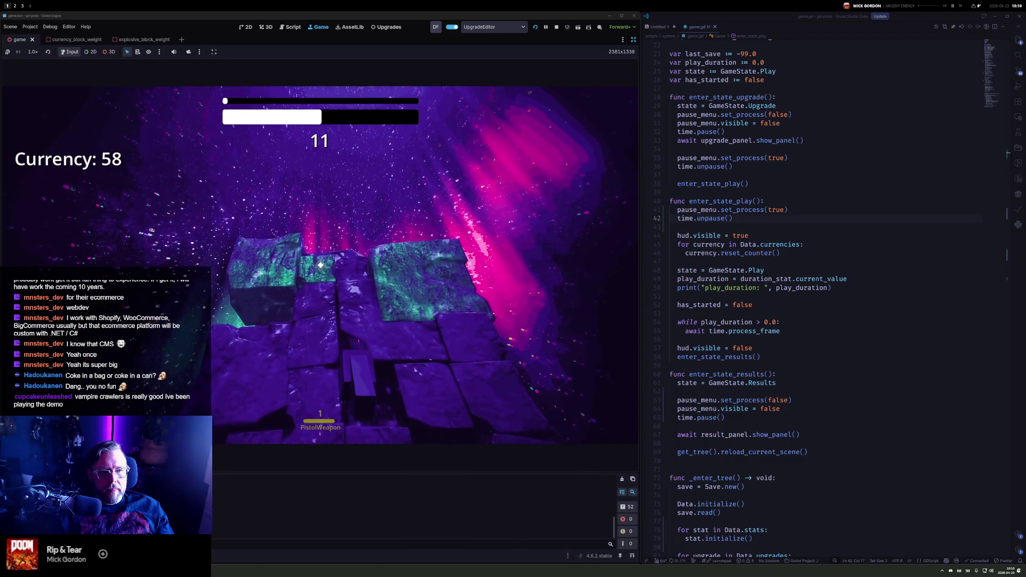
Destroy the pink block as the timer nears zero, then dismiss the results with Enter
click(321, 265)
click(321, 265)
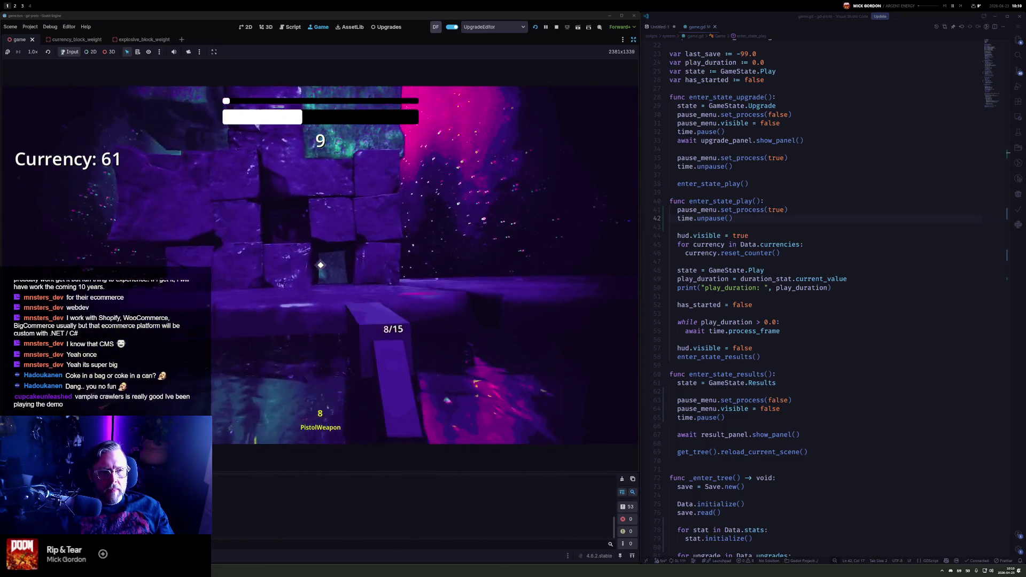
click(320, 265)
click(320, 265)
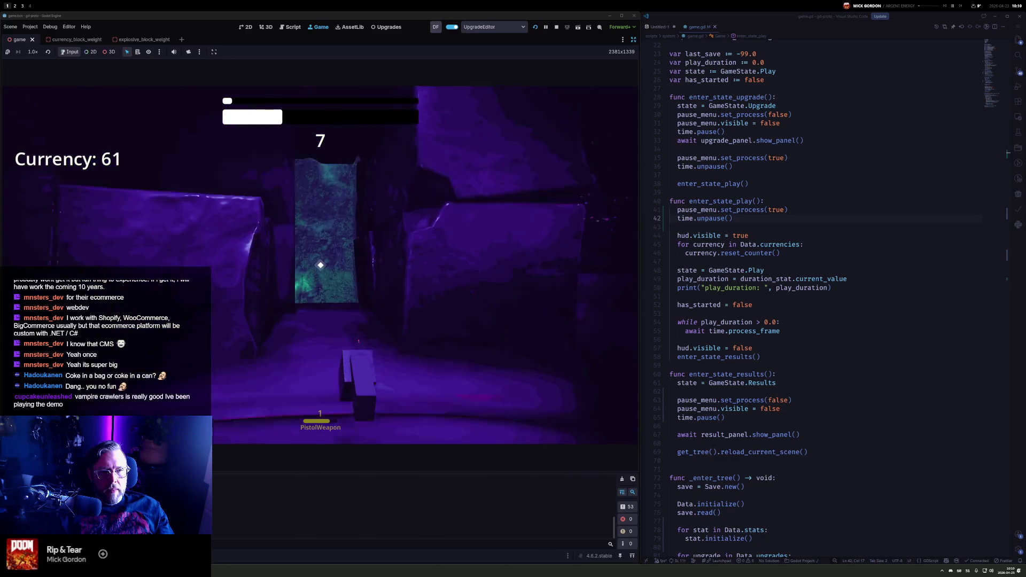
click(321, 265)
click(320, 265)
click(320, 265)
click(321, 265)
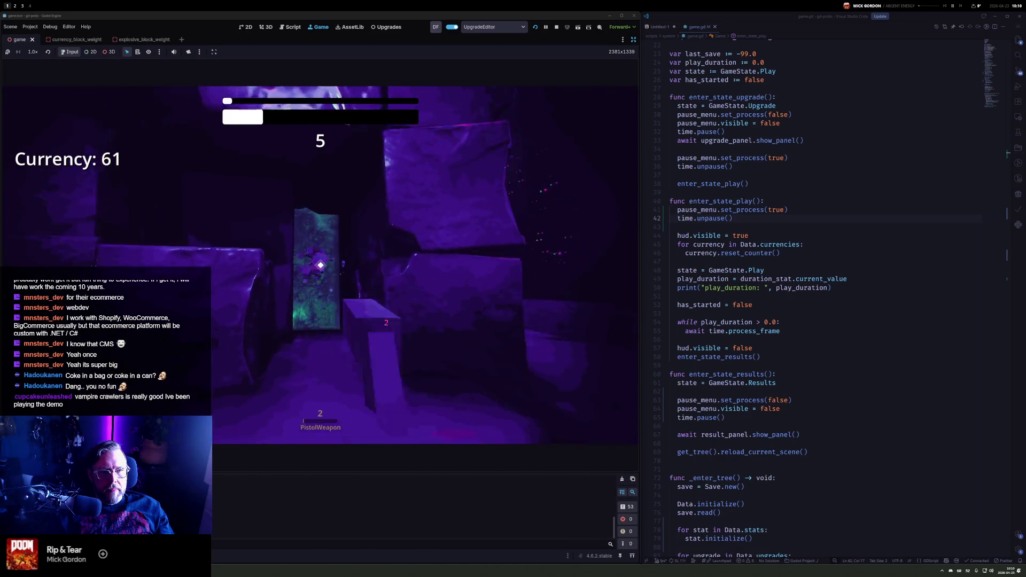
click(321, 265)
click(321, 265)
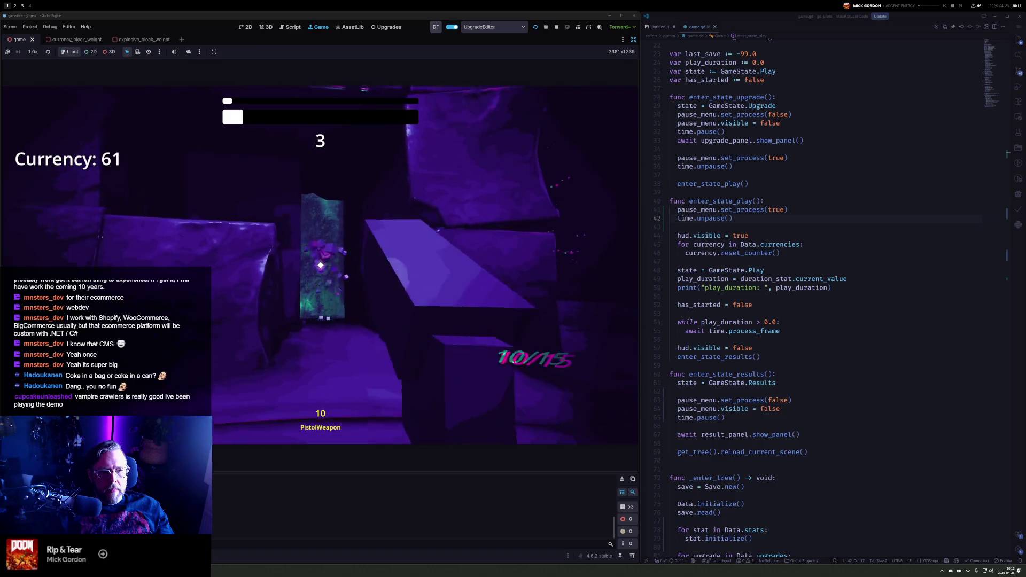
click(321, 265)
click(320, 265)
click(321, 265)
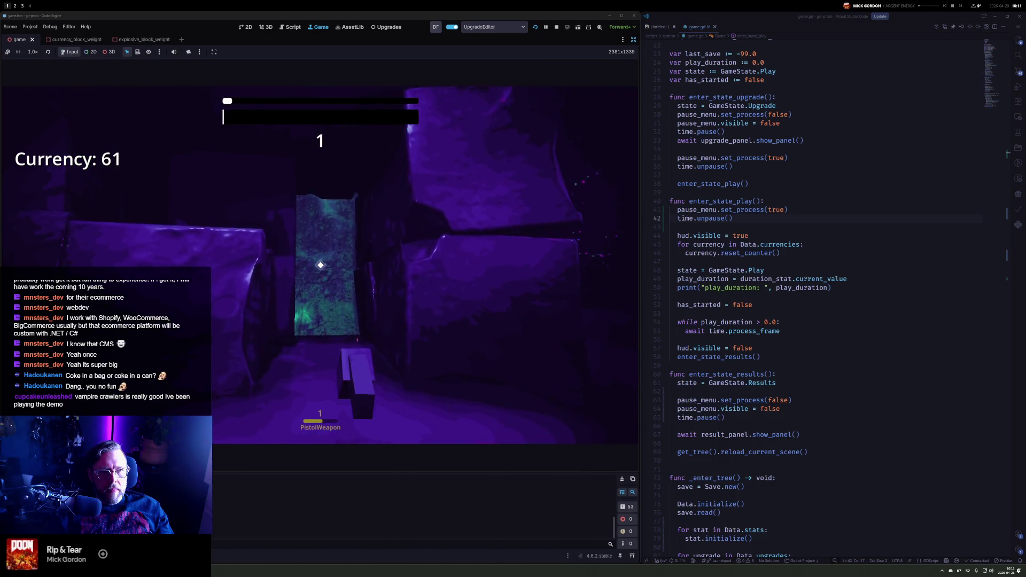
key(Return)
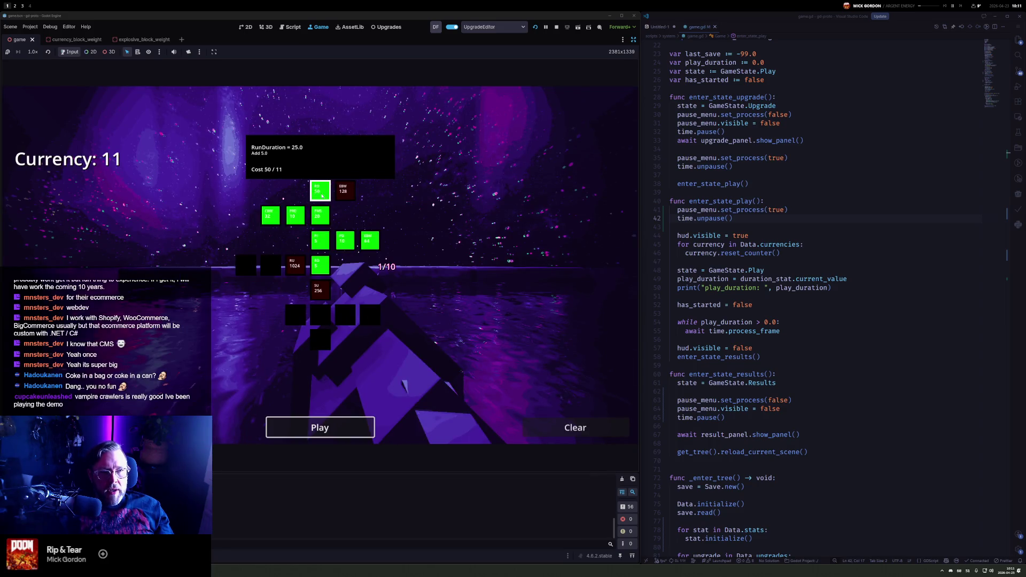
Start the lengthened run and empty the magazine into the first two blocks
key(Return)
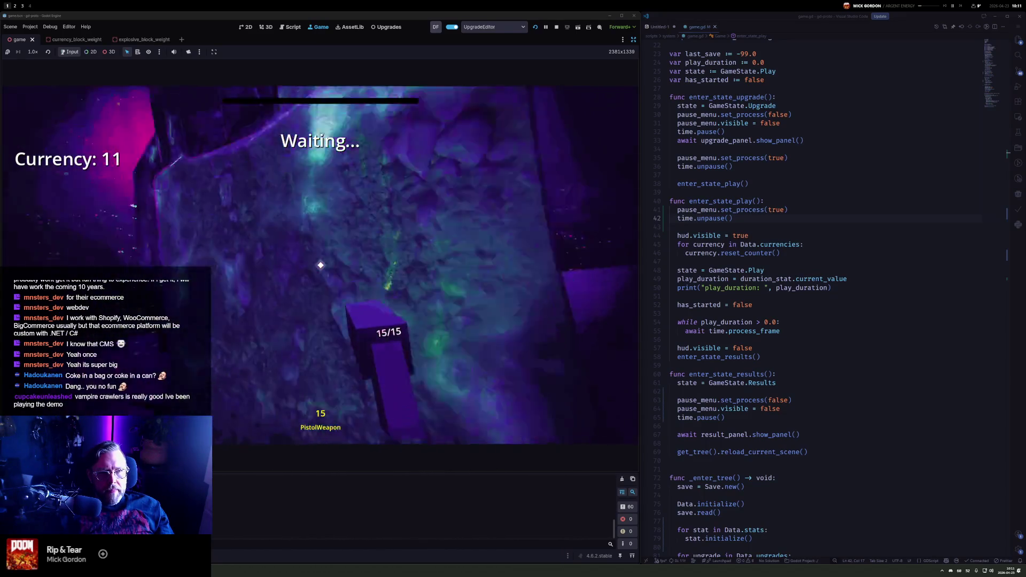
click(320, 265)
click(320, 265)
click(320, 265)
click(320, 265)
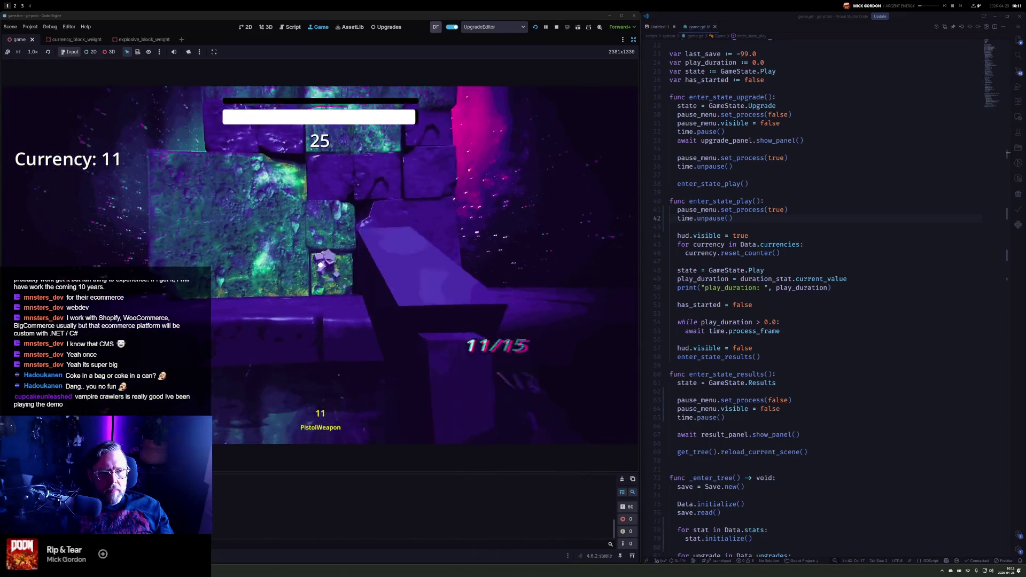
click(321, 265)
click(321, 265)
click(320, 265)
click(320, 265)
click(320, 265)
click(320, 265)
click(320, 265)
click(320, 265)
click(321, 265)
click(320, 265)
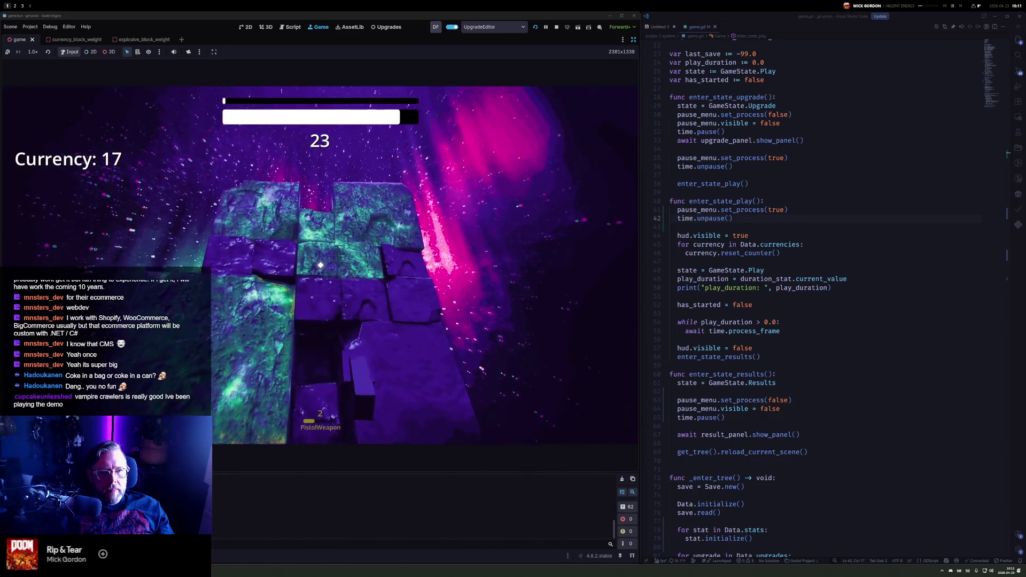
click(320, 265)
click(320, 265)
click(320, 265)
click(320, 265)
click(320, 265)
click(321, 265)
click(320, 265)
click(320, 265)
click(321, 265)
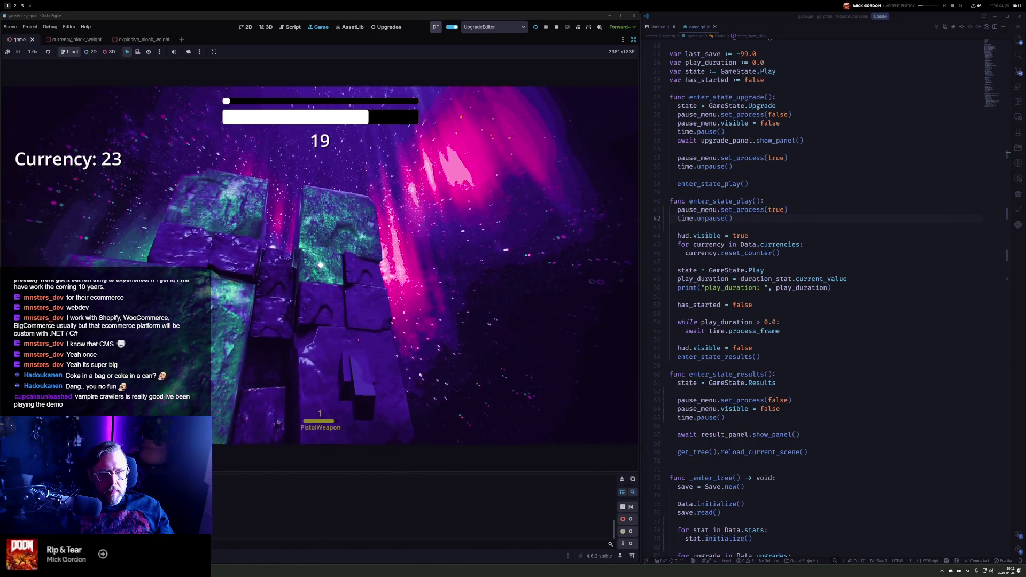
Reload and keep breaking blocks one after another
click(320, 265)
click(320, 265)
click(320, 265)
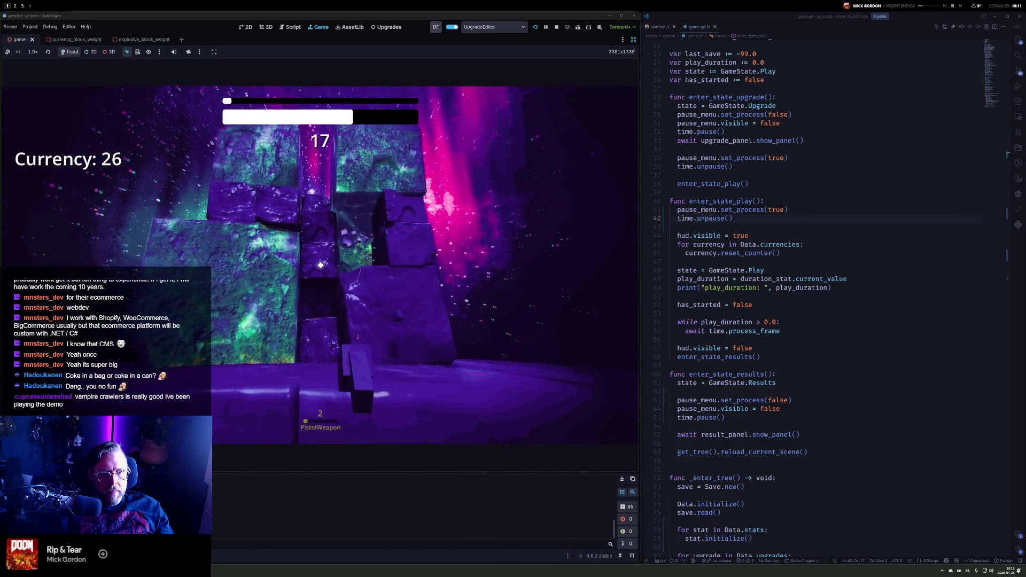
click(320, 265)
click(320, 265)
click(320, 265)
click(320, 265)
click(320, 265)
click(320, 265)
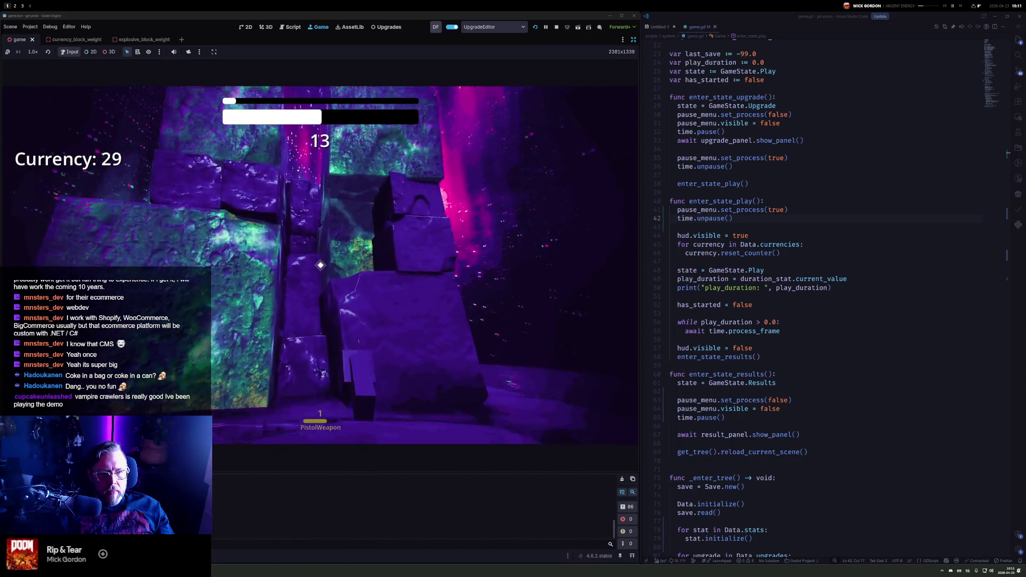
click(320, 265)
click(320, 265)
click(320, 265)
click(320, 265)
click(320, 265)
click(320, 265)
click(320, 265)
click(320, 265)
click(320, 265)
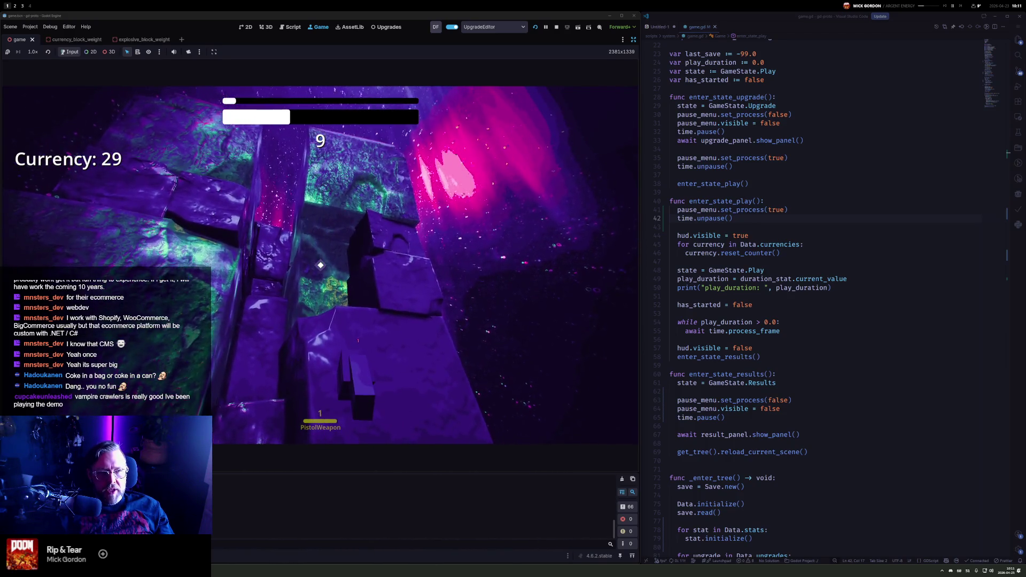
Pour rapid fire into the next block until it breaks
click(320, 265)
click(320, 265)
click(320, 265)
click(320, 265)
click(320, 265)
click(320, 265)
click(320, 265)
click(320, 265)
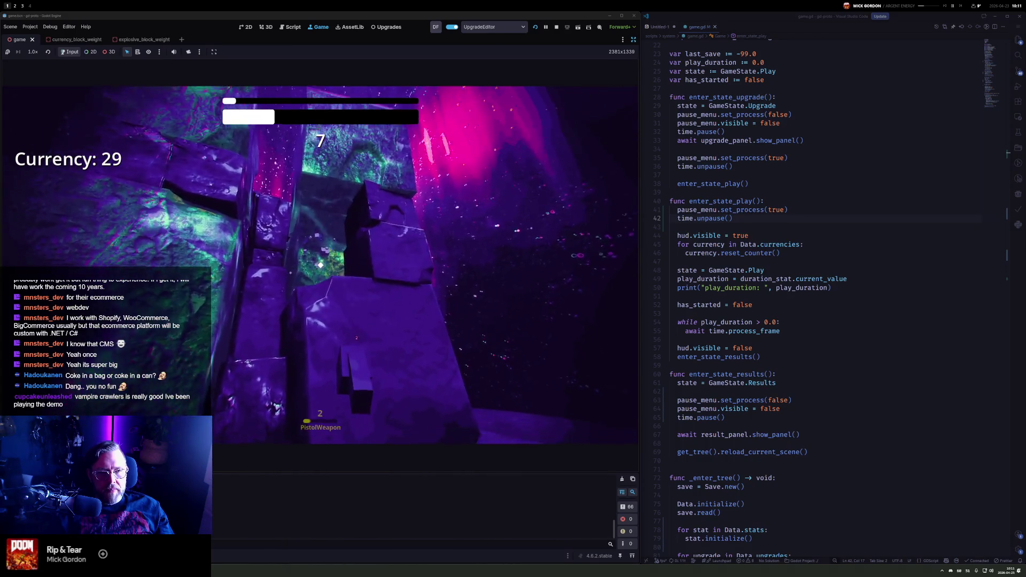
click(320, 265)
click(320, 265)
click(320, 265)
click(320, 265)
click(320, 265)
Destroy one more block before time expires, then continue from the Currency +21 results
click(320, 265)
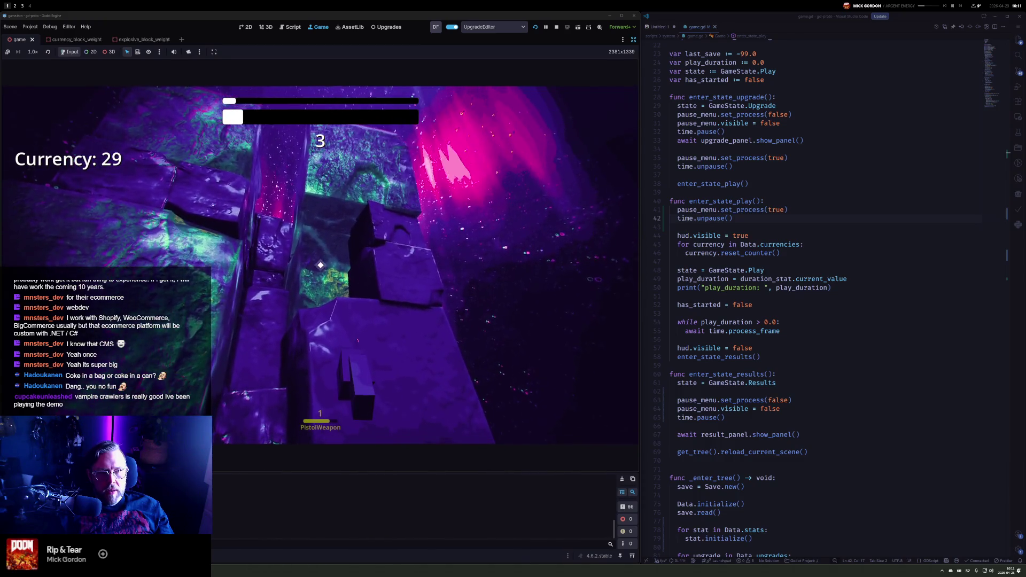
click(320, 265)
click(320, 265)
click(320, 265)
click(320, 265)
click(320, 265)
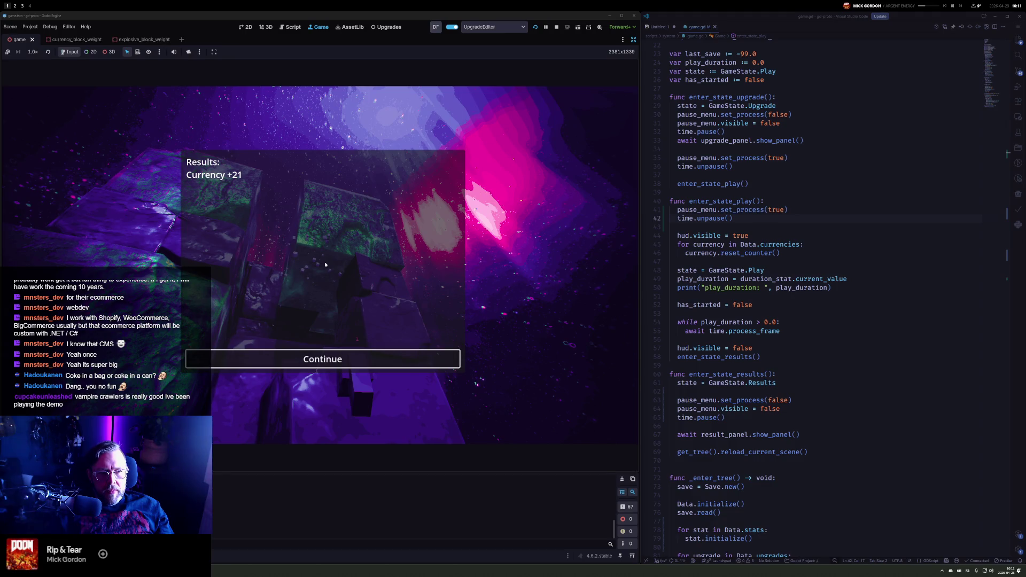
click(323, 359)
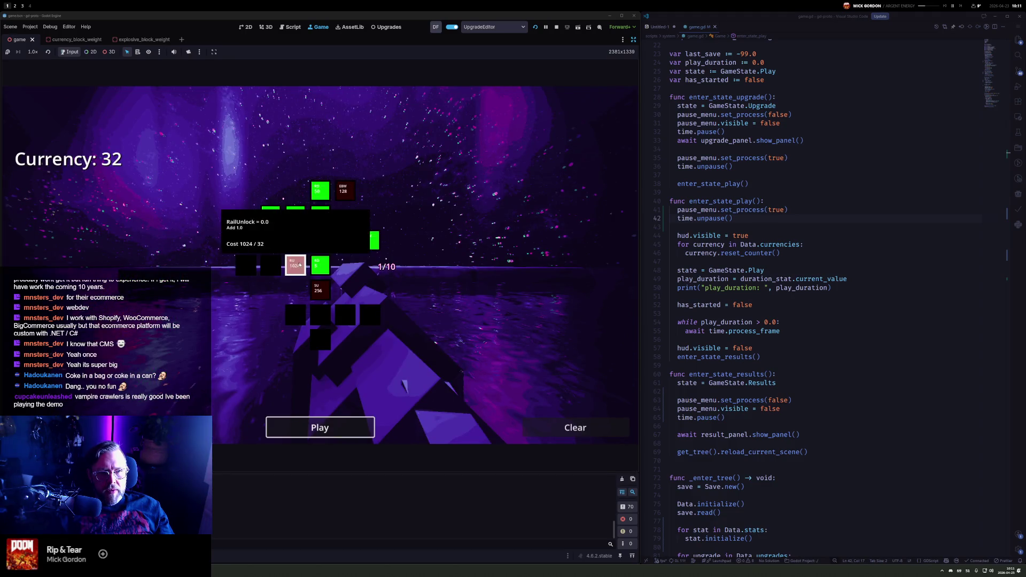
Start a new run and fire repeatedly at the first block
click(320, 427)
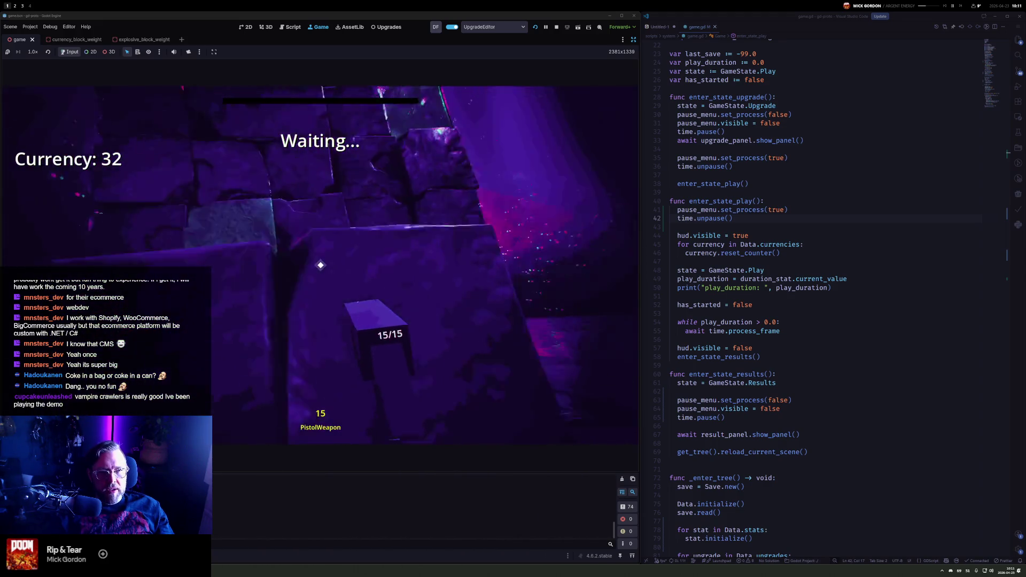
click(320, 265)
click(320, 265)
click(321, 265)
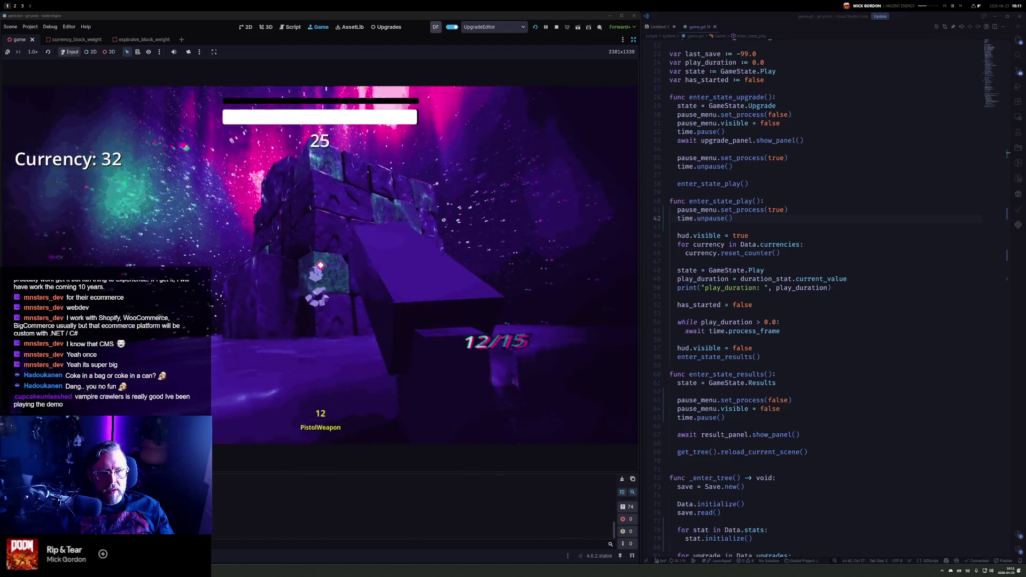
click(321, 265)
click(320, 265)
click(321, 265)
click(321, 265)
click(321, 265)
click(321, 265)
click(320, 265)
click(320, 265)
click(321, 265)
click(321, 265)
click(320, 265)
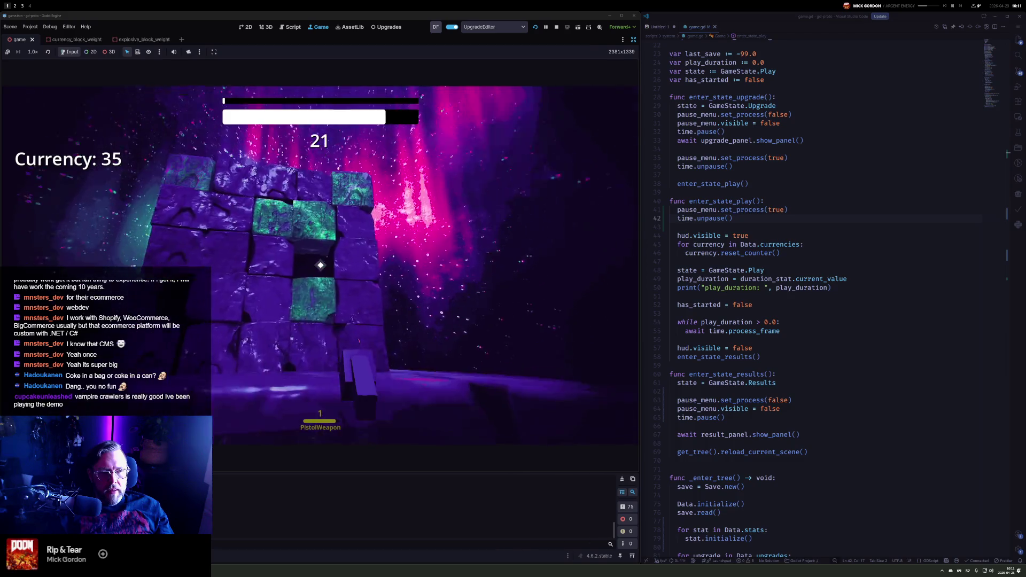
Shoot the wall blocks to raise currency to 41, then pause the game with Escape
click(321, 265)
click(321, 265)
click(320, 265)
click(320, 265)
click(320, 266)
click(321, 265)
click(320, 265)
click(321, 265)
click(321, 265)
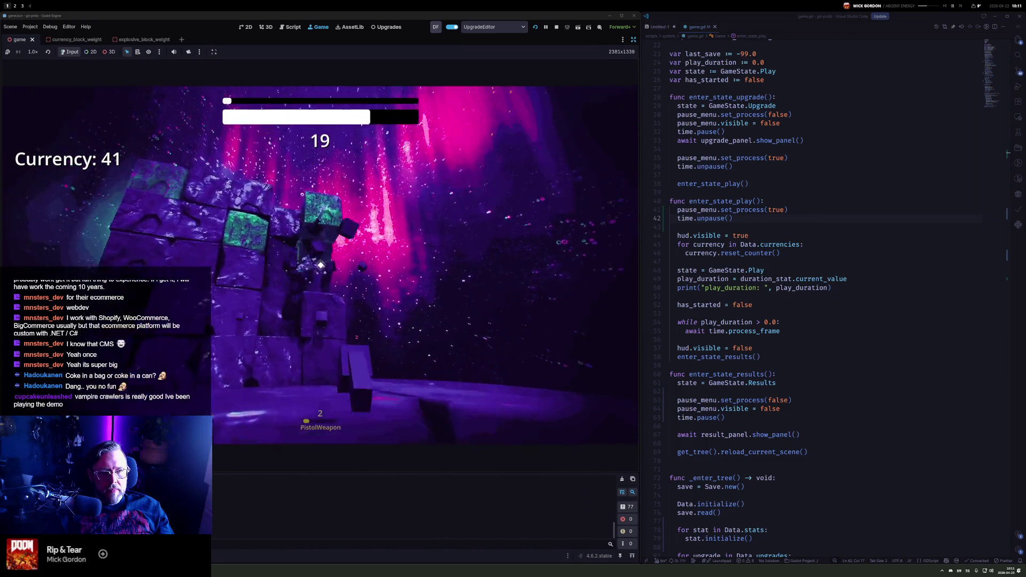
key(Escape)
Stop the game, select explosive_block_weight_1's Add field in the Inspector, and relaunch the game
click(557, 28)
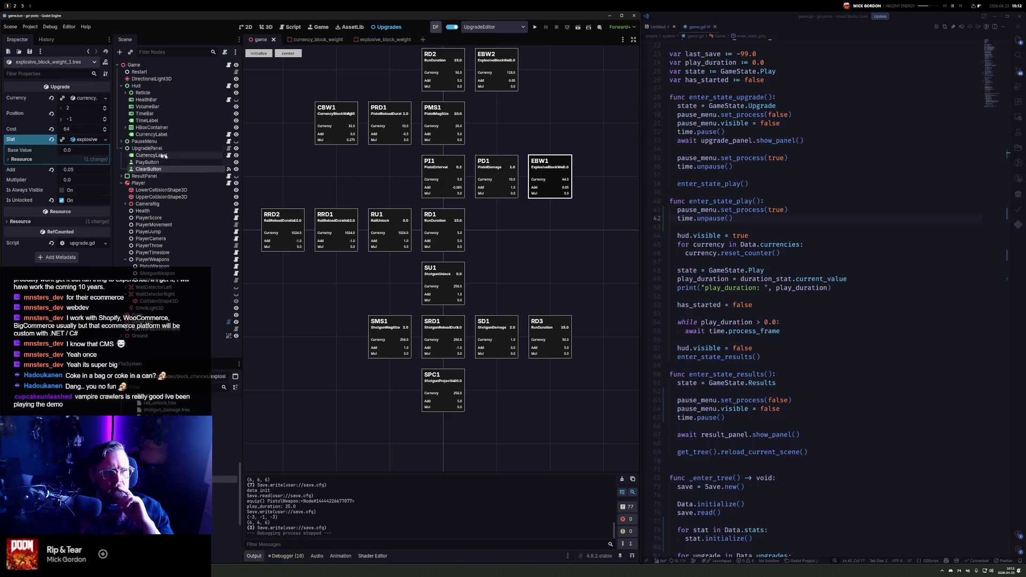
click(84, 171)
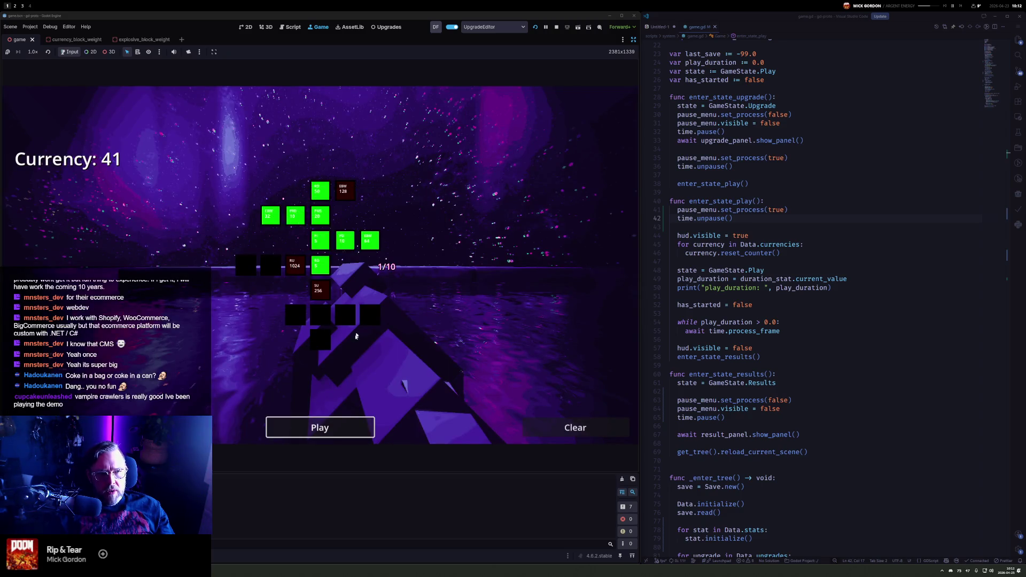
click(320, 427)
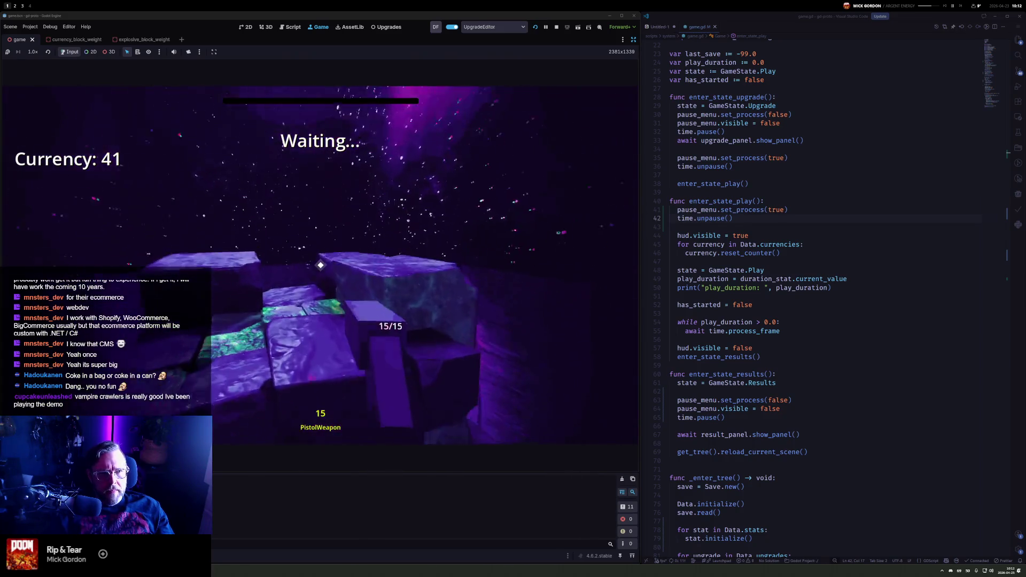
Shoot the first blocks in the wall during the new run
click(321, 264)
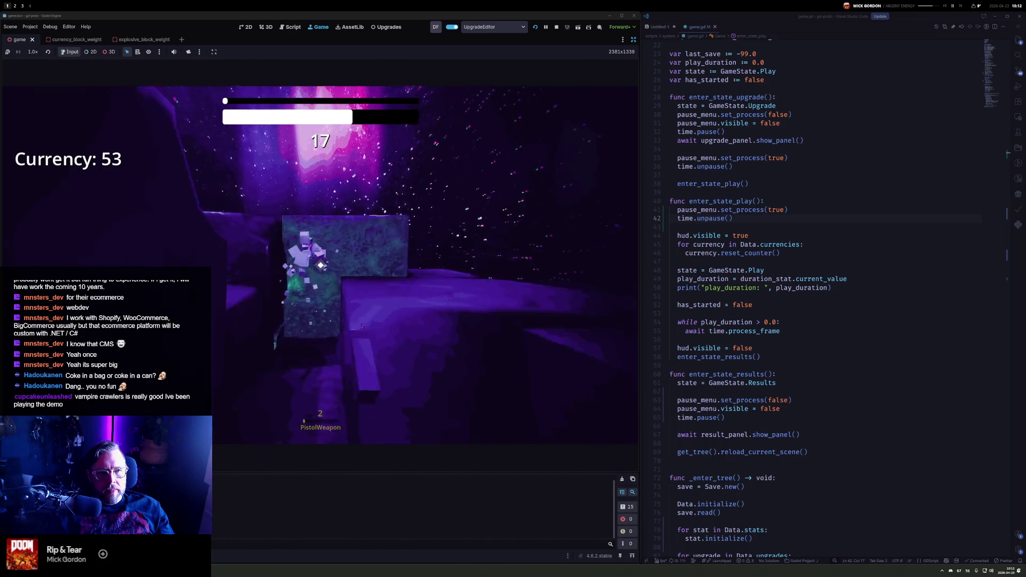
click(321, 264)
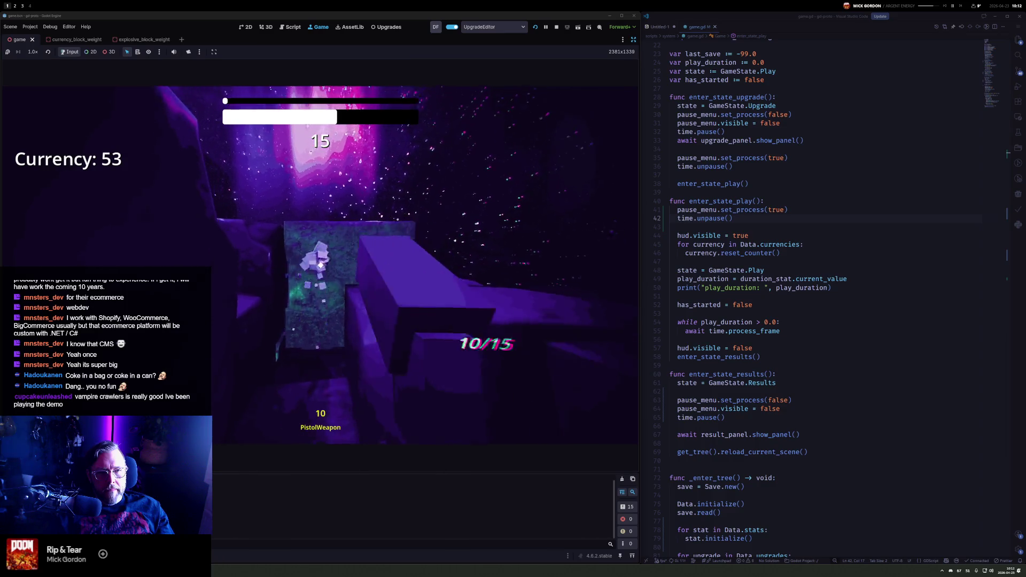
click(320, 264)
click(320, 264)
click(320, 264)
click(320, 264)
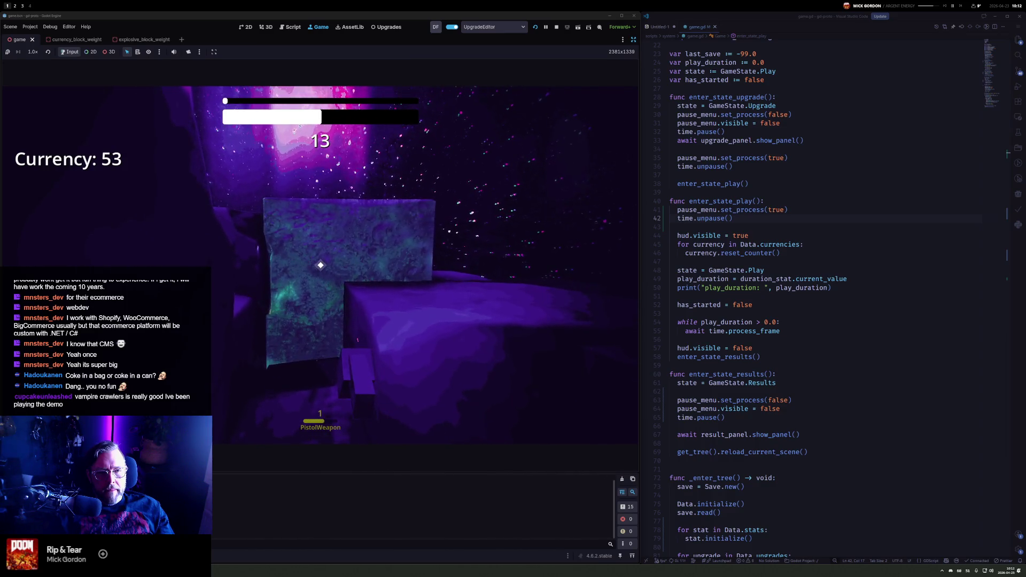
click(320, 264)
click(320, 265)
Fire down the corridor after reloading, then dismiss the Currency +18 results with Enter
click(321, 264)
click(320, 264)
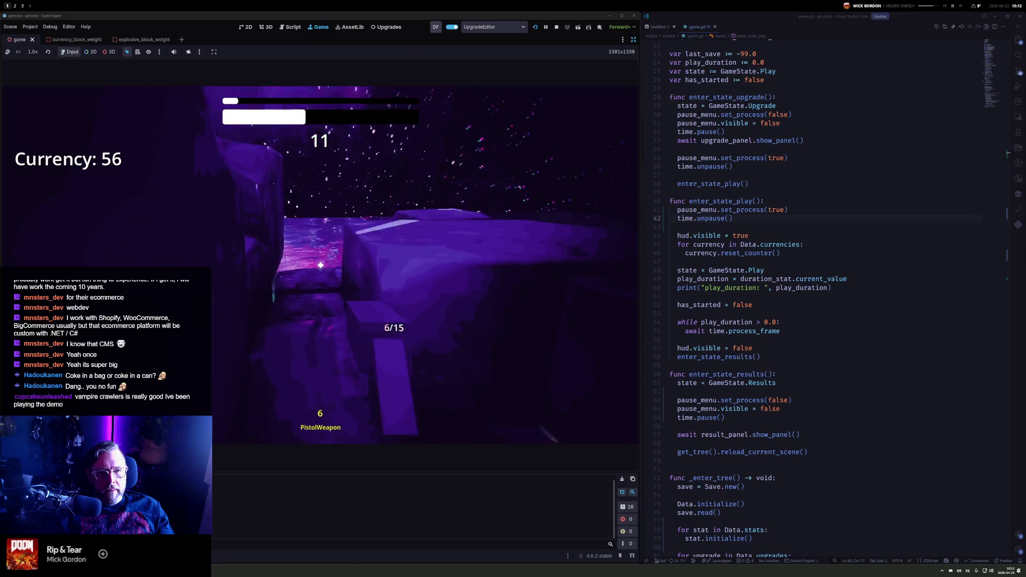
click(320, 264)
click(320, 264)
click(320, 265)
click(320, 264)
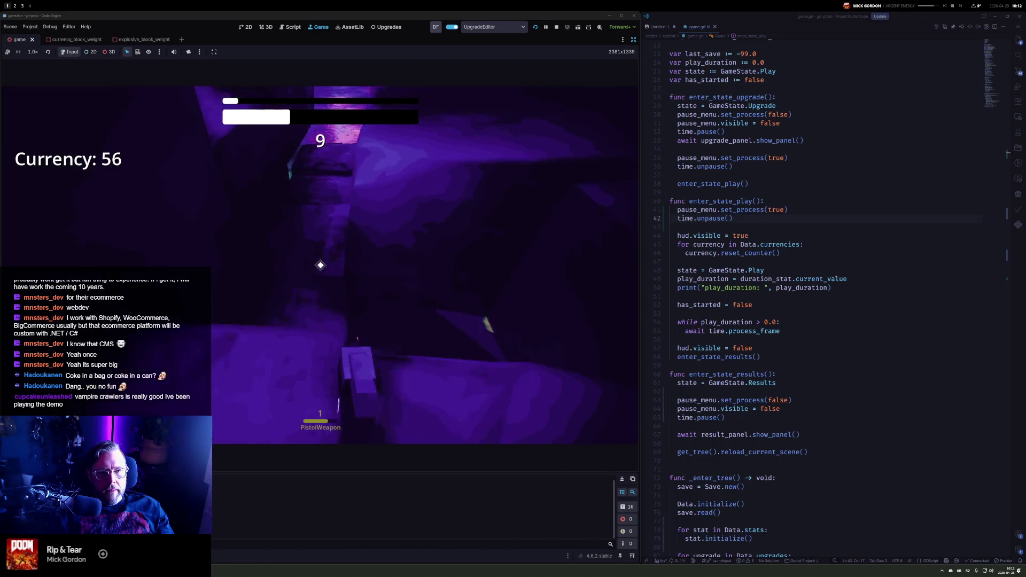
click(320, 264)
click(320, 265)
click(320, 265)
click(320, 264)
click(321, 264)
click(320, 265)
click(320, 265)
click(320, 265)
click(320, 264)
click(321, 264)
click(320, 264)
click(320, 265)
click(321, 265)
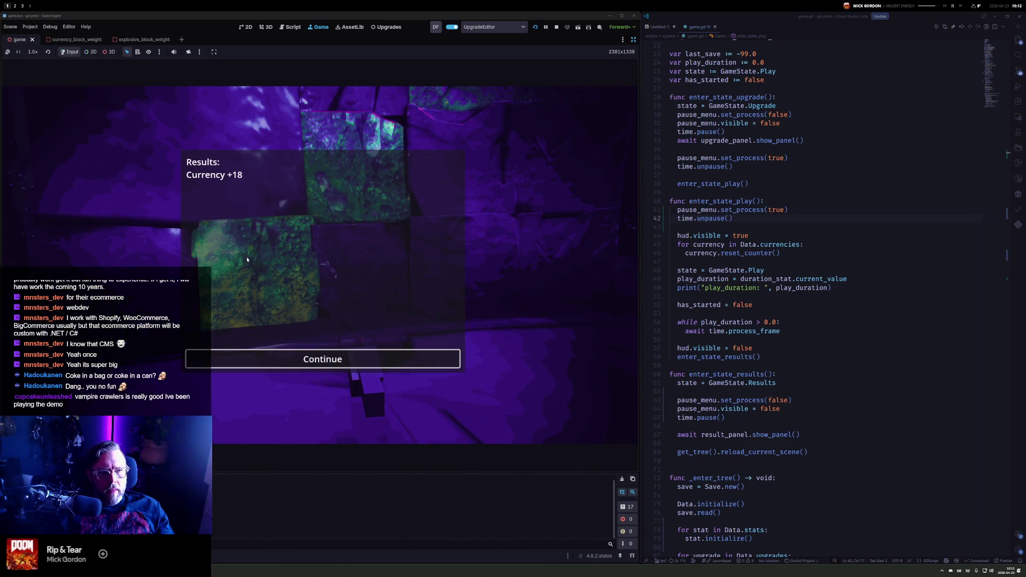
key(Return)
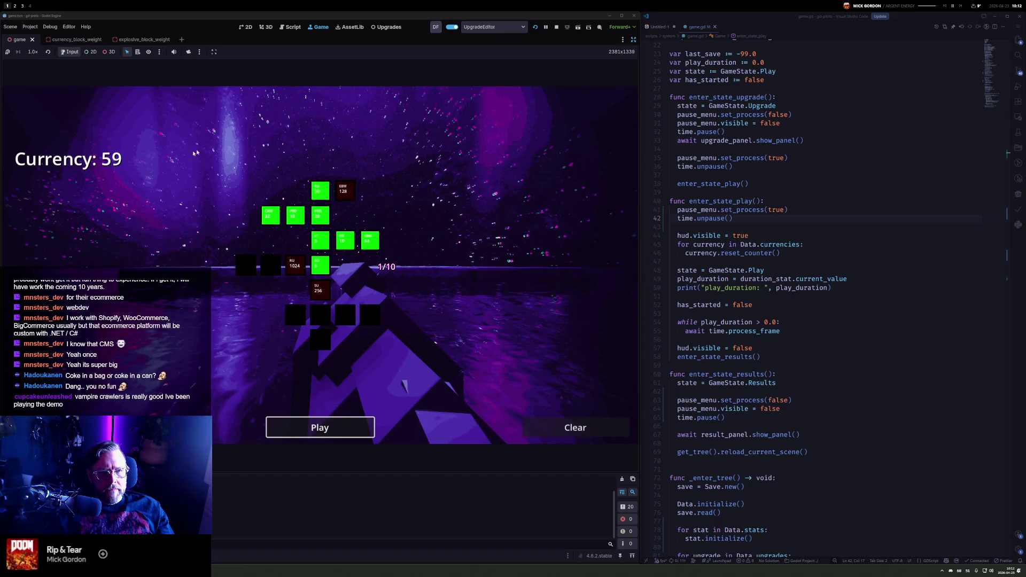
Play a pistol round, shooting blocks until the timer ends, then dismiss the results
mouse_move(375, 241)
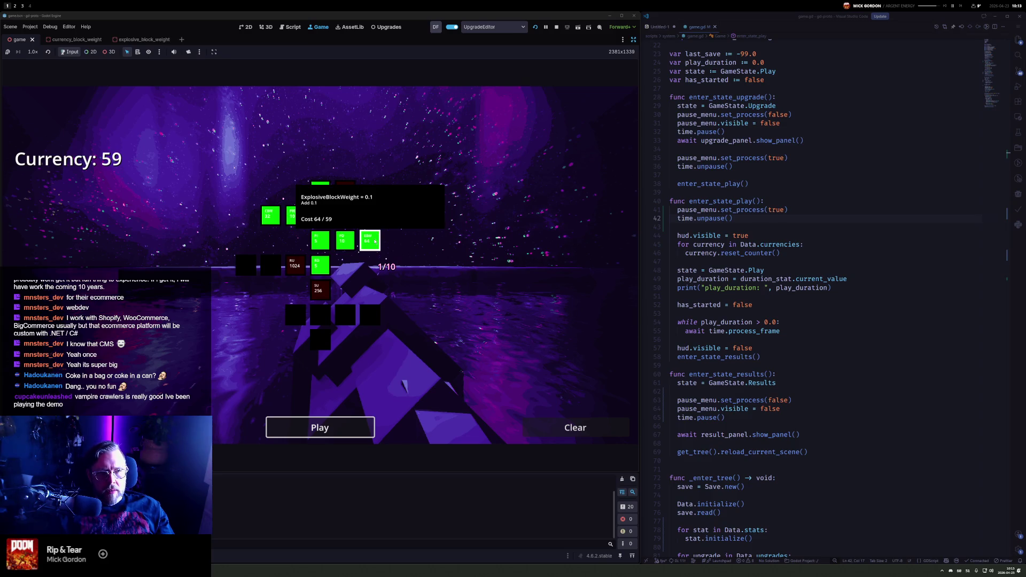
mouse_move(302, 270)
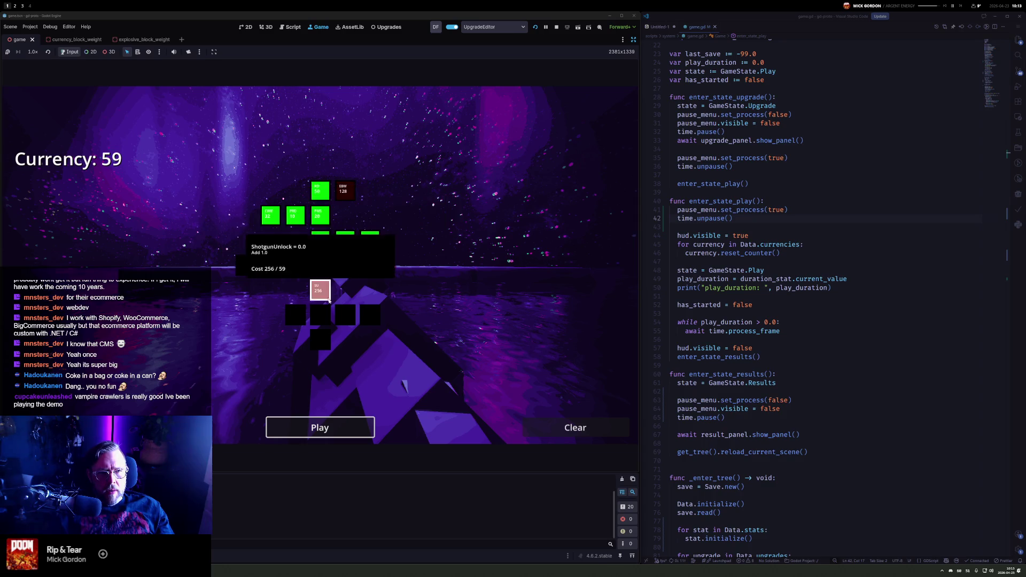
click(331, 430)
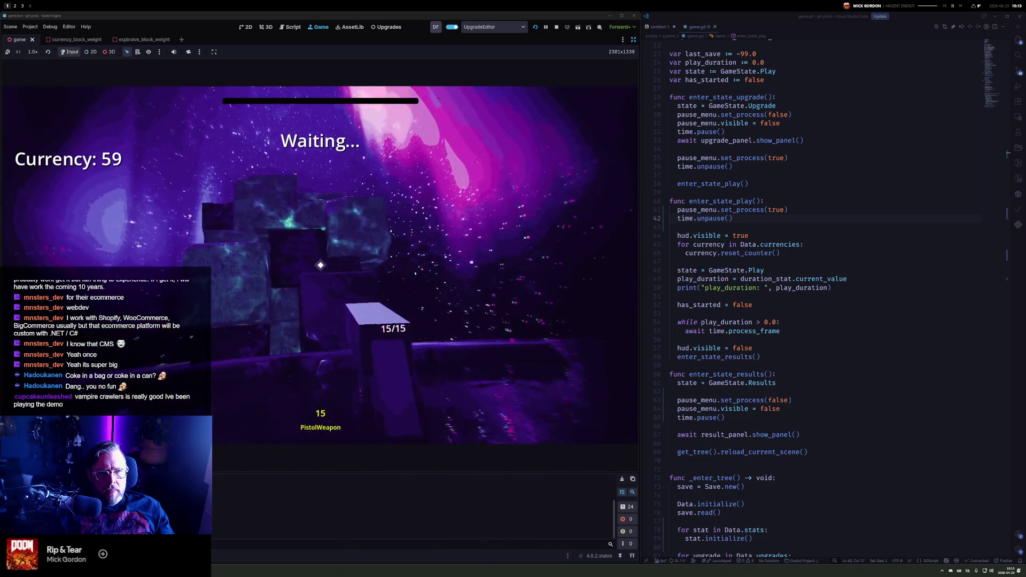
click(321, 265)
click(320, 265)
click(321, 265)
click(321, 265)
click(320, 265)
click(321, 265)
click(321, 265)
click(321, 265)
click(320, 265)
click(320, 265)
click(321, 265)
click(320, 265)
click(320, 265)
click(321, 265)
click(320, 265)
click(321, 265)
click(320, 265)
click(320, 265)
click(320, 265)
click(321, 265)
click(320, 265)
click(321, 265)
click(321, 265)
click(321, 265)
click(321, 265)
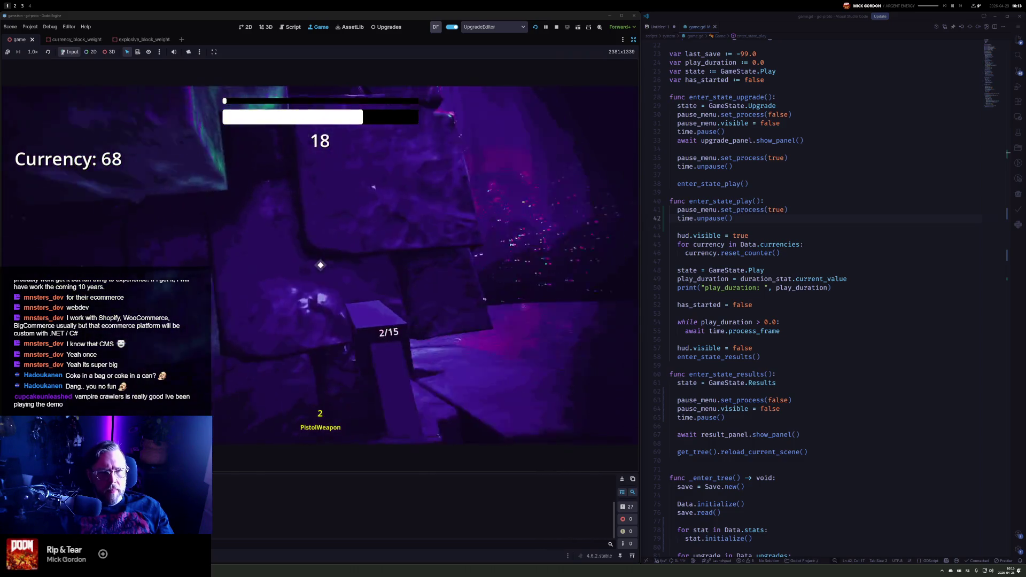
click(321, 265)
click(321, 265)
click(321, 265)
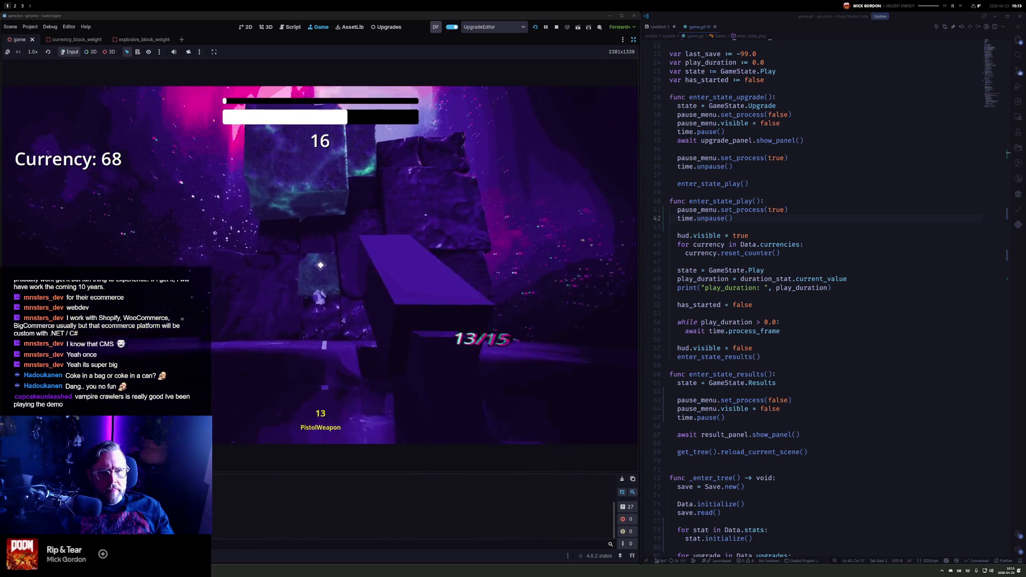
click(320, 265)
click(320, 265)
click(321, 265)
click(321, 265)
click(320, 265)
click(320, 265)
click(321, 265)
click(320, 265)
click(321, 265)
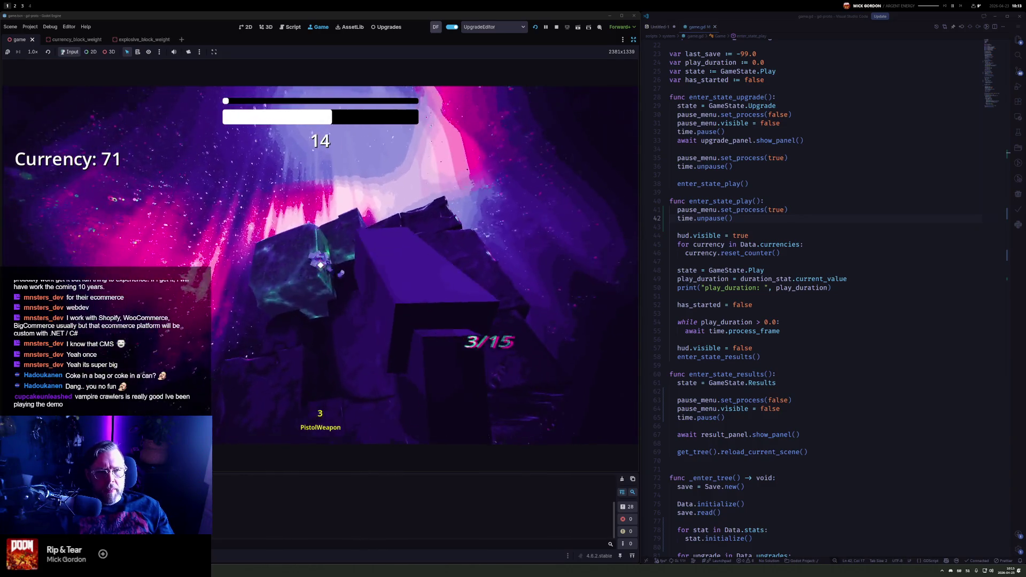
click(321, 265)
click(321, 266)
click(320, 266)
click(321, 265)
click(320, 265)
click(320, 265)
click(321, 265)
click(321, 265)
click(321, 265)
click(320, 265)
click(321, 265)
click(321, 265)
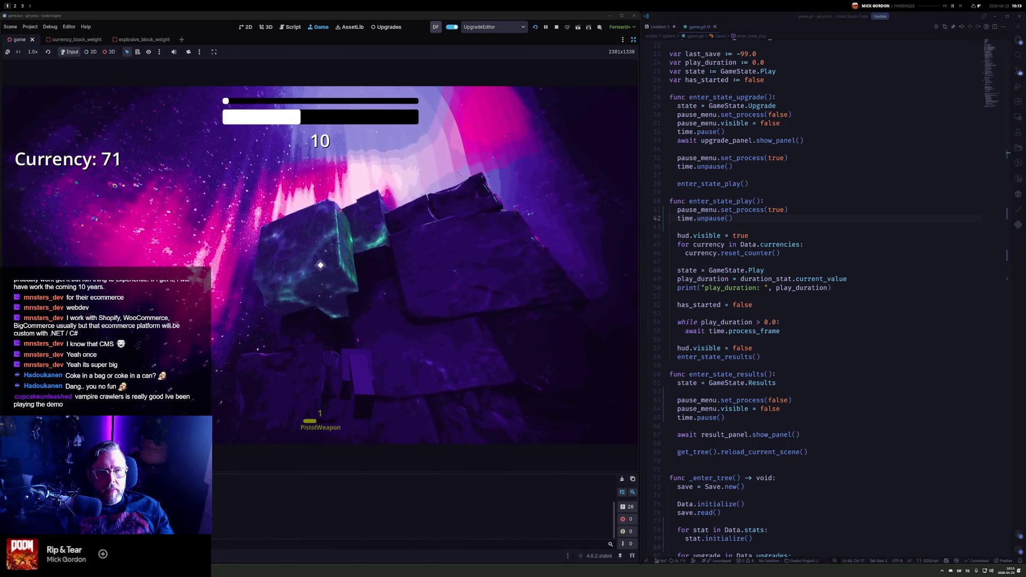
click(321, 265)
click(321, 265)
click(320, 265)
click(321, 265)
click(321, 265)
click(321, 265)
click(321, 265)
click(321, 265)
click(321, 265)
click(321, 265)
click(320, 265)
click(321, 265)
click(321, 265)
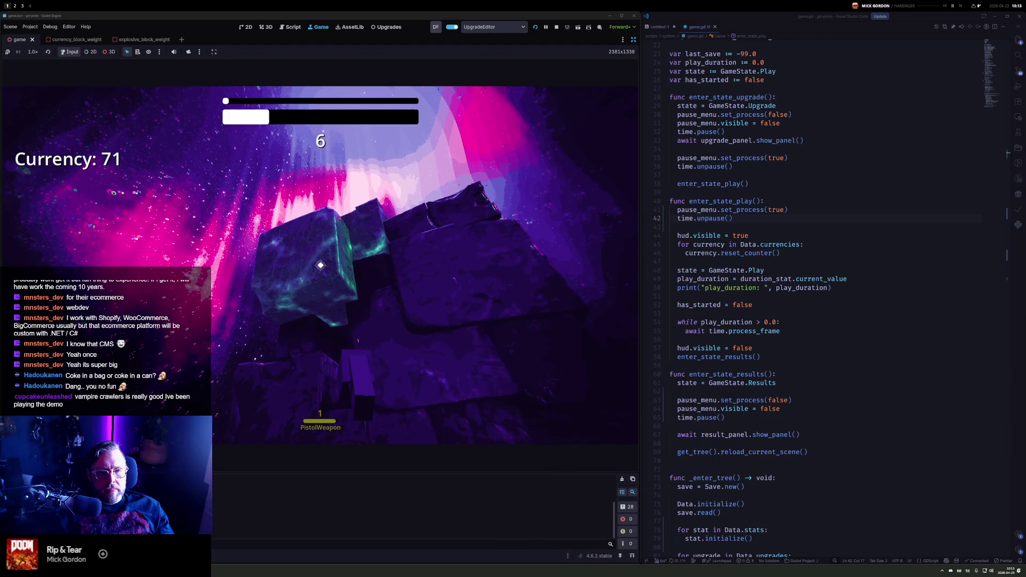
click(321, 265)
click(321, 265)
click(320, 265)
click(321, 265)
click(321, 265)
click(321, 265)
click(320, 265)
click(321, 265)
click(321, 265)
click(320, 265)
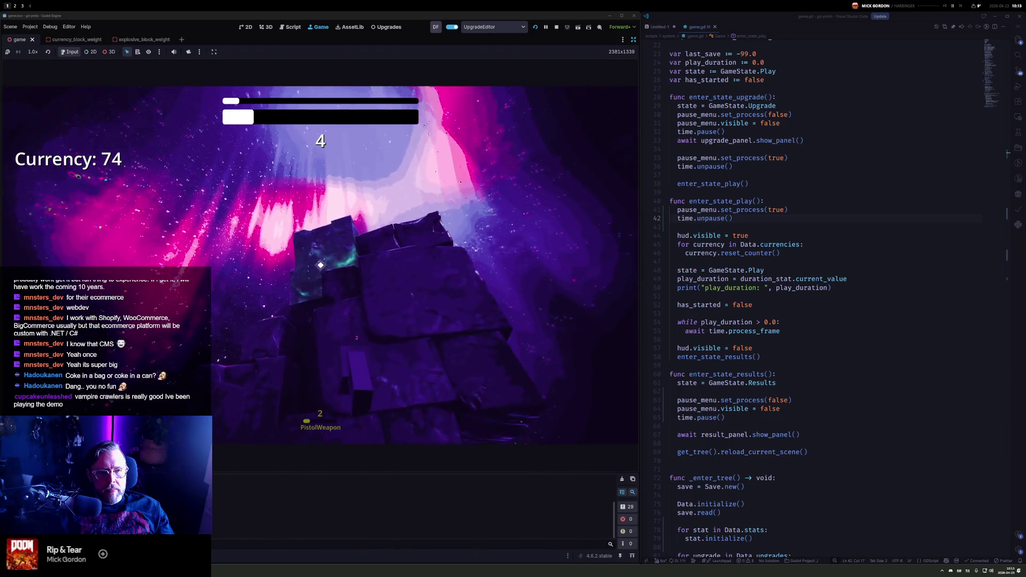
click(321, 265)
click(321, 265)
click(321, 265)
click(320, 265)
click(320, 265)
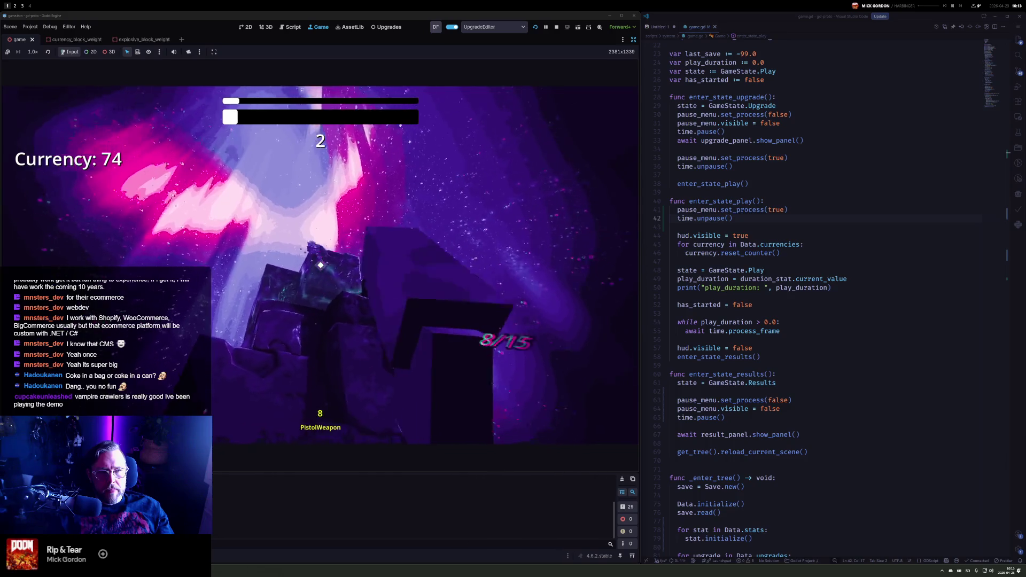
click(320, 265)
click(320, 265)
click(321, 265)
click(320, 265)
click(320, 265)
click(320, 265)
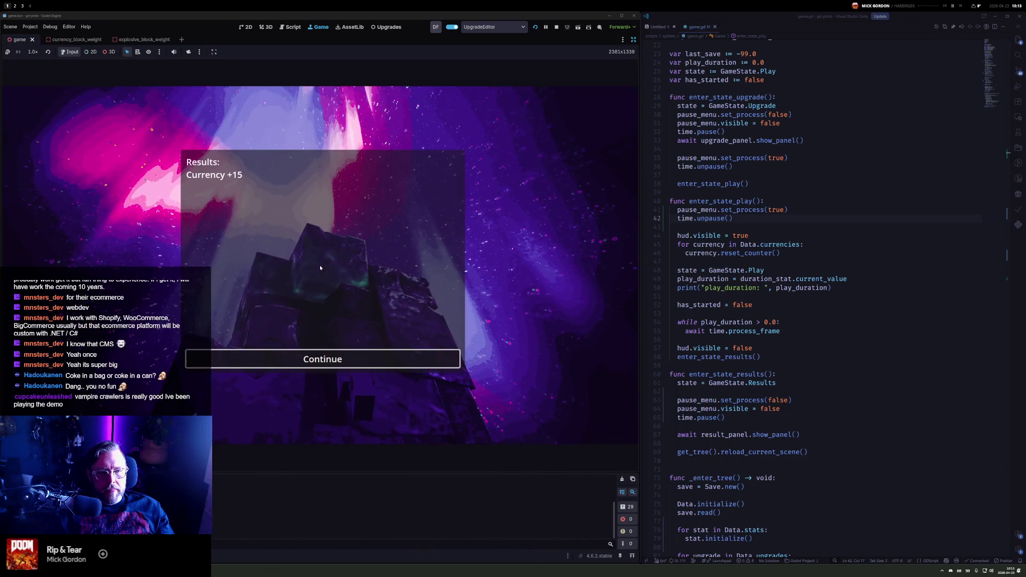
click(355, 359)
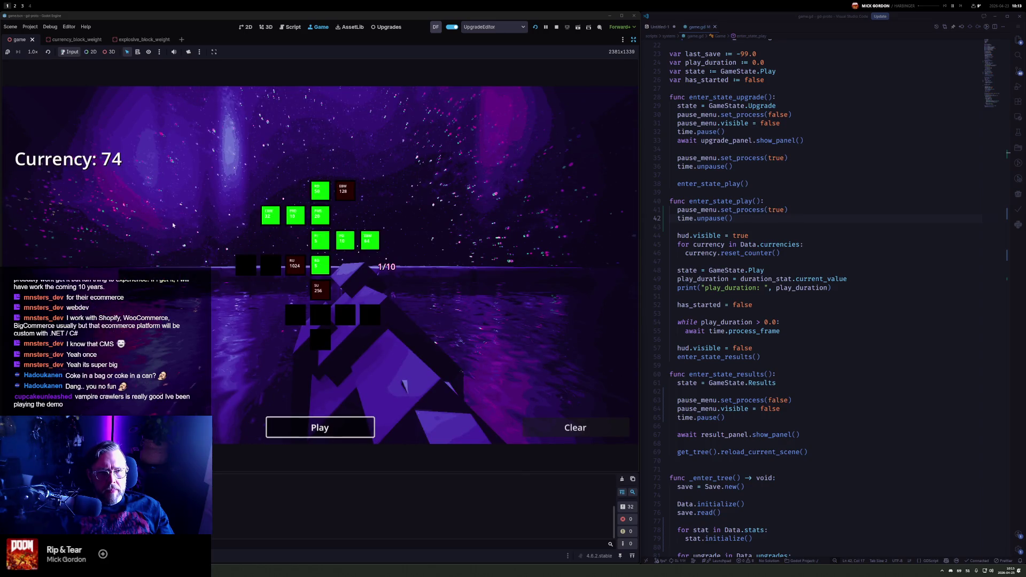
Play one more round of shooting blocks, then stop the game with currency at 101
key(space)
drag(321, 265, 320, 265)
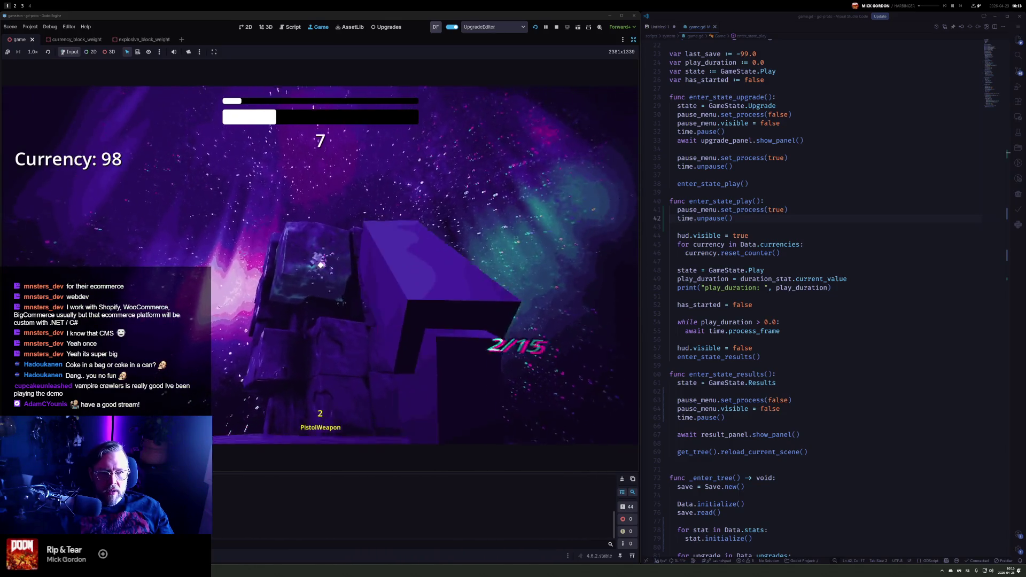
click(321, 265)
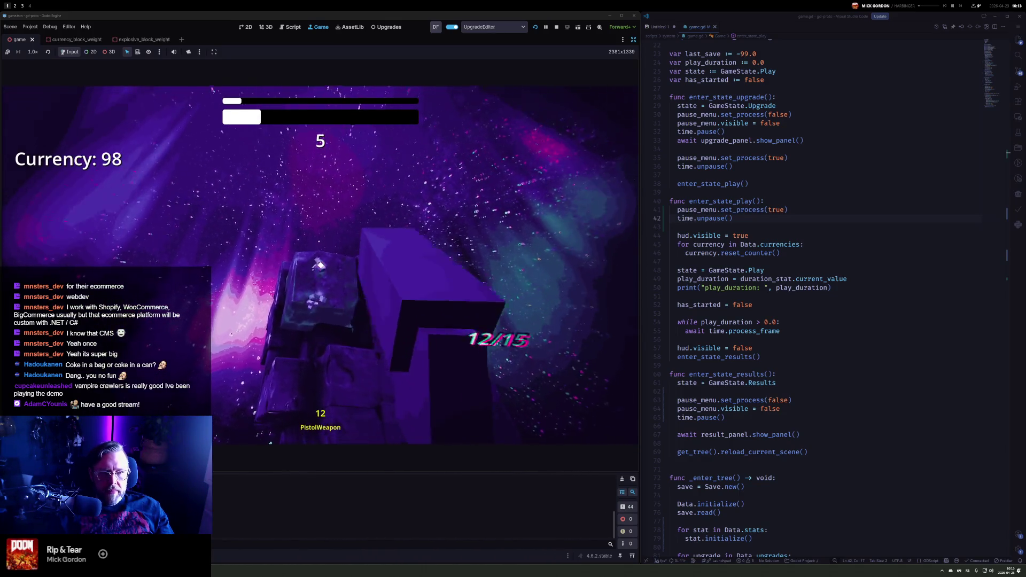
click(320, 265)
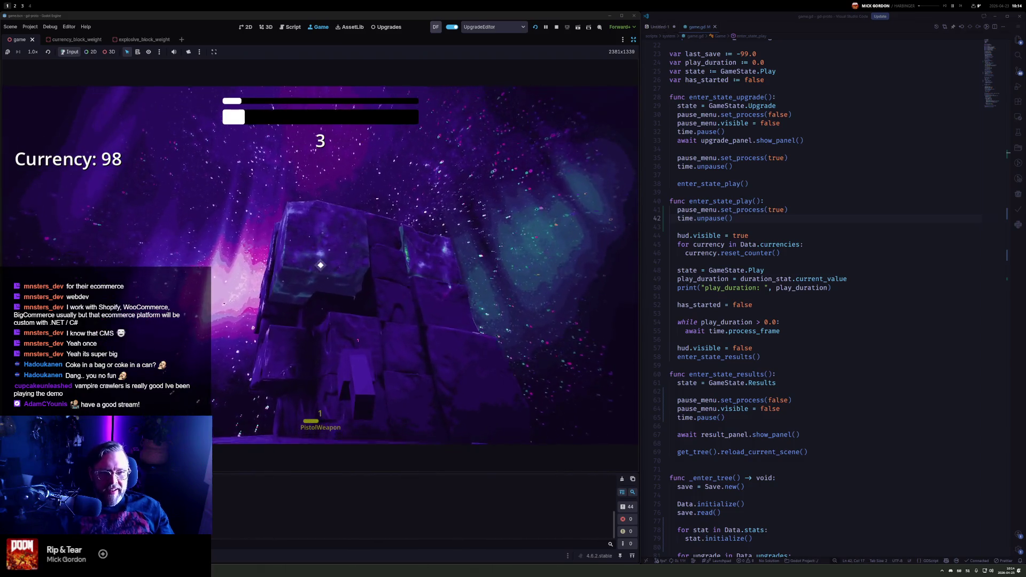
click(320, 265)
click(320, 265)
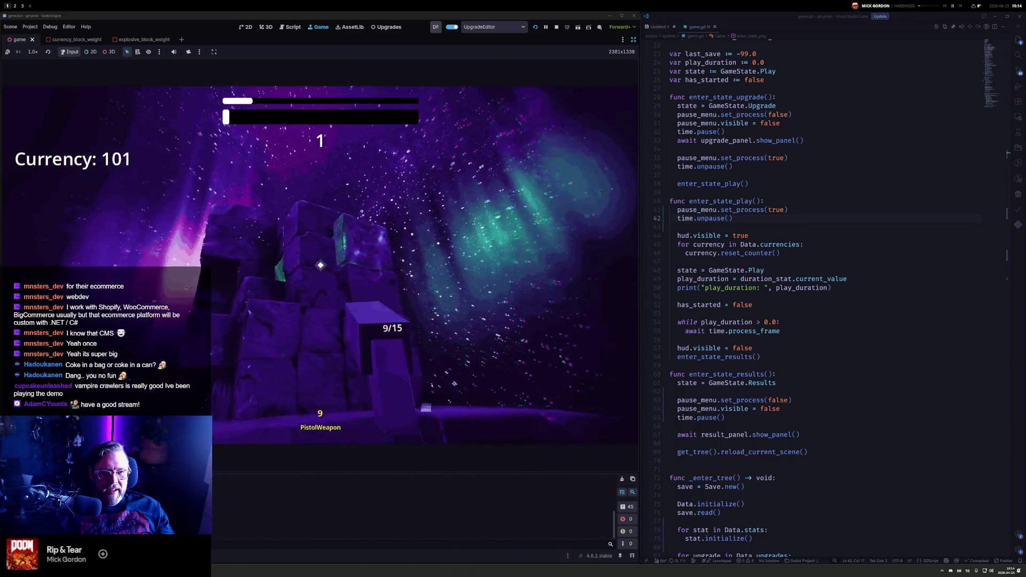
click(321, 265)
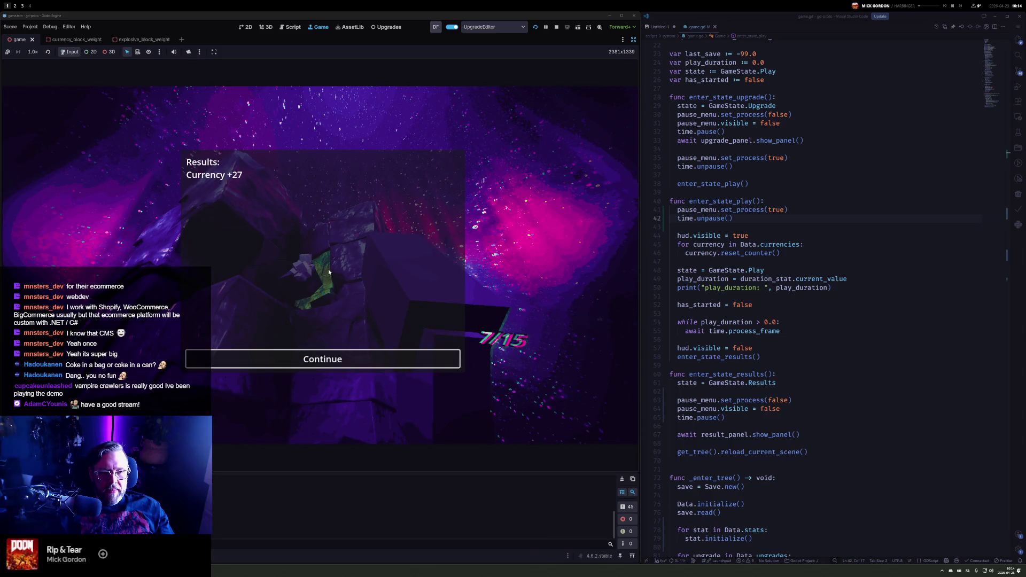
click(326, 360)
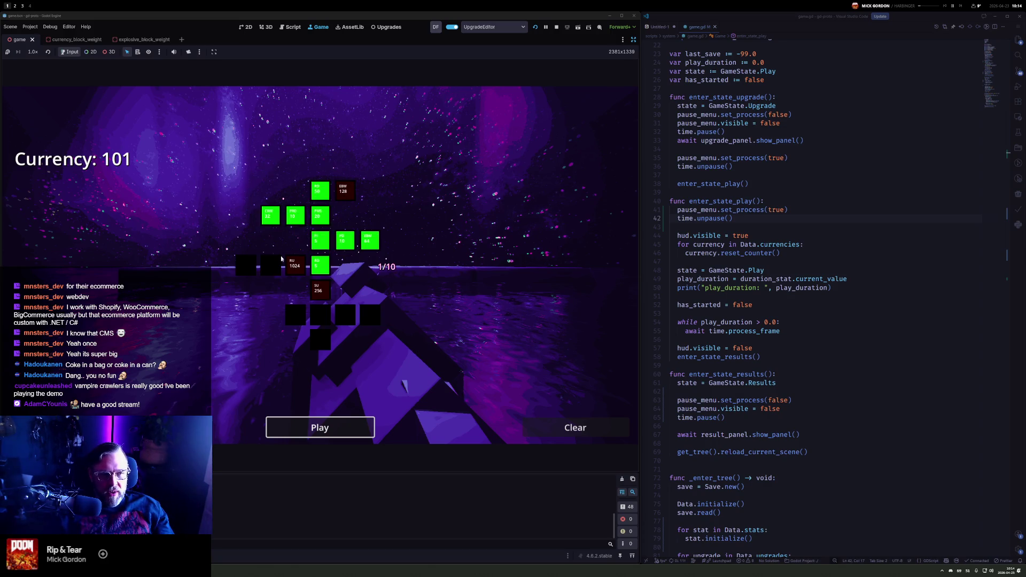
click(554, 27)
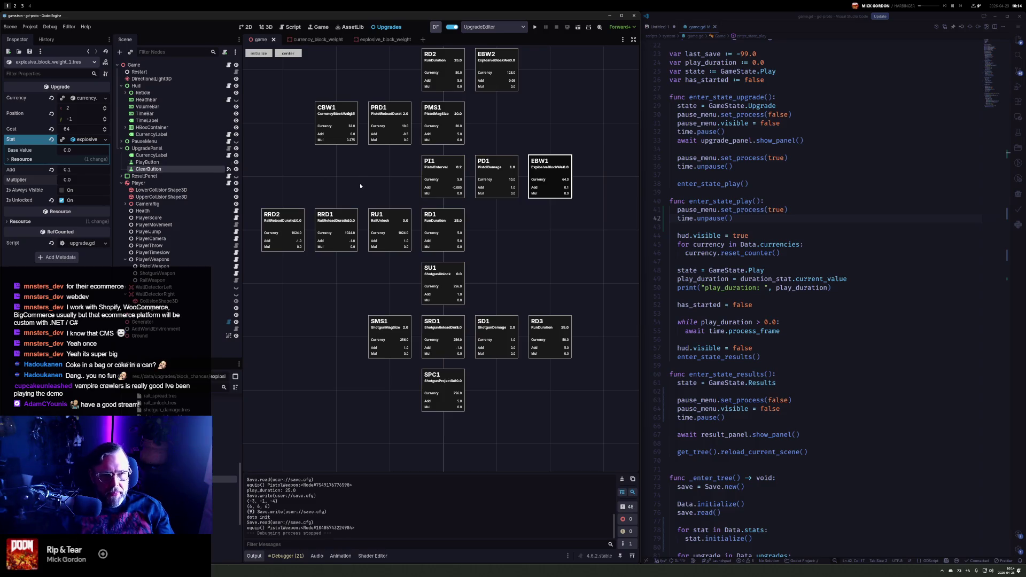
Quick-open the currency_block_weight.tscn scene
key(alt+shift+o)
text(block)
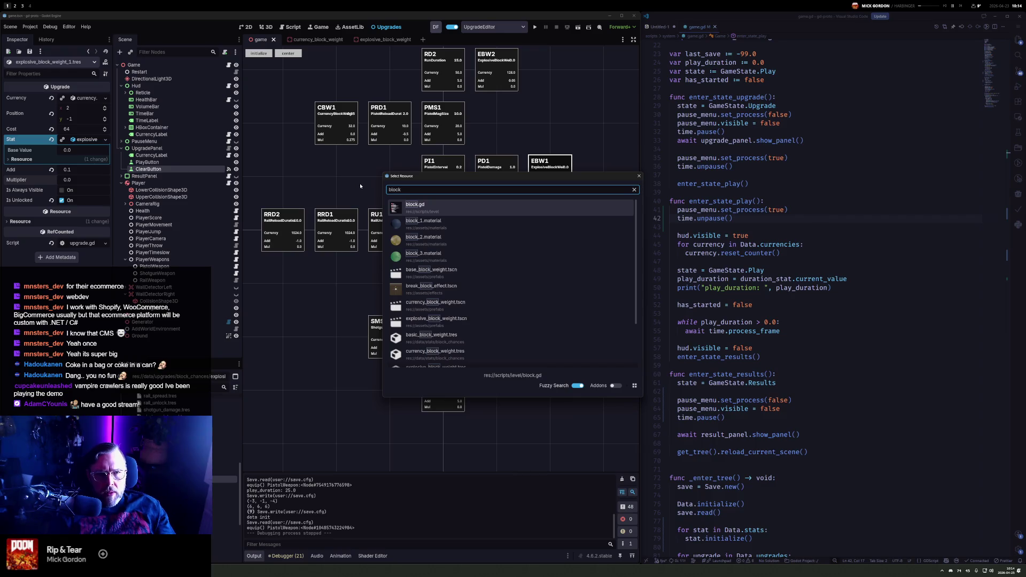
key(BackSpace)
key(BackSpace)
key(BackSpace)
key(BackSpace)
key(BackSpace)
text(currencyb)
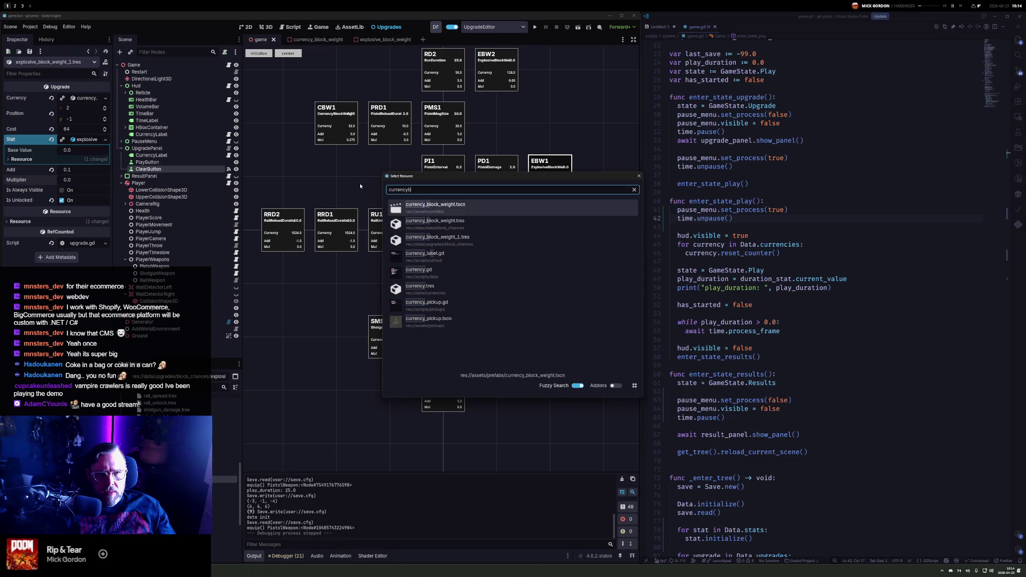
key(Down)
key(Down)
key(Down)
key(Up)
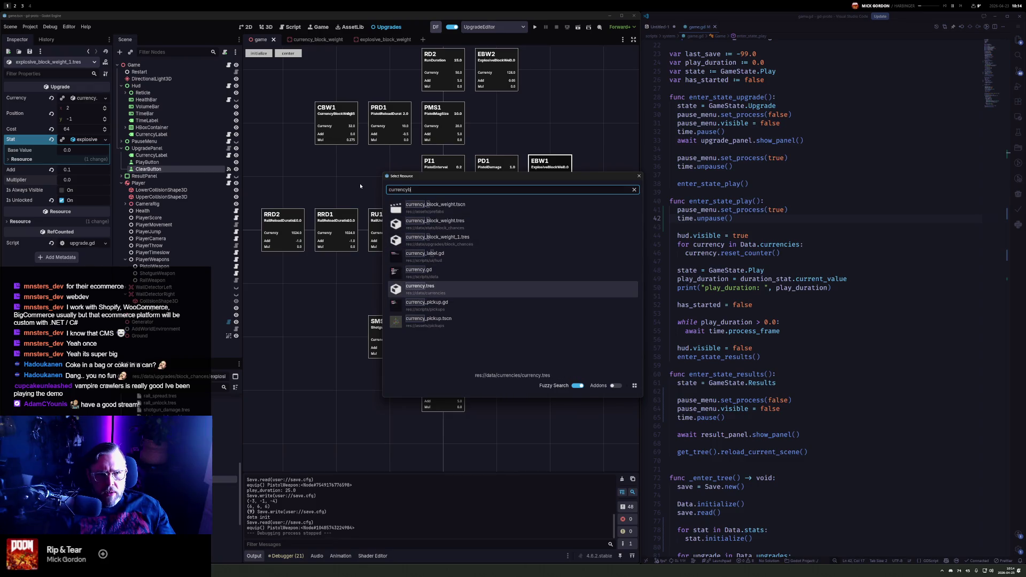
key(Up)
key(Up)
key(Up)
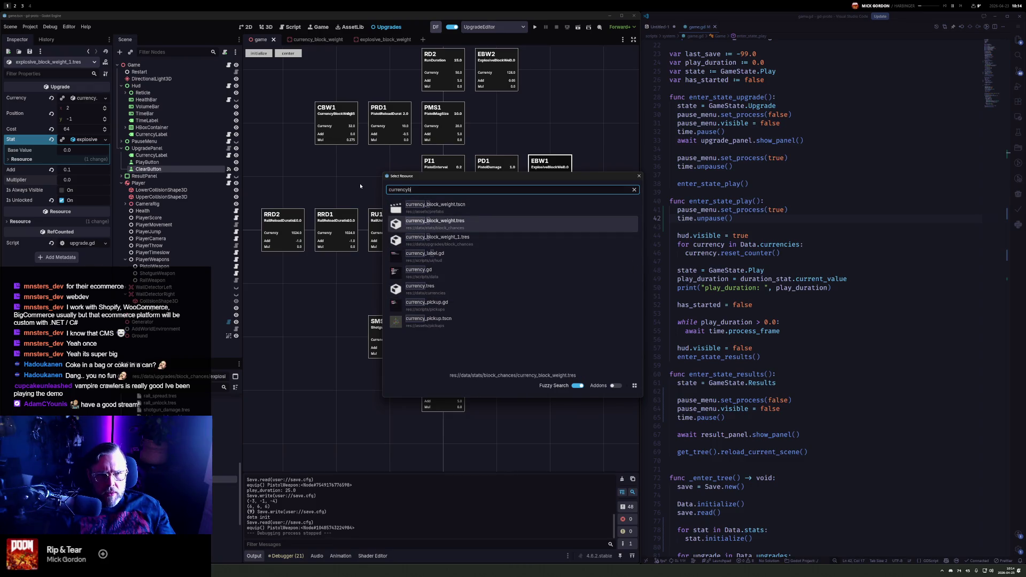
key(Down)
key(Down)
key(Down)
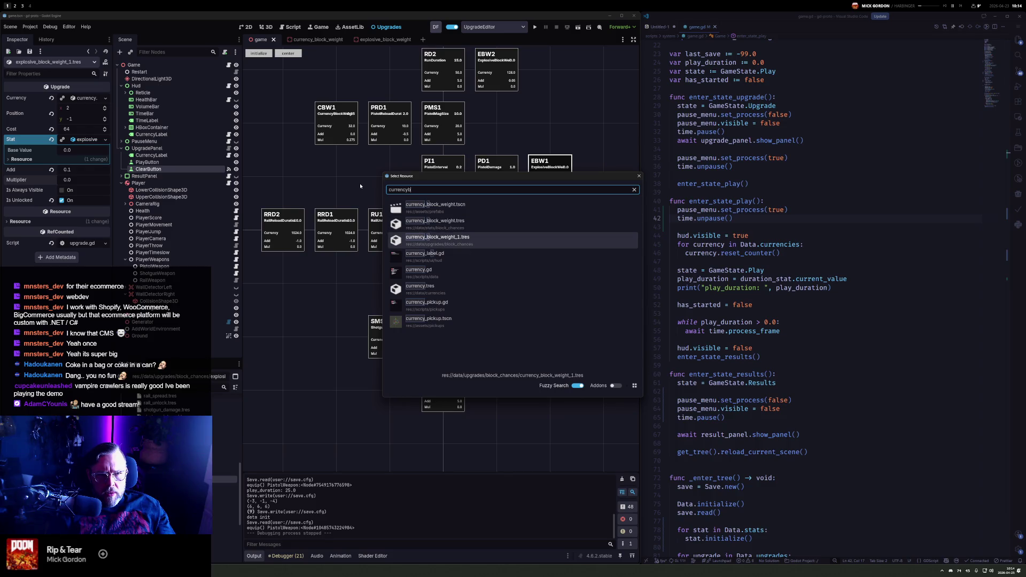
key(Return)
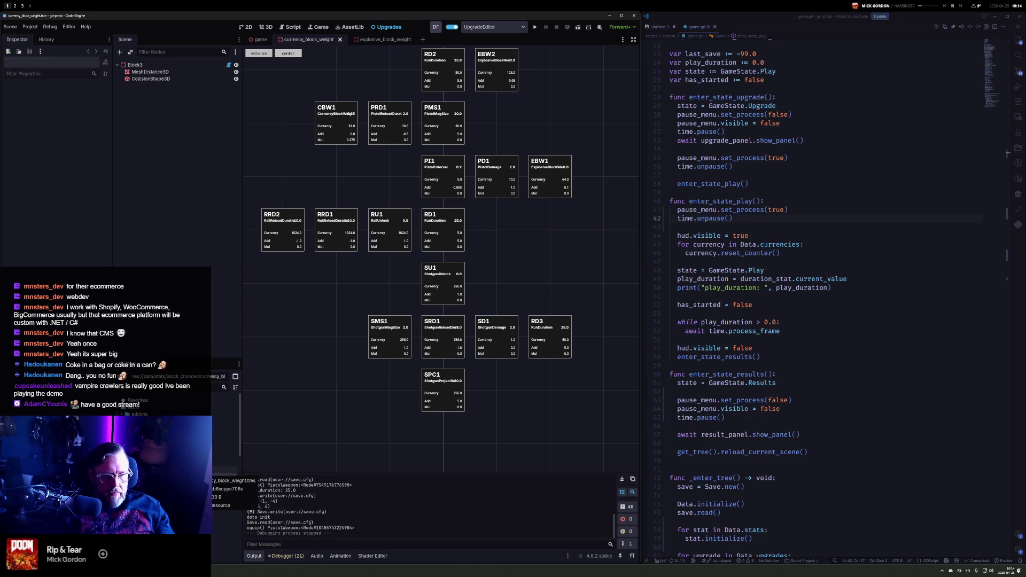
Rename the scene file to currency_block
right_click(134, 65)
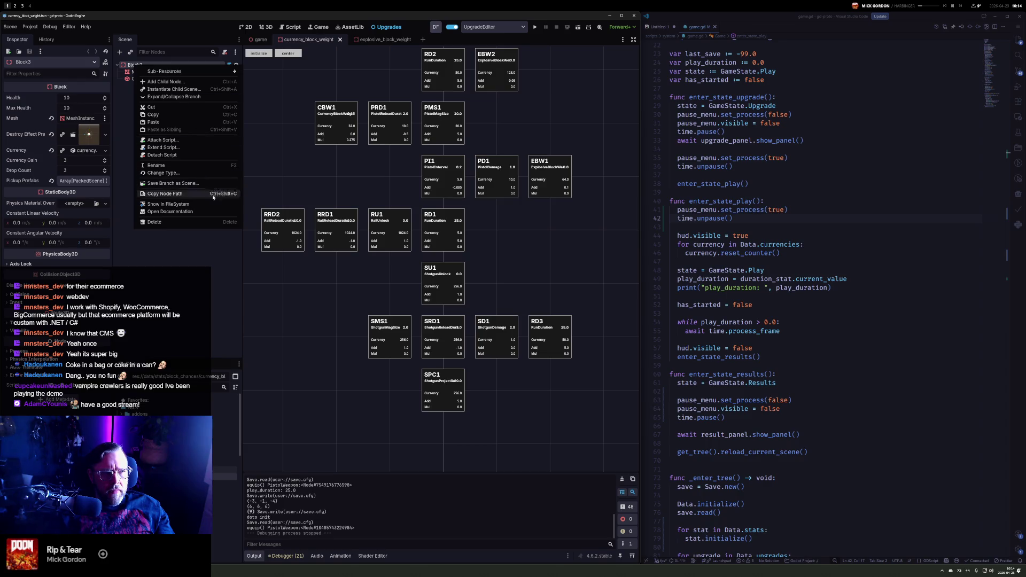
click(384, 44)
right_click(309, 40)
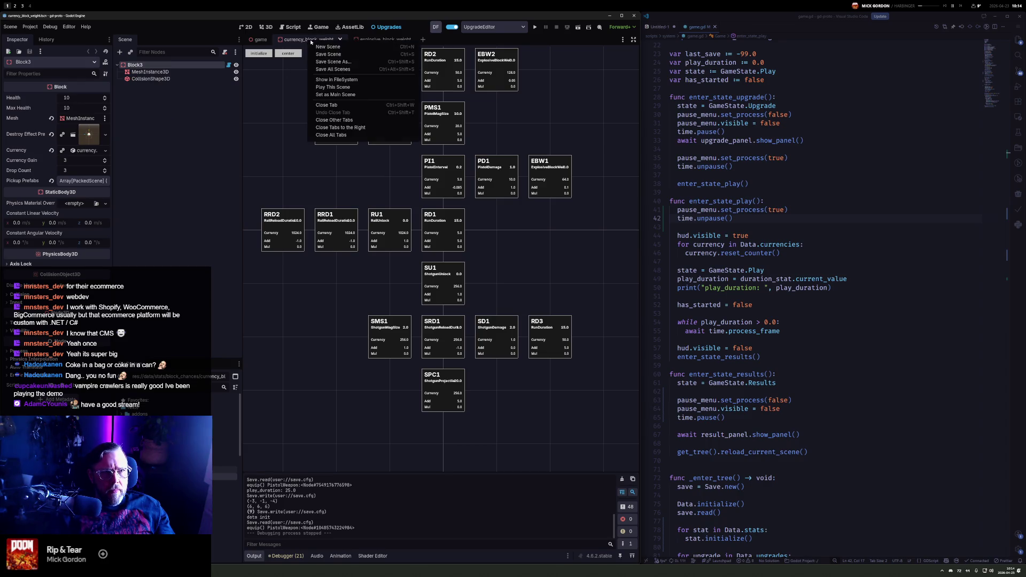
click(351, 81)
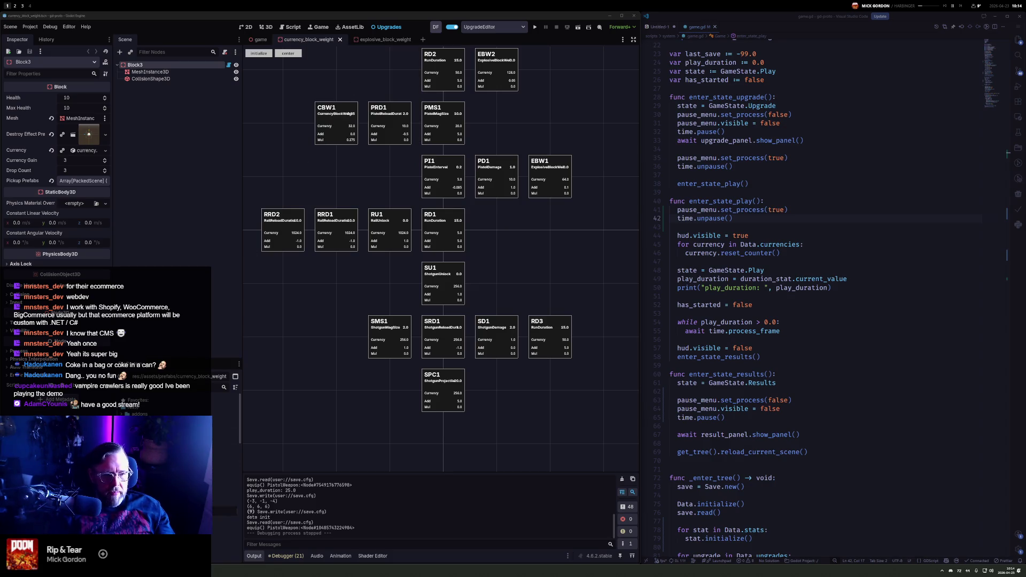
key(Return)
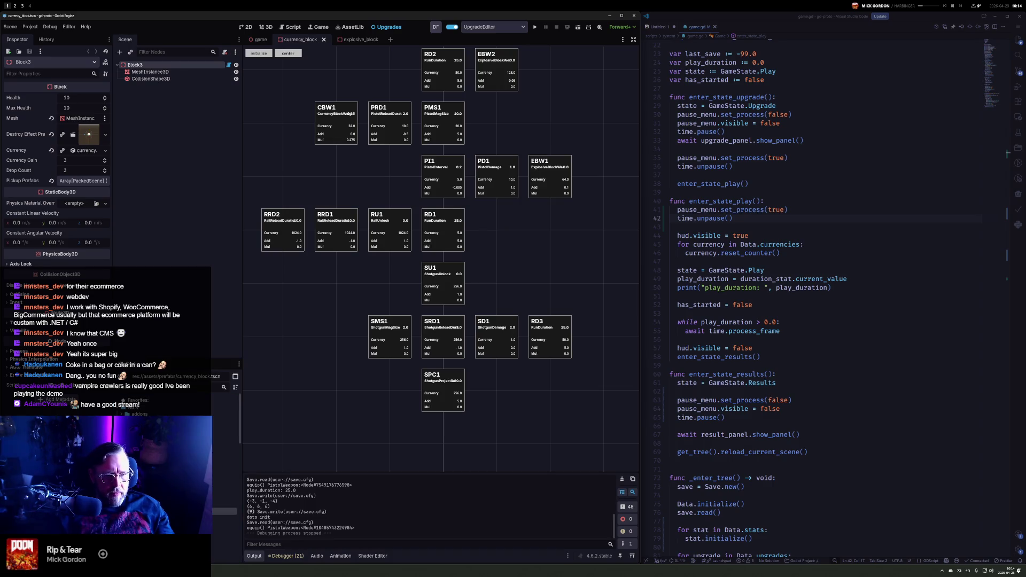
Rename the Block3 root node to CurrencyBlock
click(143, 63)
click(143, 63)
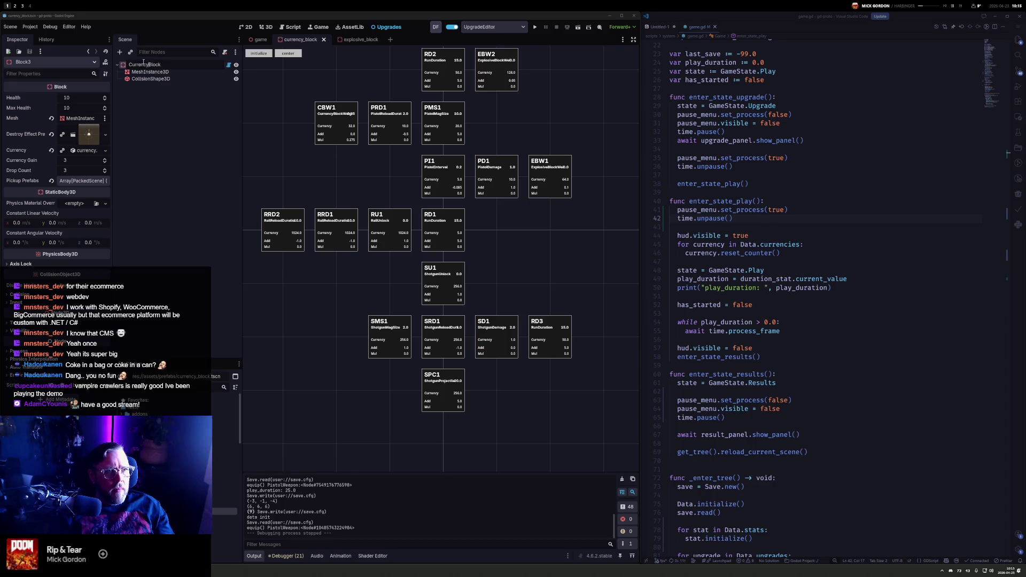
key(Return)
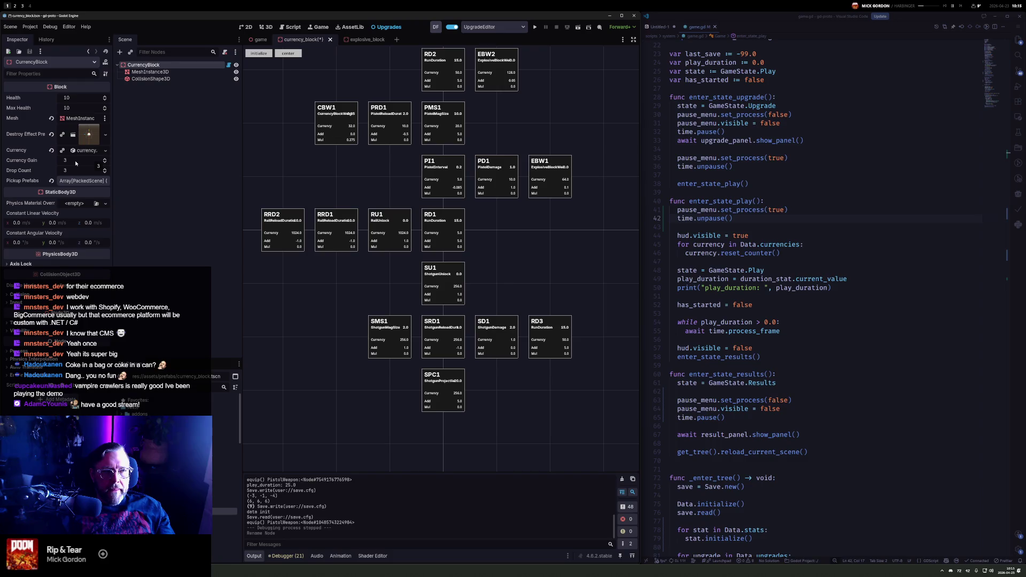
In block.gd, change the export to currency_gain_stat: Stat with no default value
click(229, 65)
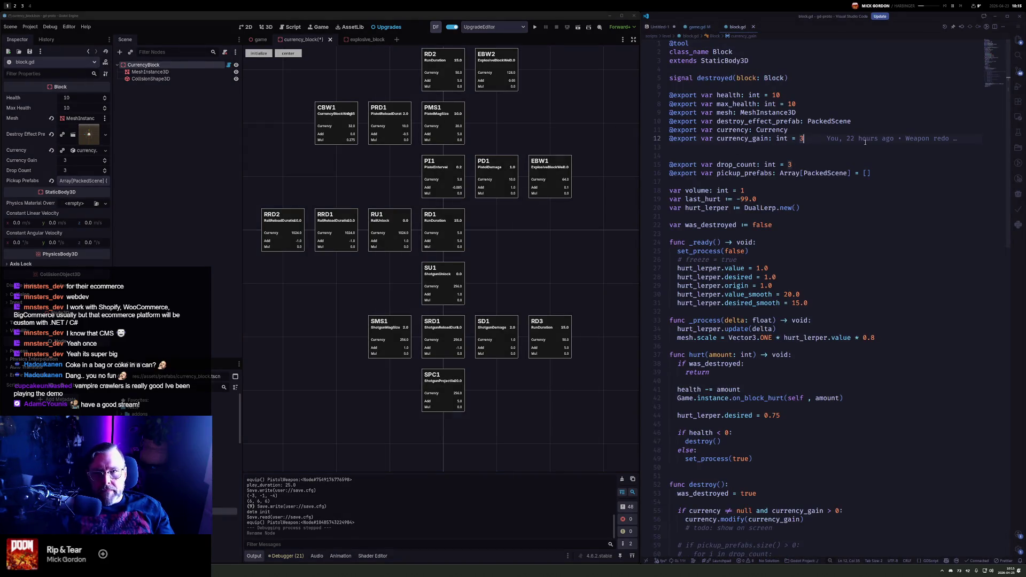
text(stat)
key(ctrl+Delete)
text(Currn)
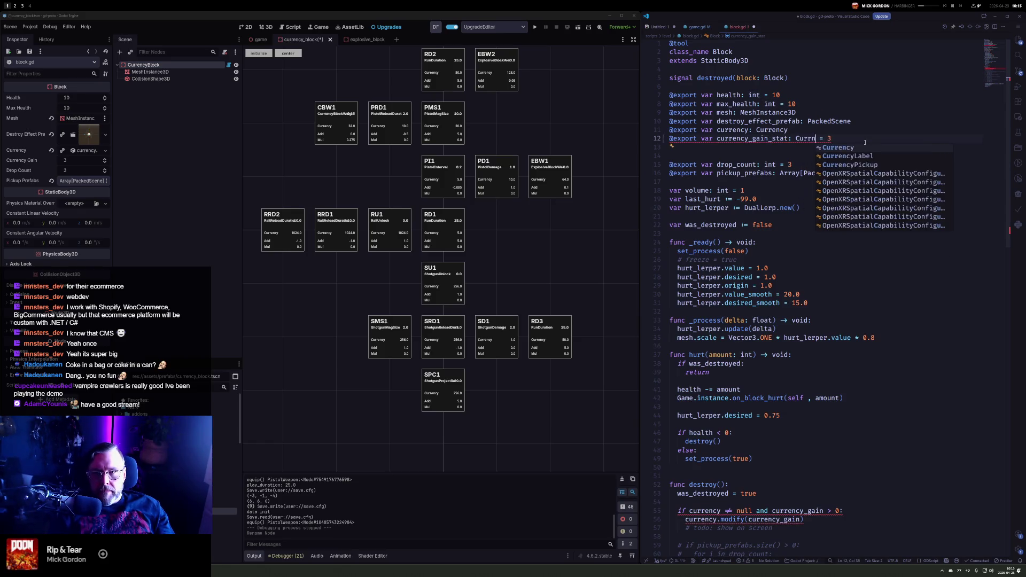
key(BackSpace)
key(BackSpace)
key(BackSpace)
text(STat)
key(BackSpace)
key(BackSpace)
key(BackSpace)
text(tat)
key(shift+End)
key(Delete)
key(Escape)
key(Return)
key(Return)
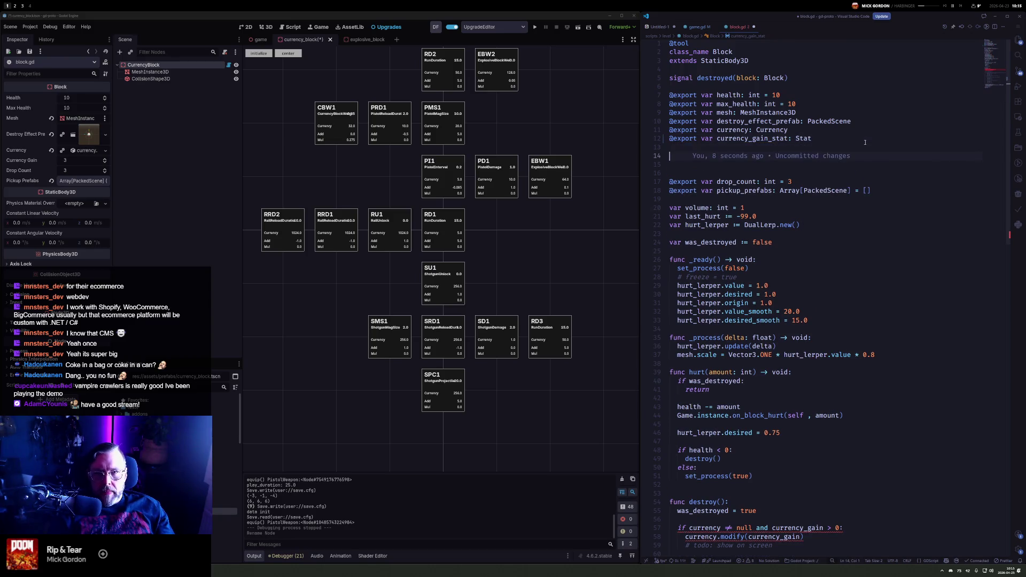
Add a currency_gain: int getter that returns 0 when currency_gain_stat is null
text(func)
key(BackSpace)
key(BackSpace)
key(BackSpace)
text(var currency)
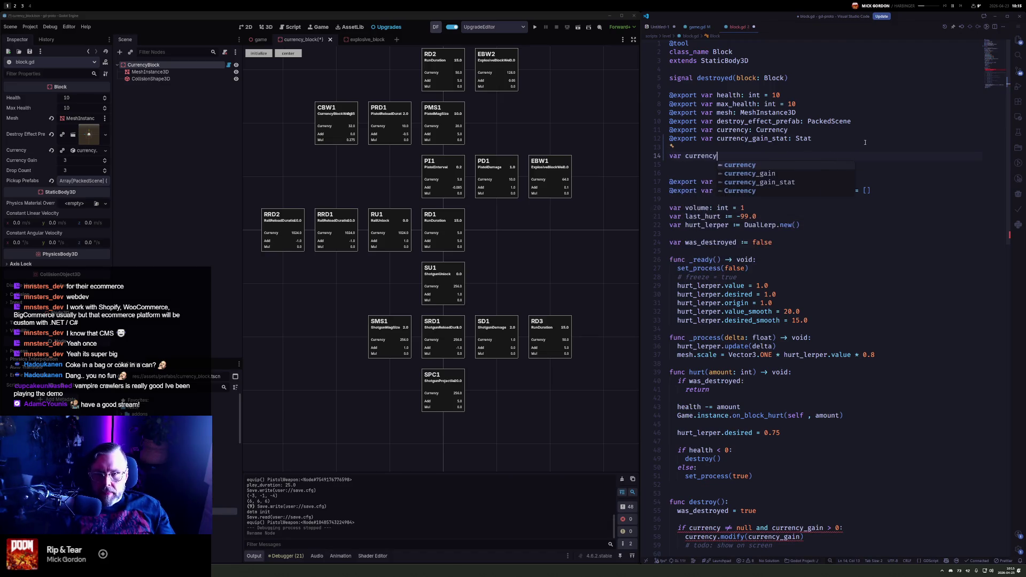
key(Down)
key(Return)
text(int:)
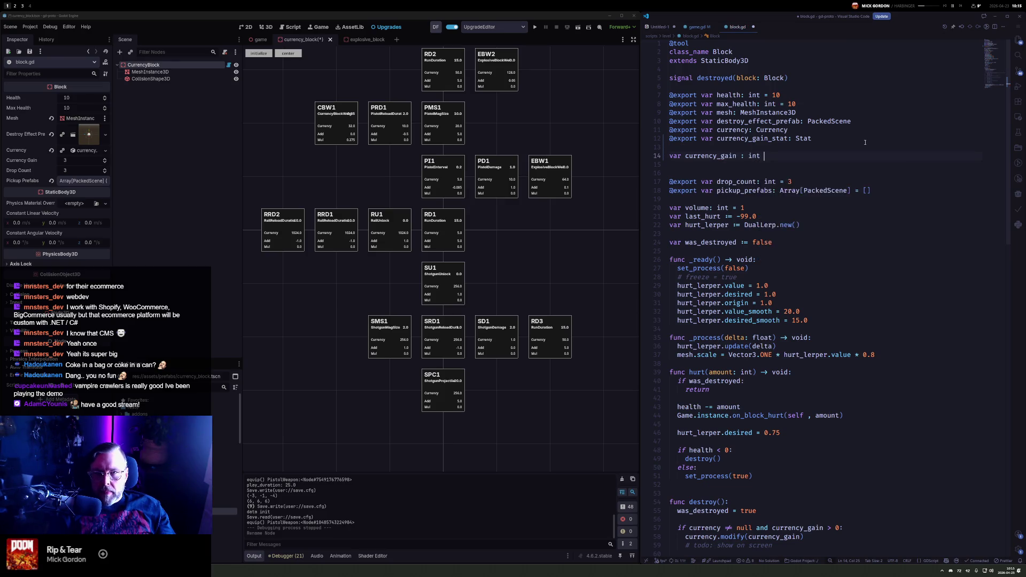
key(Return)
text(get():)
key(Return)
text(if currencyg)
key(Down)
key(Return)
text(== null:)
key(Return)
text(return 0)
Add the else branch returning currency_gain_stat.current_value_int, tidy spacing, and save
key(Return)
key(Return)
text(else:)
key(Return)
text(return currency)
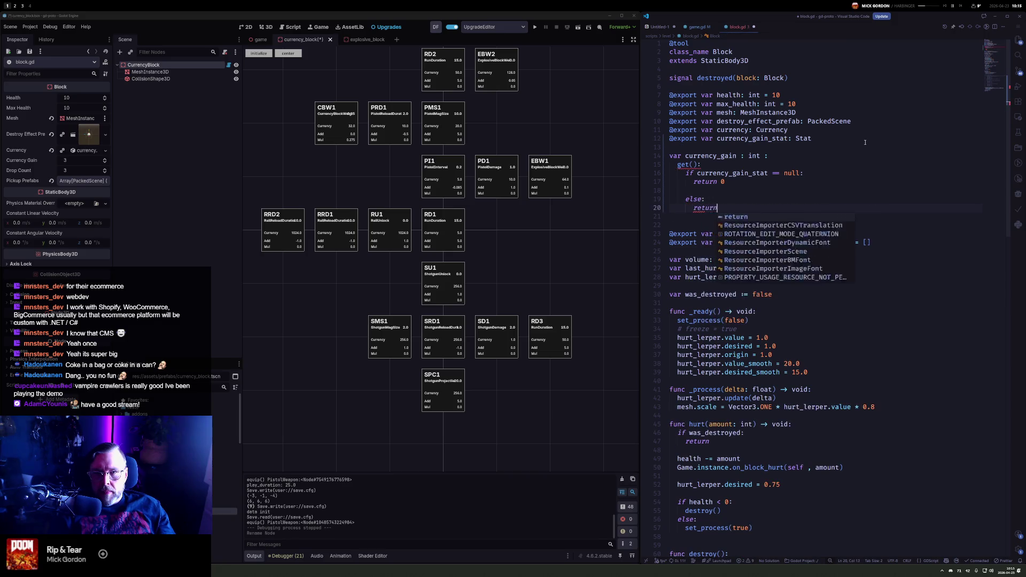
key(Down)
key(Tab)
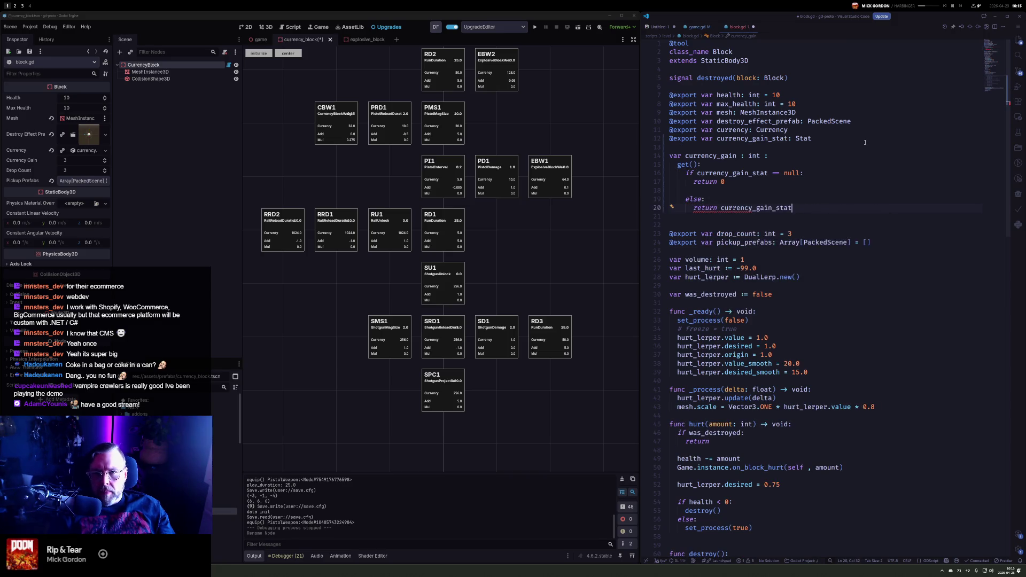
text(.c)
text(urrent_value)
key(Down)
key(Tab)
key(Up)
key(Up)
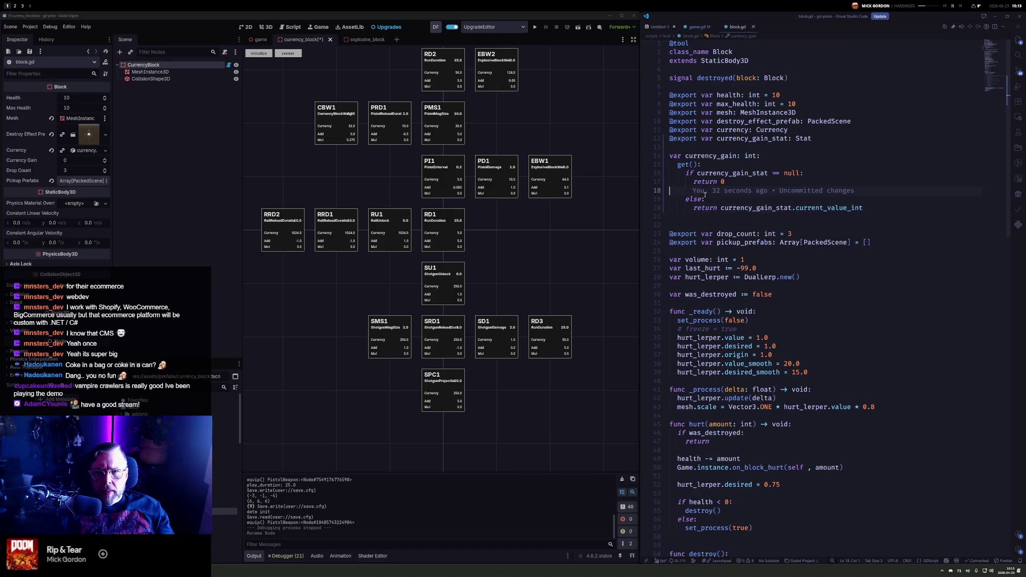
key(BackSpace)
key(ctrl+s)
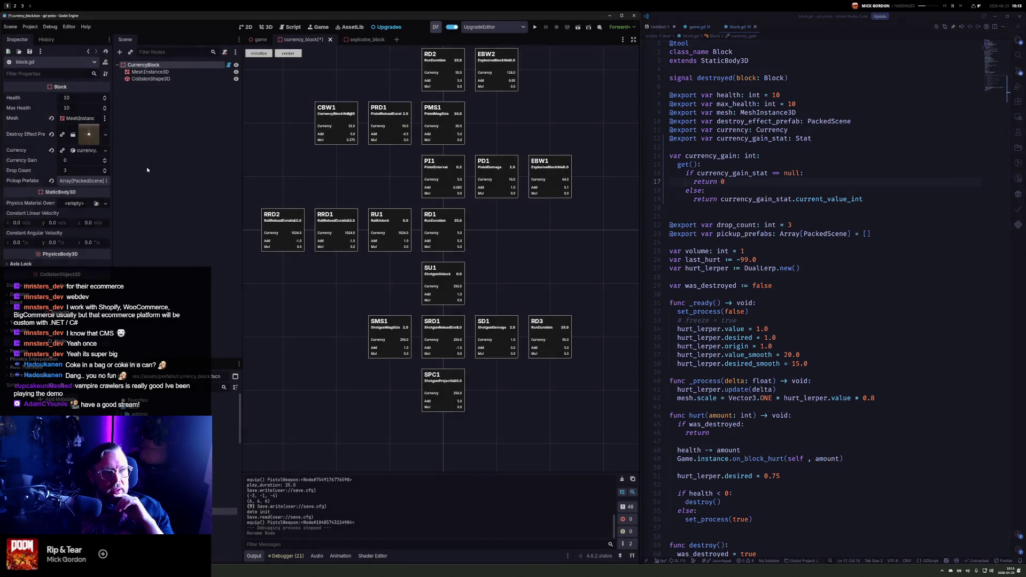
Give CurrencyBlock a new Currency Gain Stat with base value 4.0
click(143, 65)
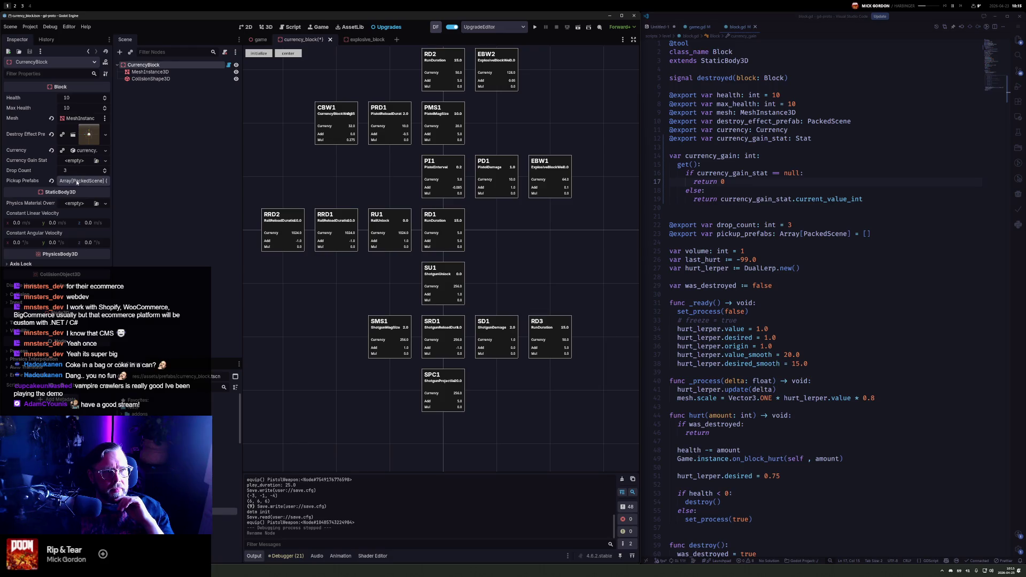
click(80, 160)
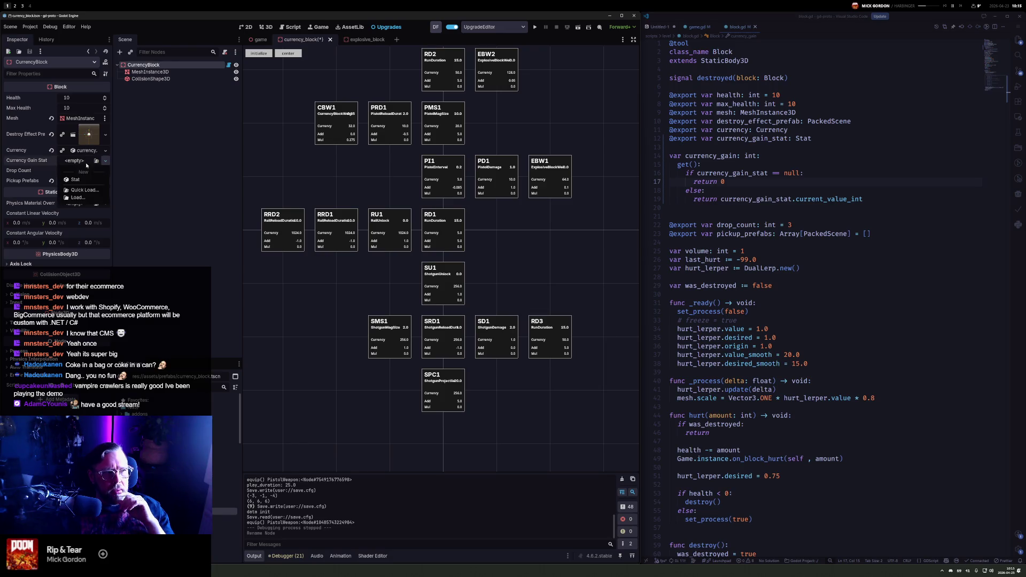
click(86, 177)
click(82, 160)
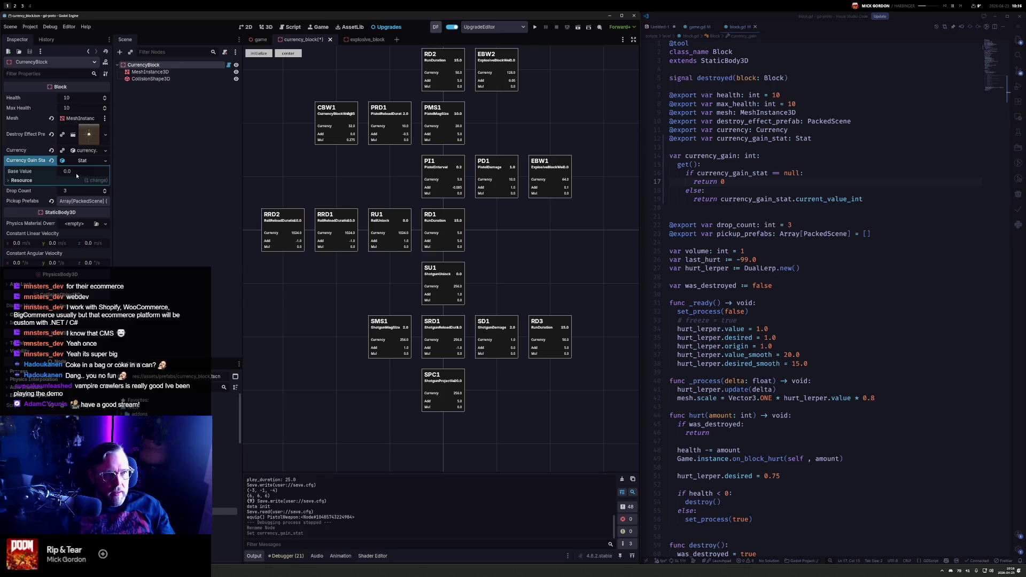
text(4)
key(Return)
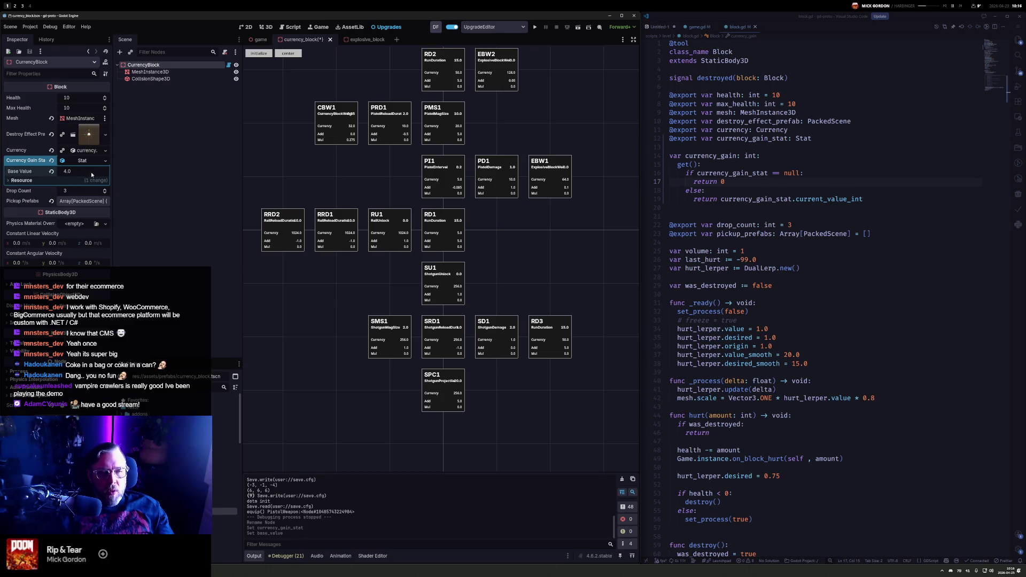
Save the Stat as currency_block_currency_gain.tres in stats/block_chances
click(105, 160)
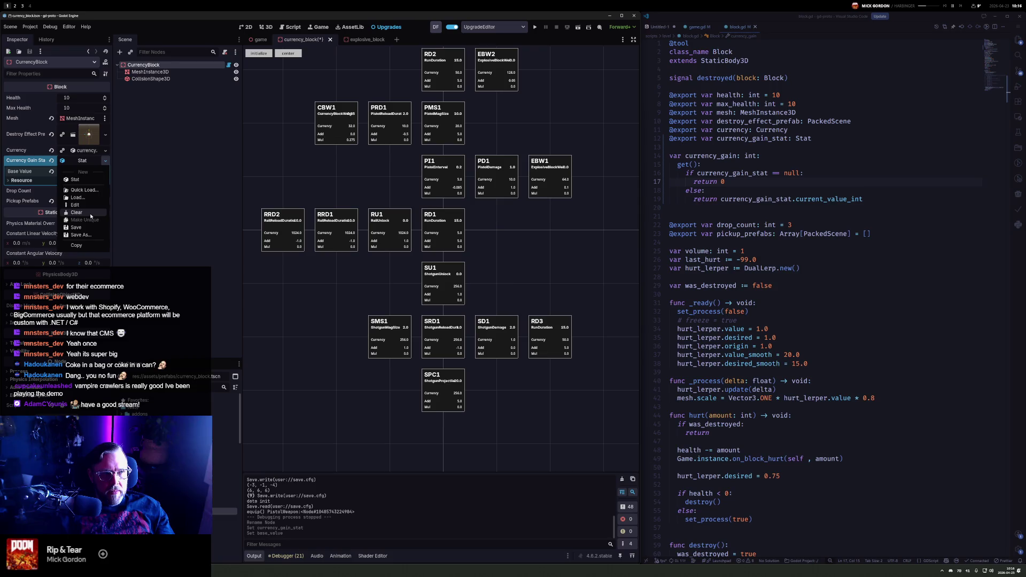
click(91, 235)
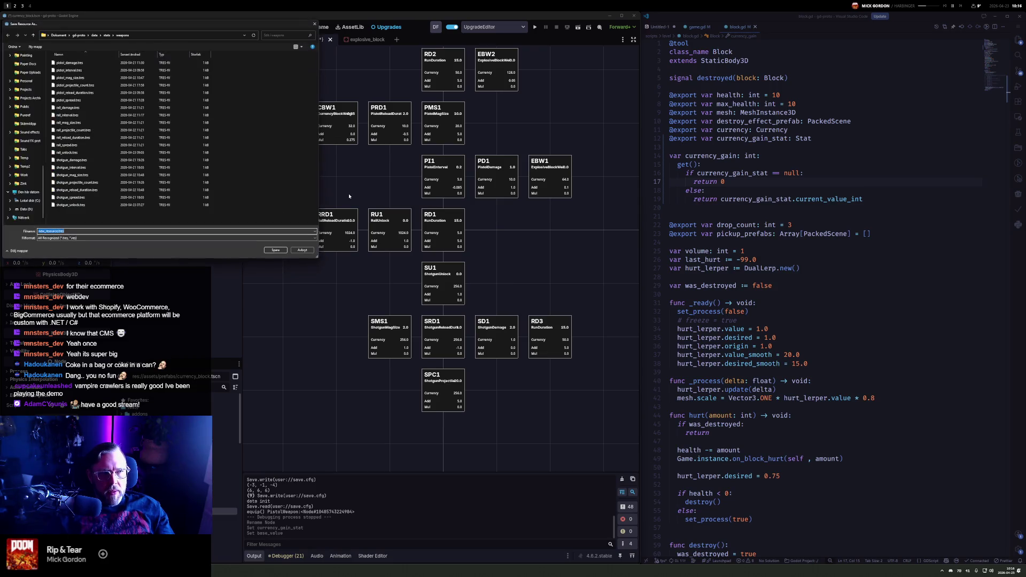
click(106, 35)
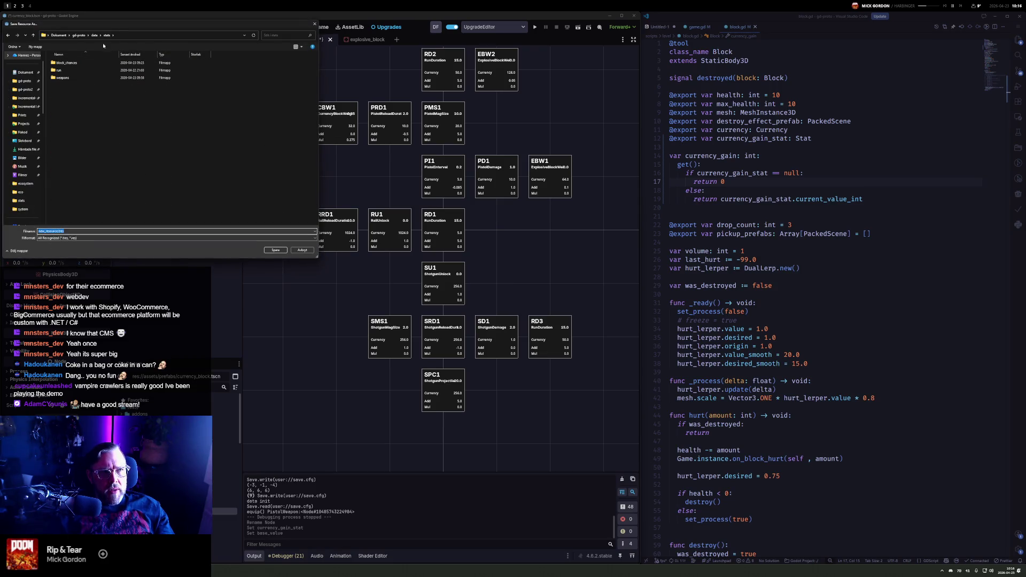
double_click(76, 63)
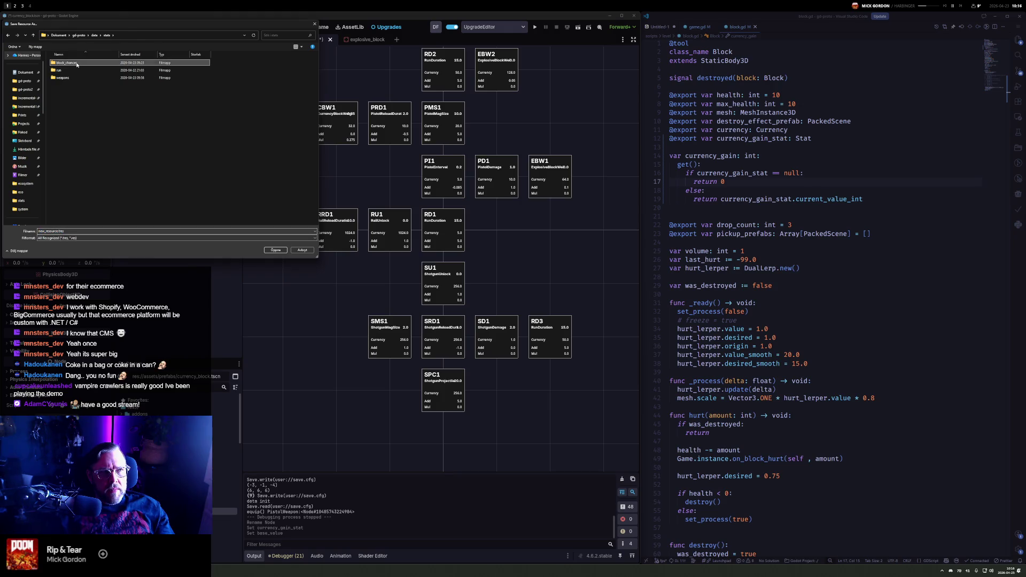
click(55, 229)
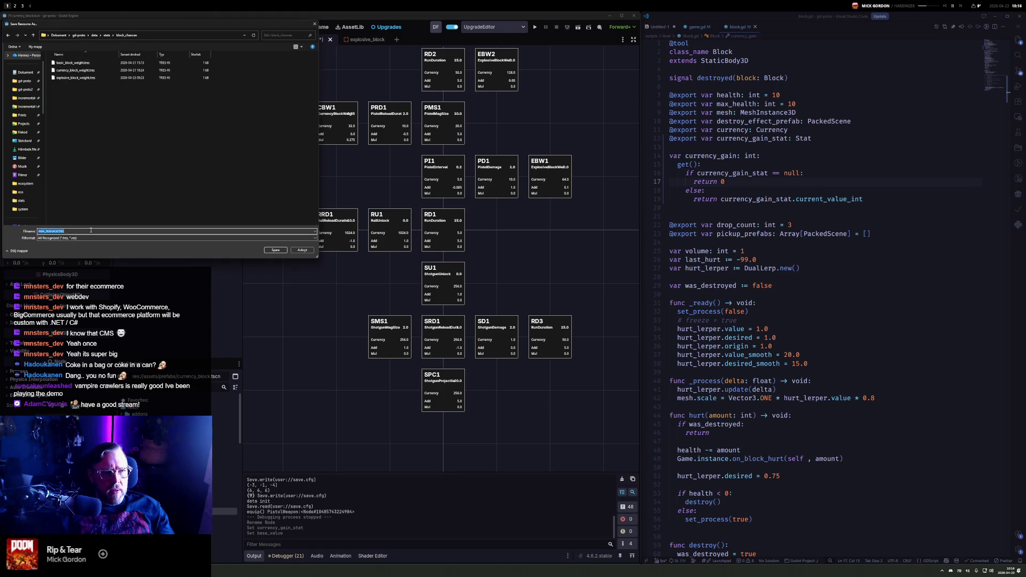
drag(47, 231, 38, 231)
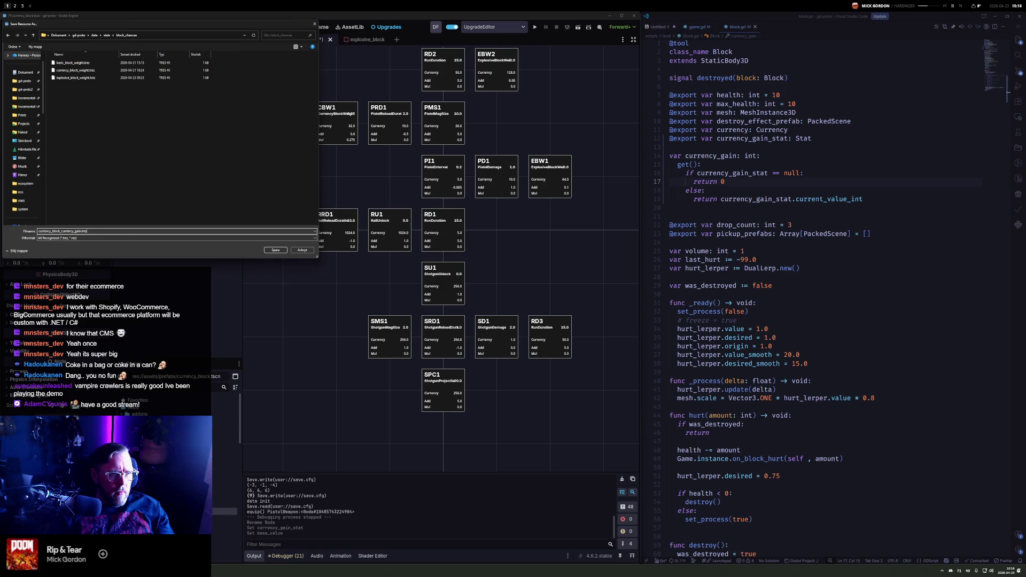
key(Return)
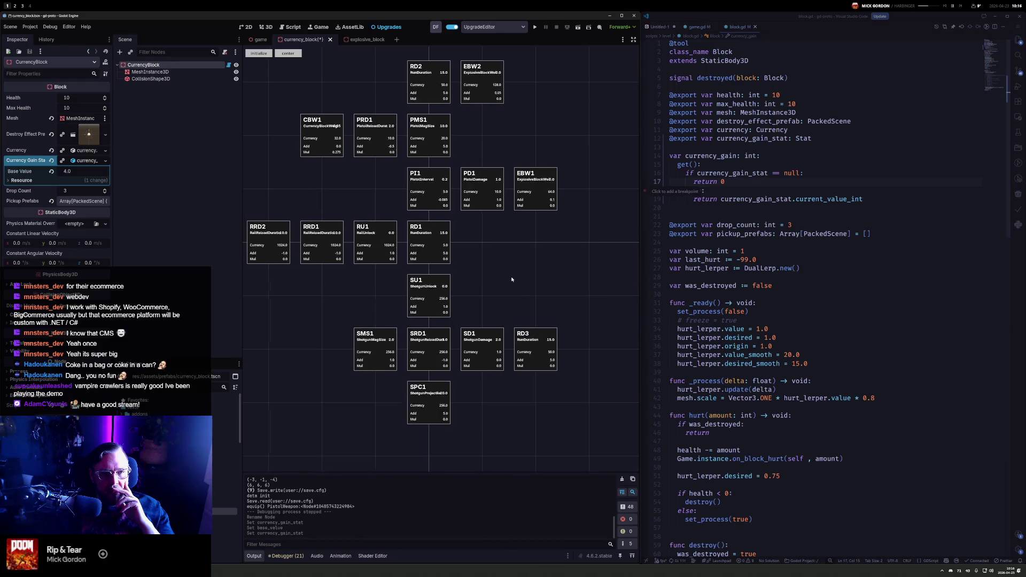
Create the CBCG1 upgrade from the currency gain stat and clone it into CBCG2
mouse_move(507, 278)
mouse_down()
mouse_move(452, 317)
mouse_move(521, 314)
mouse_up()
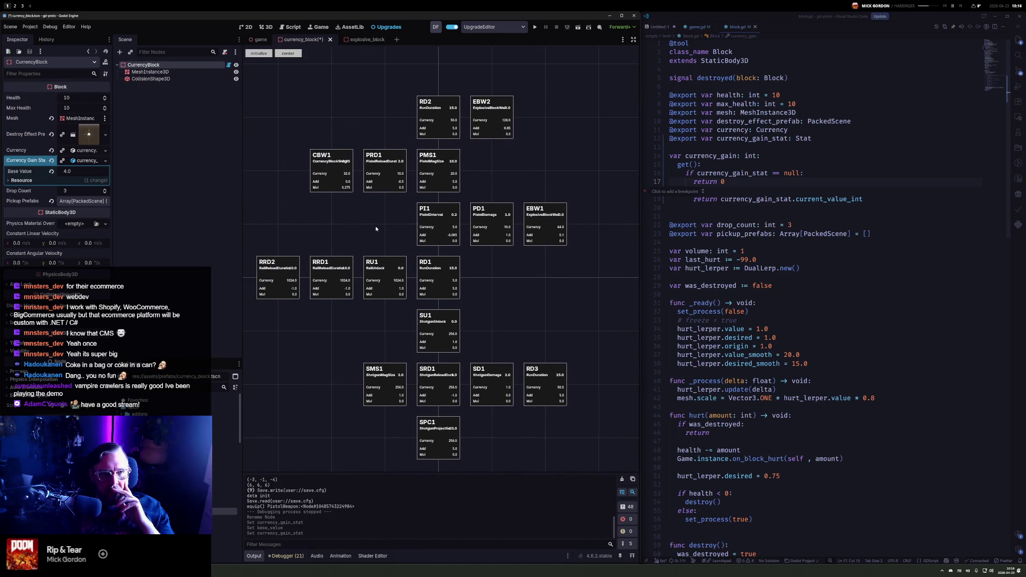
scroll(176, 428, down, 3)
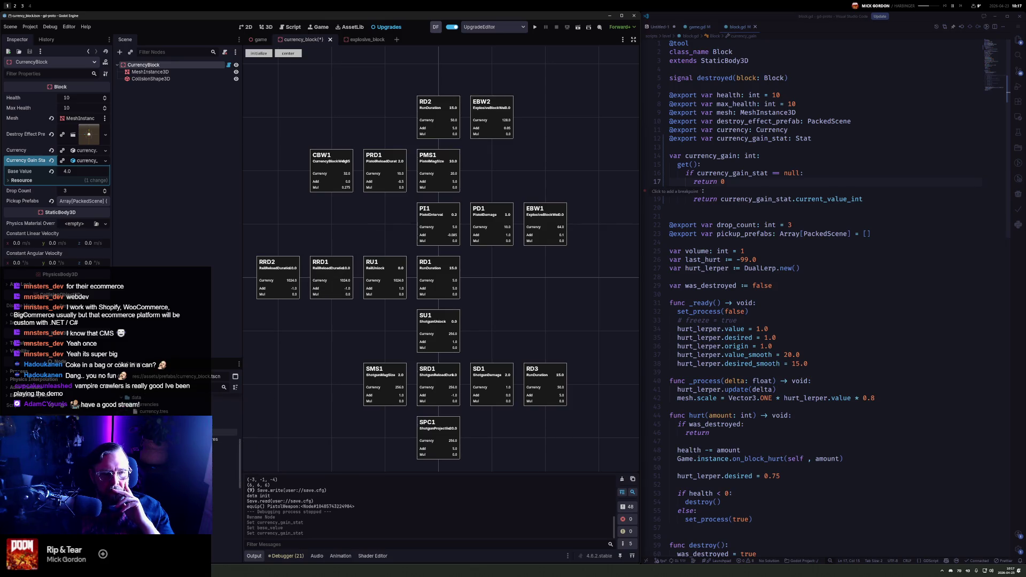
mouse_move(224, 419)
mouse_down()
mouse_move(365, 393)
mouse_move(409, 342)
mouse_move(448, 225)
mouse_move(380, 228)
mouse_move(490, 276)
mouse_up()
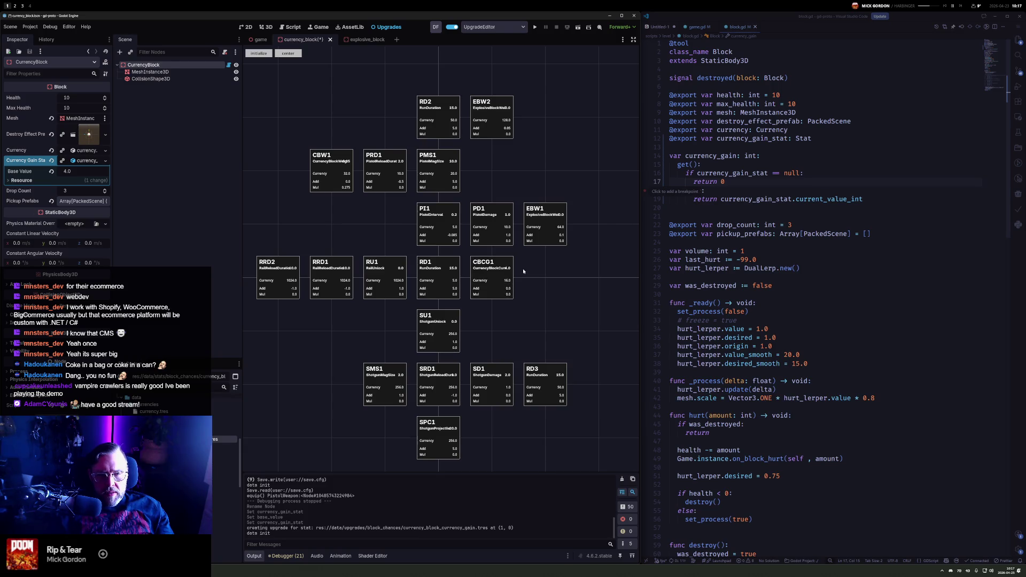
click(507, 288)
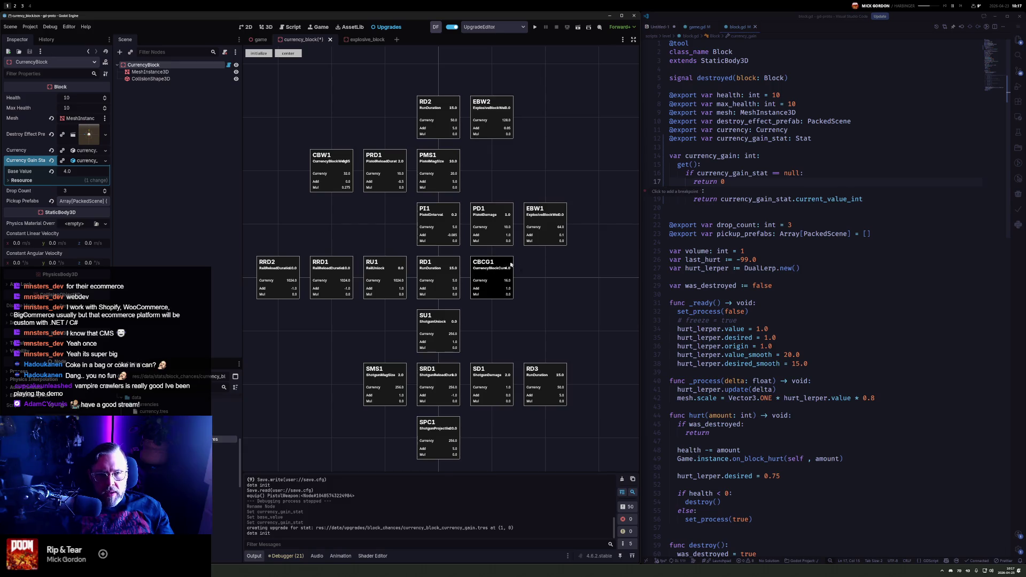
key(ctrl+d)
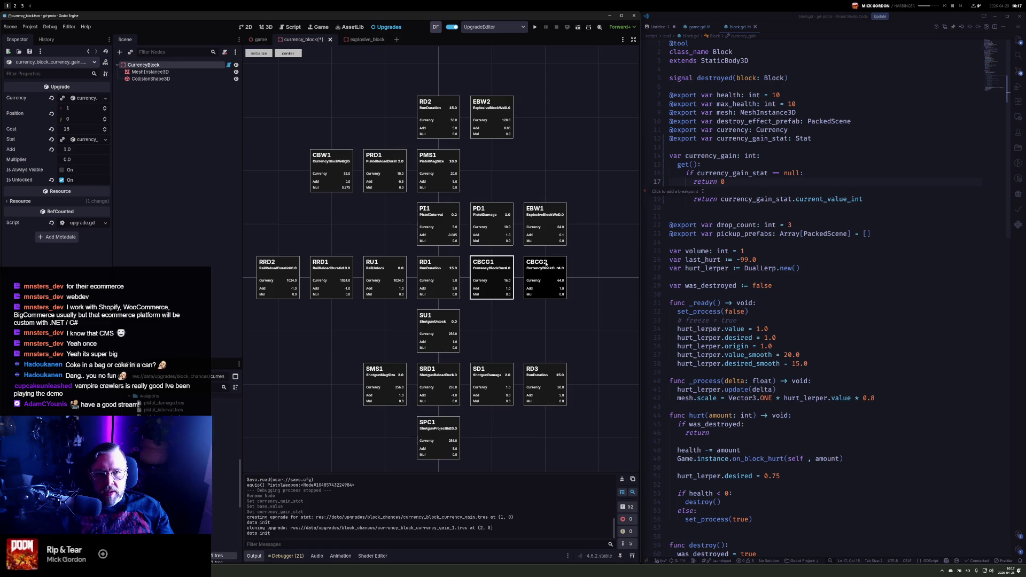
Clone CBCG2 into CBCG3, move PD1 up beside PMS1, and run the game
click(546, 262)
key(ctrl+d)
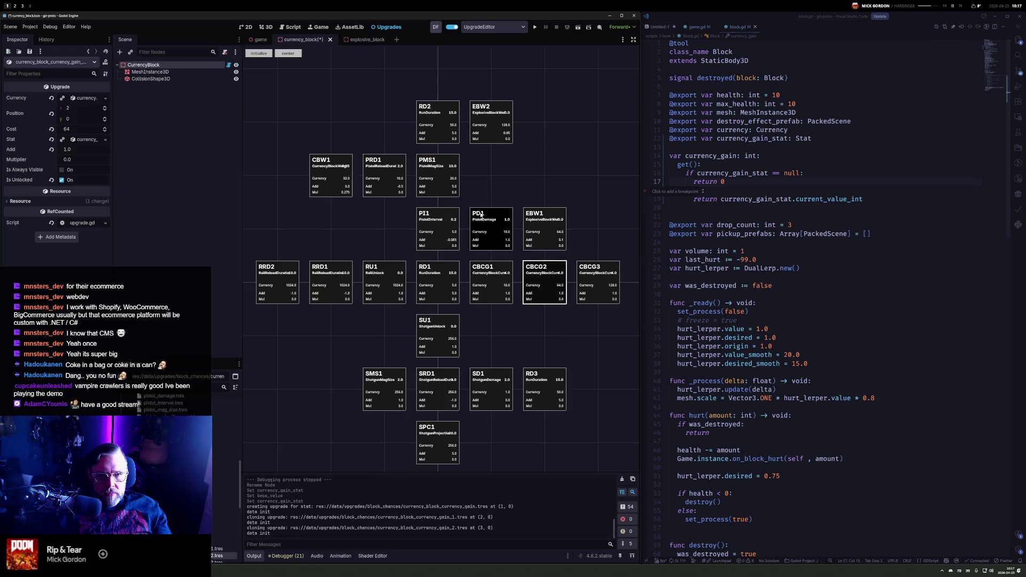
drag(500, 217, 500, 164)
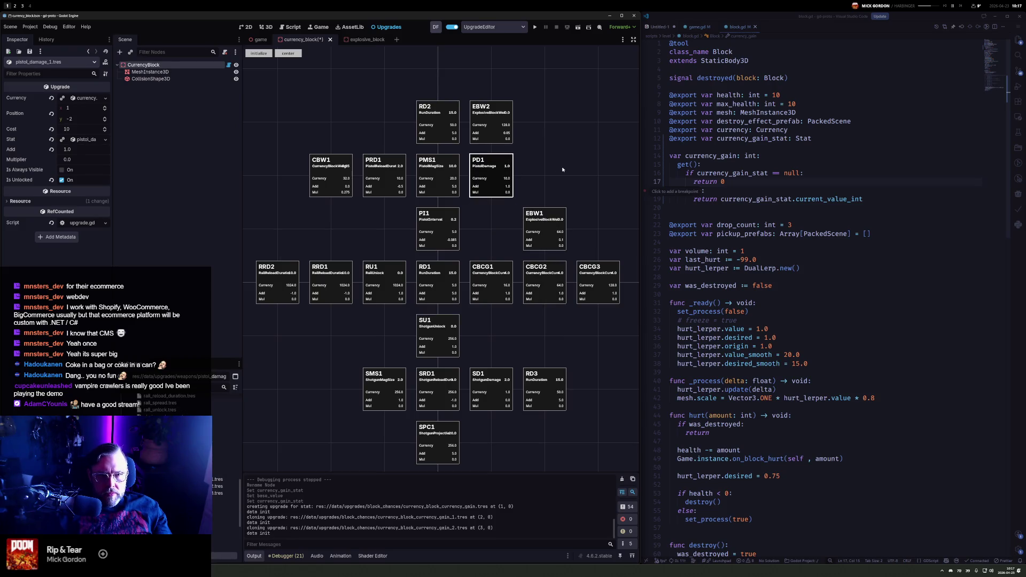
click(535, 26)
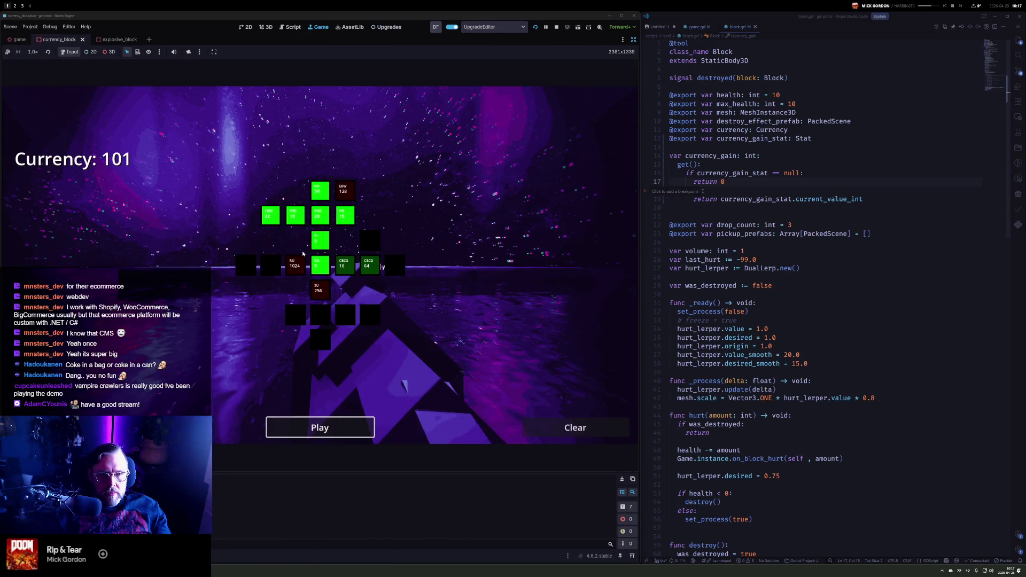
Open upgrade_panel.gd in Visual Studio Code via the quick file search
mouse_move(322, 222)
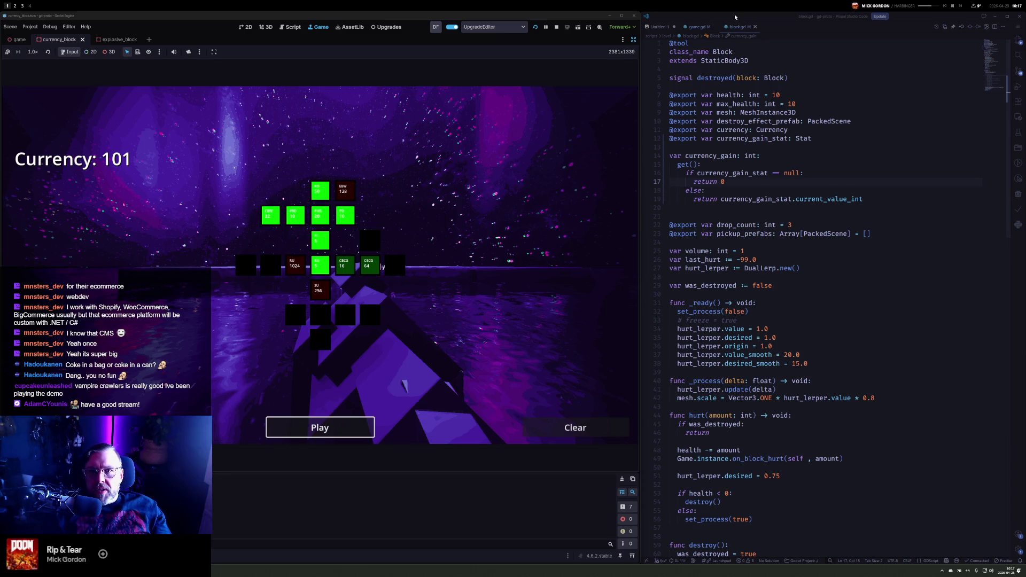
click(698, 27)
click(743, 28)
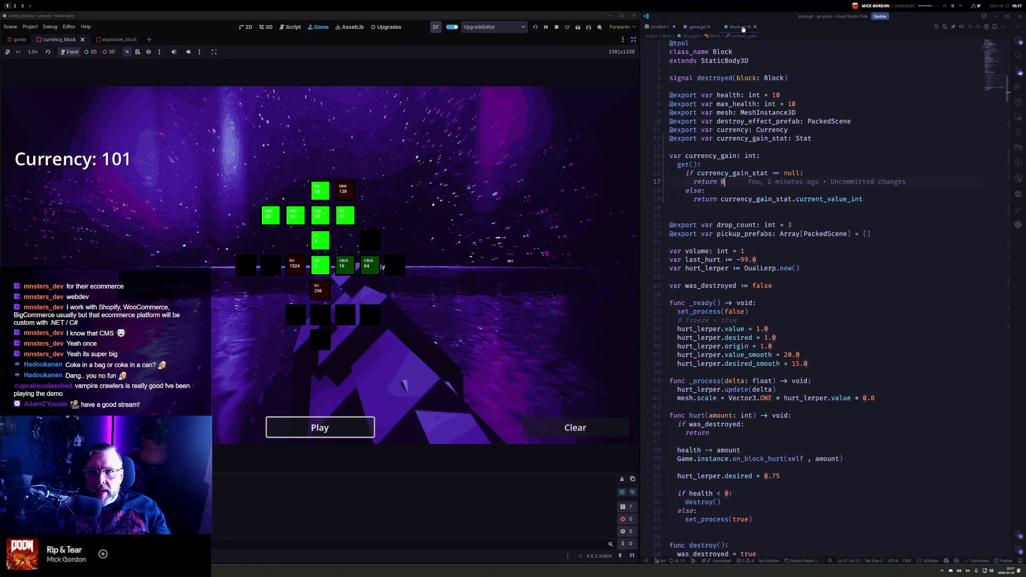
key(ctrl+p)
key(Down)
key(Down)
text(upgrade)
key(Down)
key(Down)
key(Down)
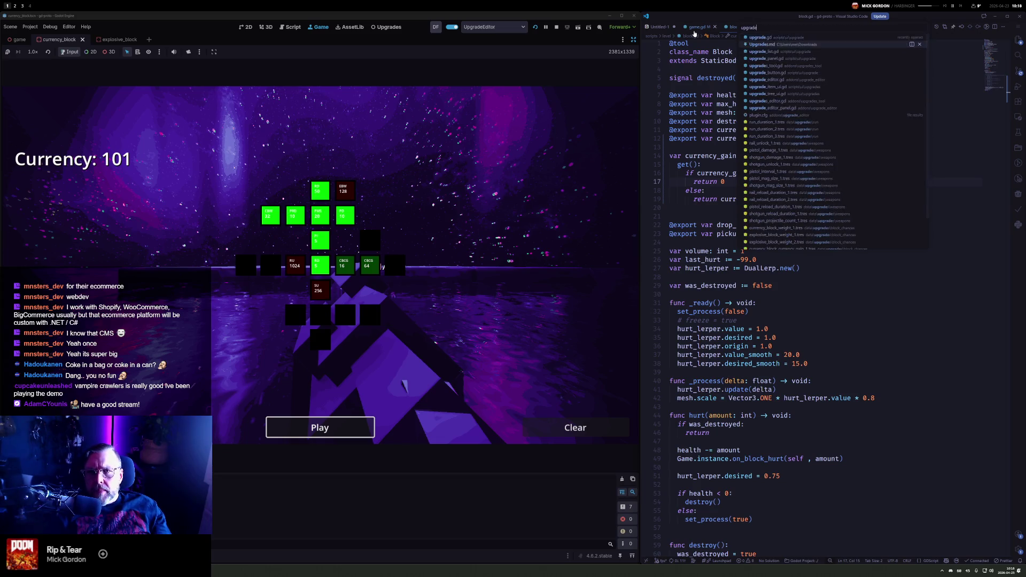
key(Return)
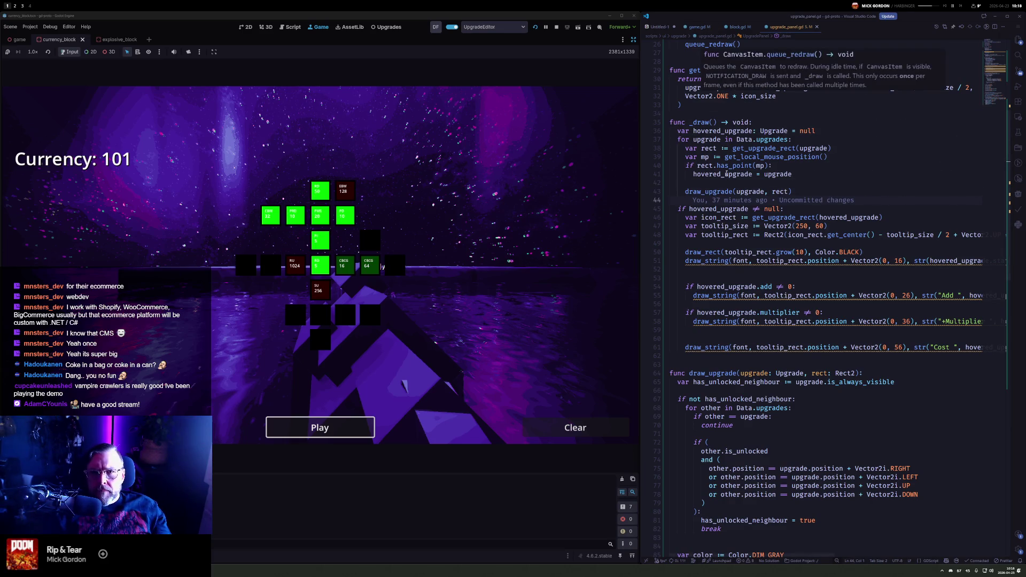
Change the unlocked-upgrade colour from Color.GREEN to Color.BLACK and save
scroll(725, 174, up, 7)
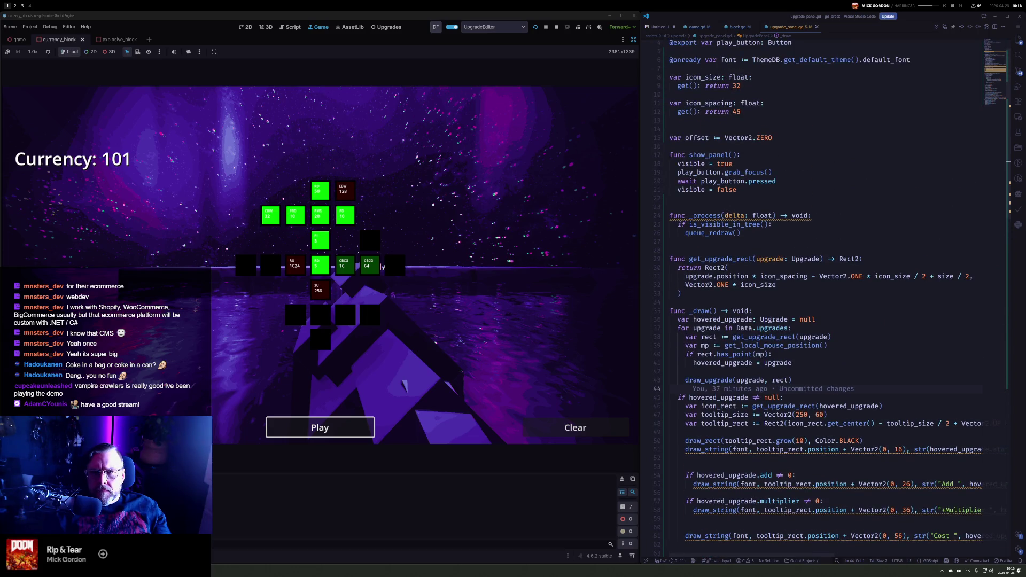
scroll(725, 172, down, 17)
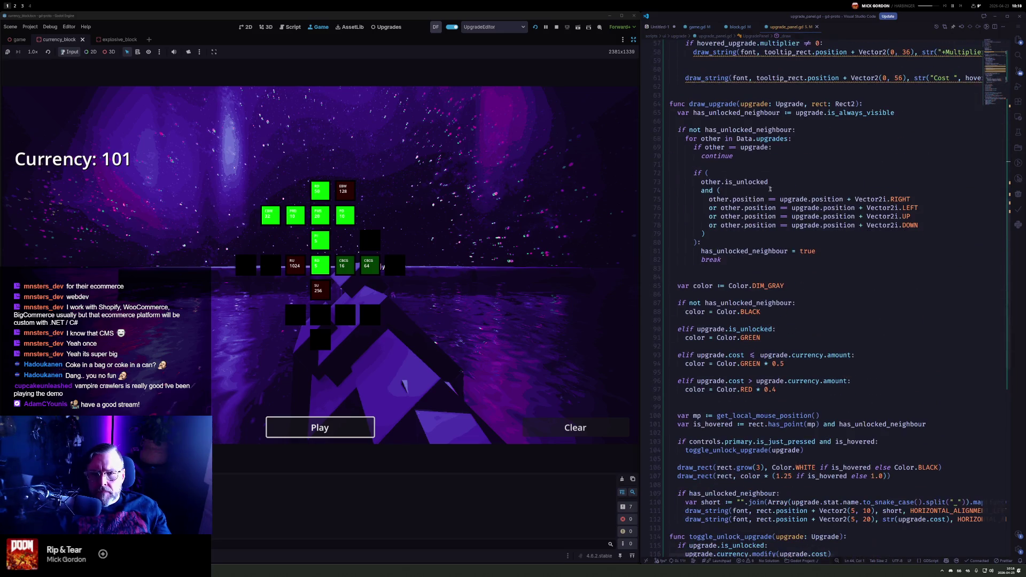
double_click(753, 338)
text(BLACK)
key(ctrl+s)
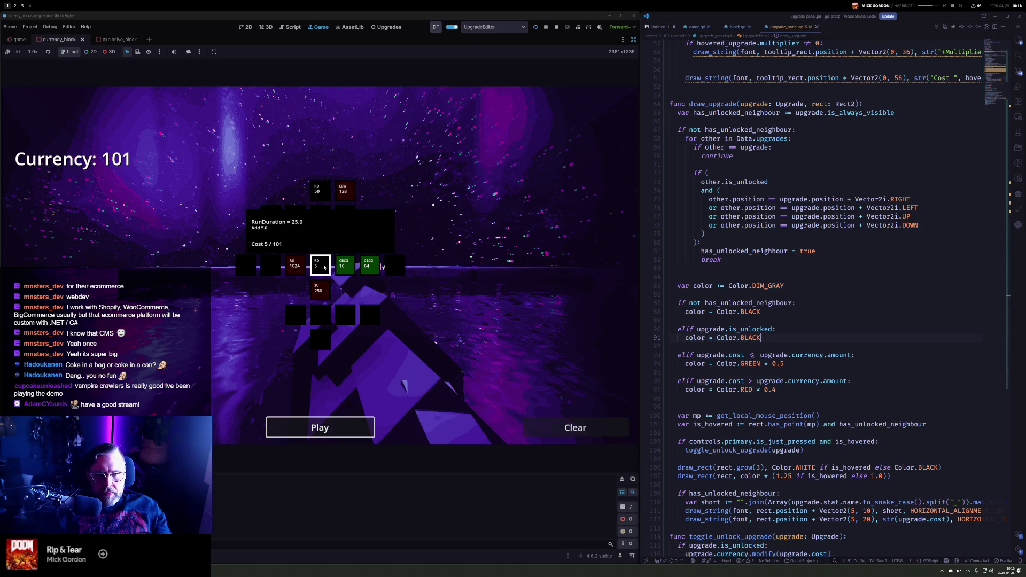
Raise the affordable-upgrade brightness factor from 0.5 to 0.75
mouse_move(348, 193)
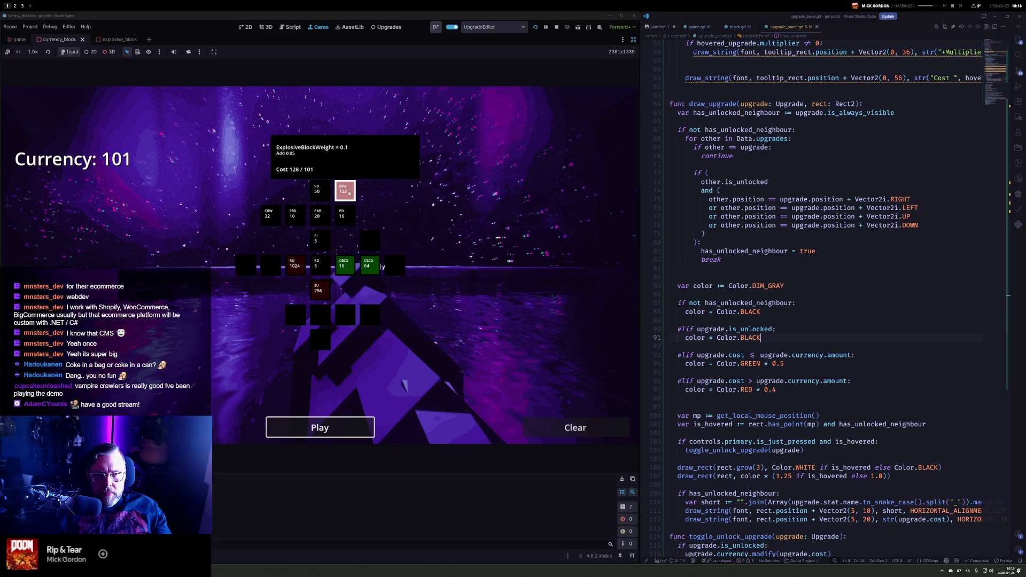
mouse_move(344, 270)
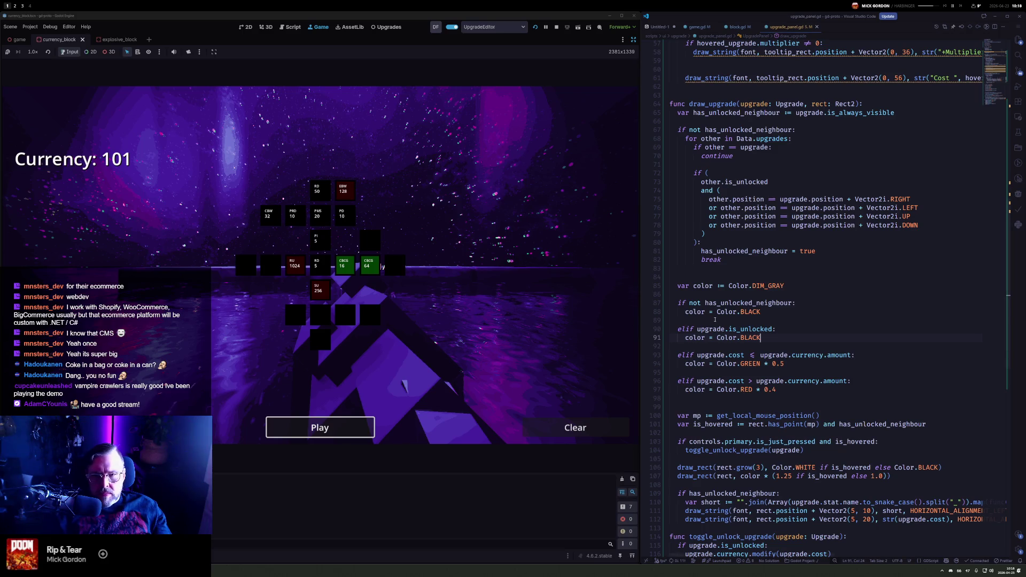
click(782, 363)
text(7)
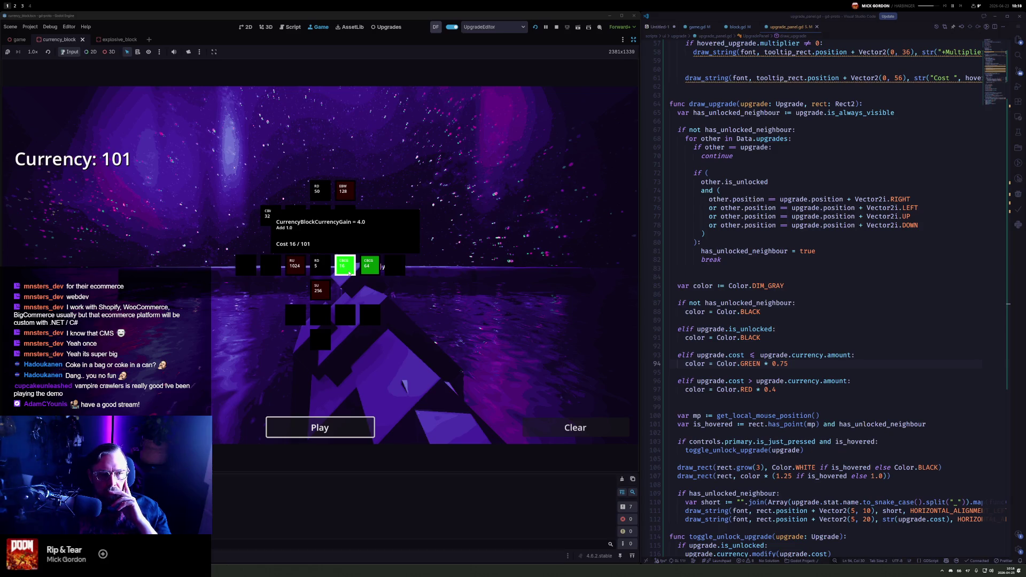
Buy the CBCG 16 and CBCG 64 currency gain upgrades, leaving 21, and relaunch the game
click(349, 270)
click(370, 268)
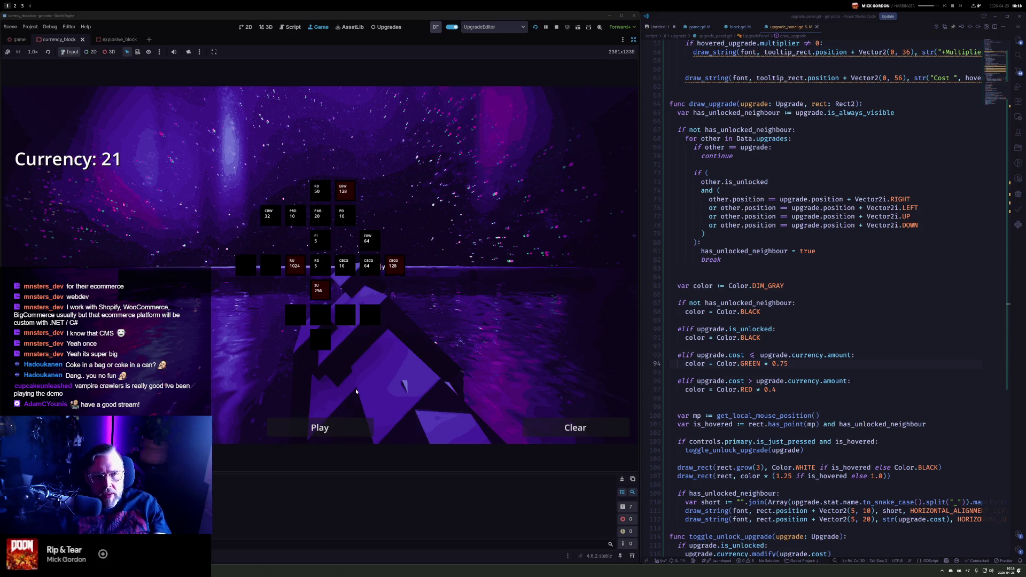
key(F5)
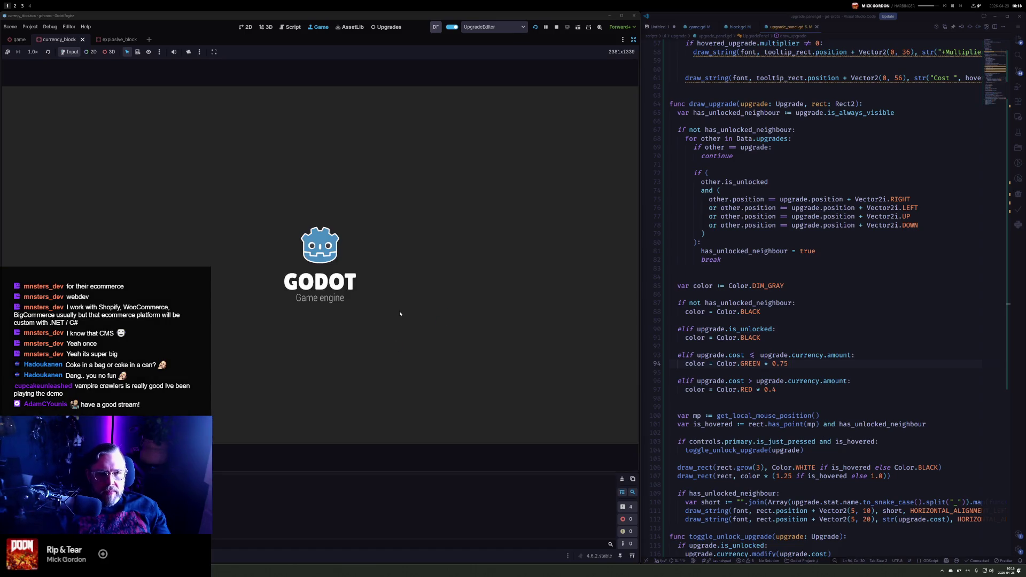
Buy the CBCG 16 and CBCG 64 currency gain upgrades in the restarted game
mouse_move(348, 273)
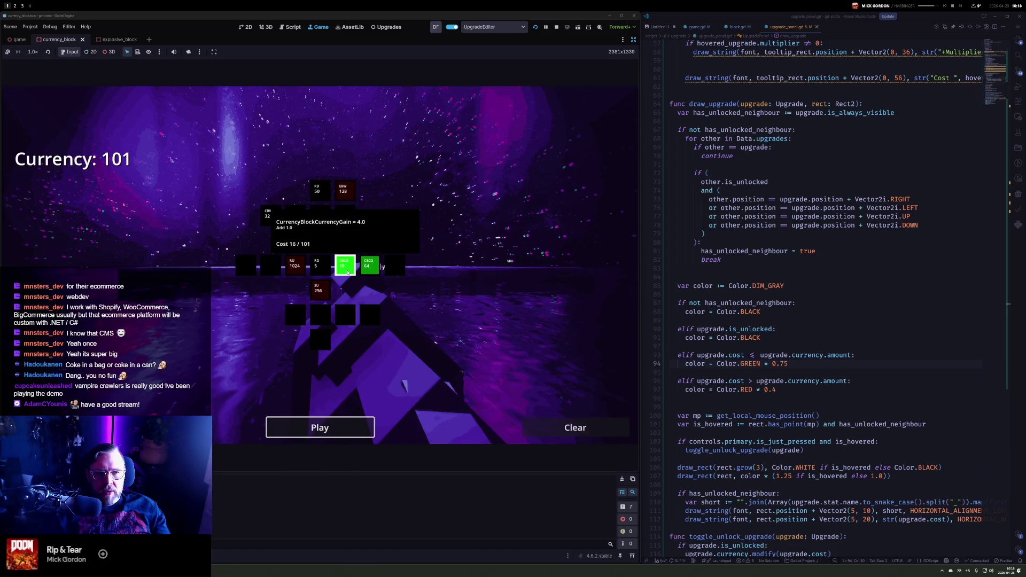
click(343, 267)
click(369, 266)
Play a round shooting the tower blocks, then continue back to the upgrade grid with 39 currency
click(320, 428)
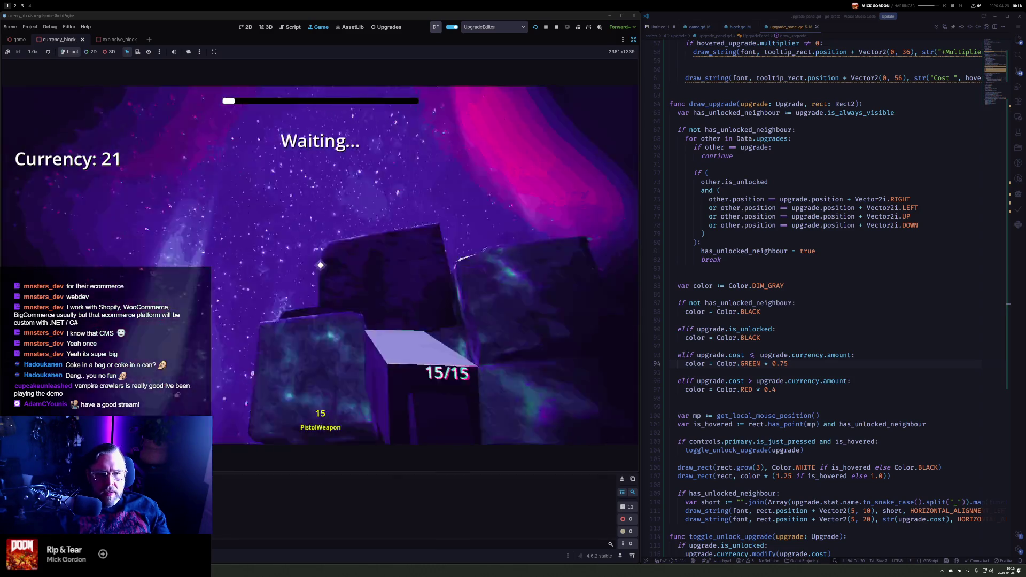
click(320, 265)
click(320, 264)
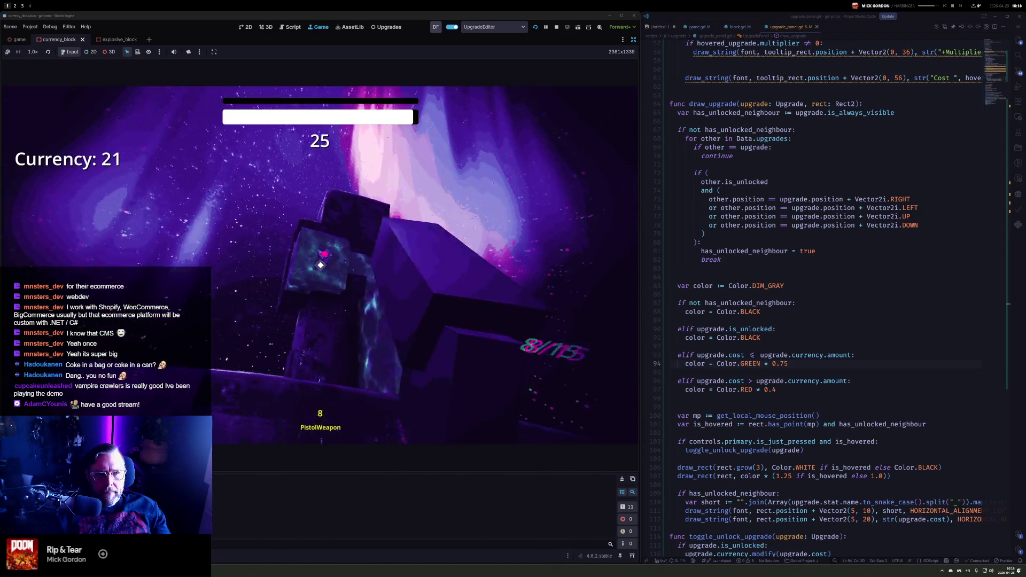
click(320, 265)
click(320, 265)
click(320, 265)
click(320, 264)
click(320, 265)
click(320, 264)
click(320, 264)
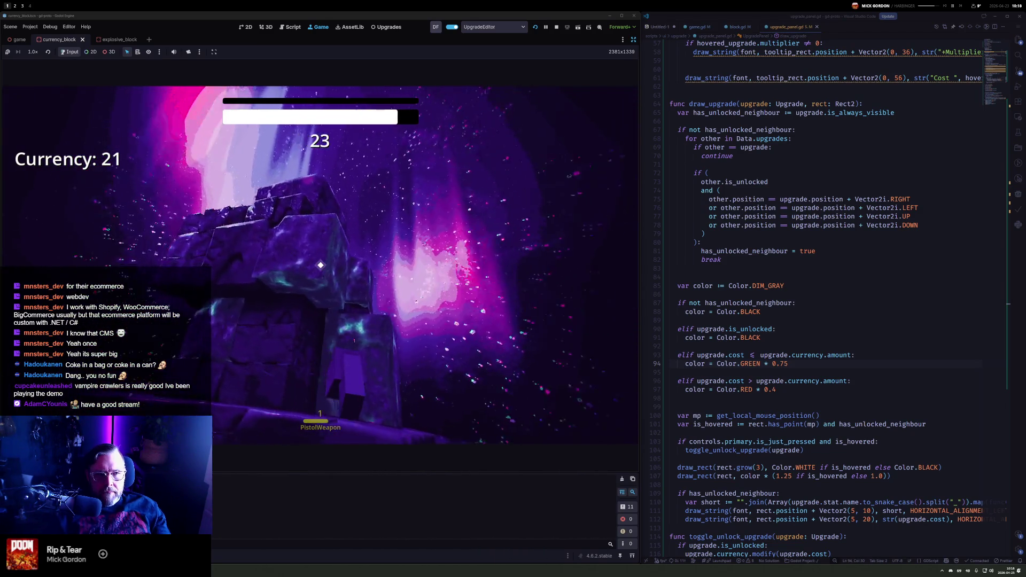
key(r)
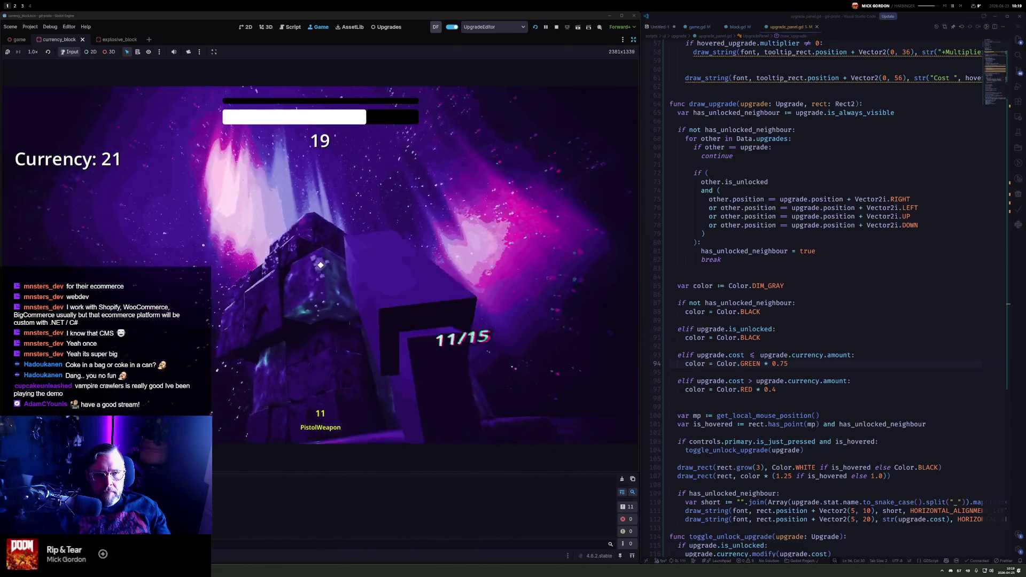
click(320, 265)
click(320, 265)
click(320, 264)
click(320, 264)
click(320, 264)
click(320, 265)
click(320, 265)
click(320, 264)
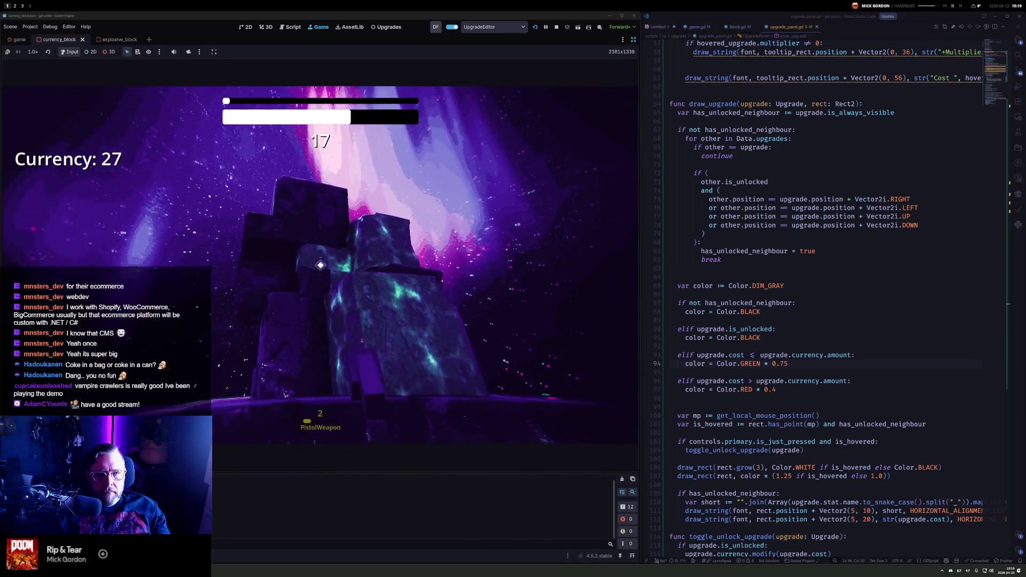
key(r)
drag(320, 264, 320, 265)
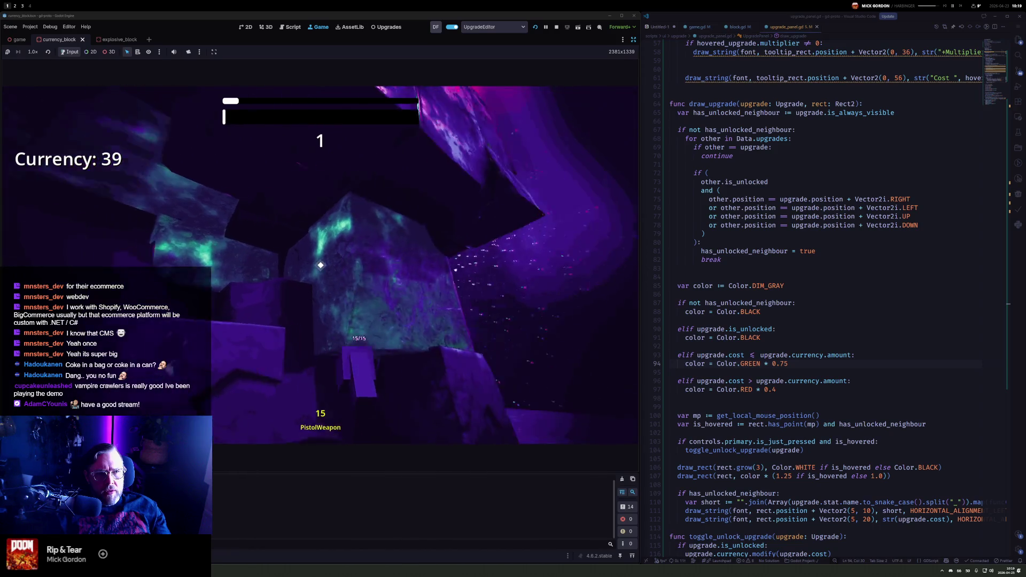
click(322, 359)
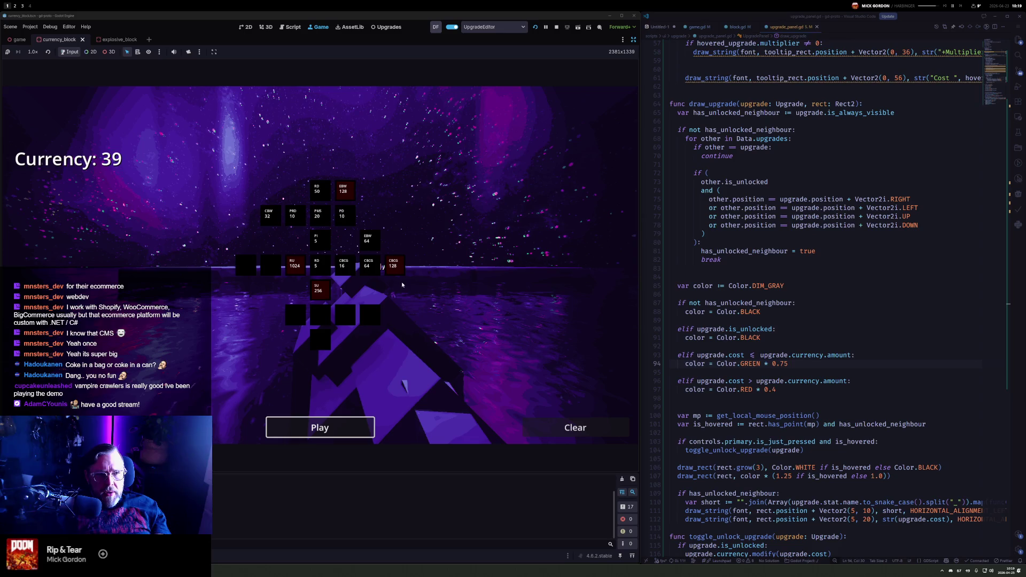
Stop the game and clone PRD1 and PD1 into empty cells as PRD2 and PD2
mouse_move(322, 288)
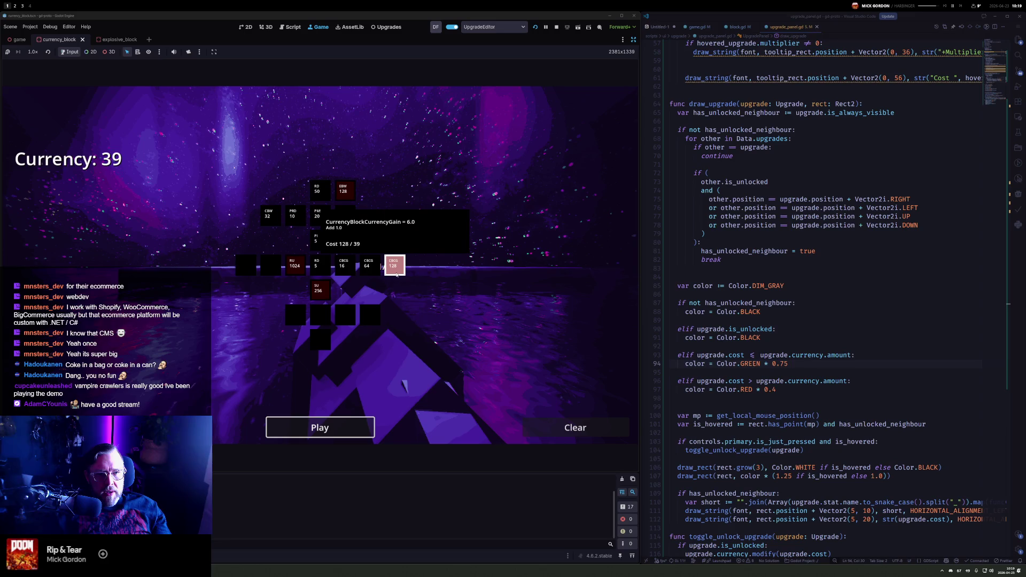
mouse_move(318, 267)
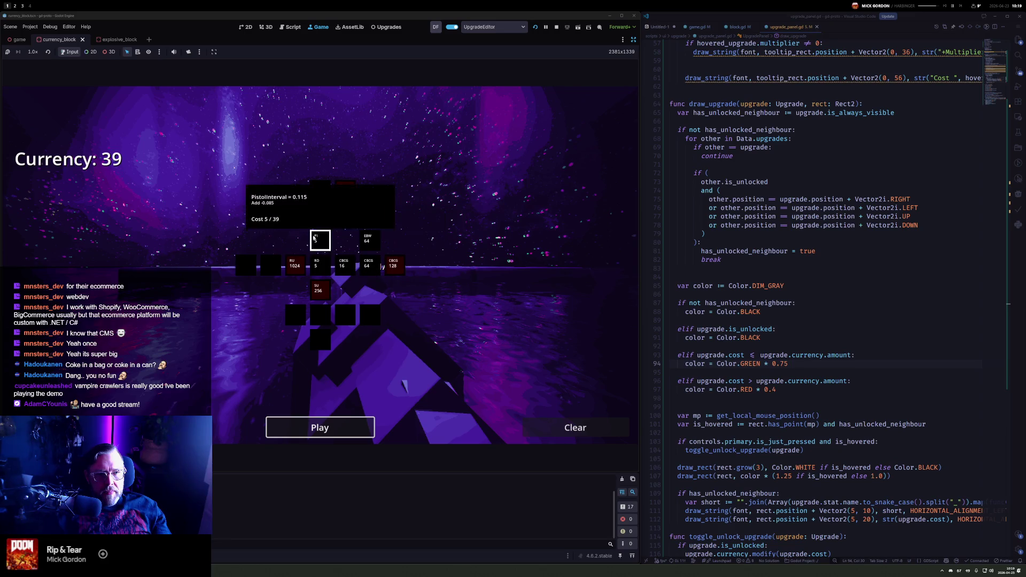
key(F8)
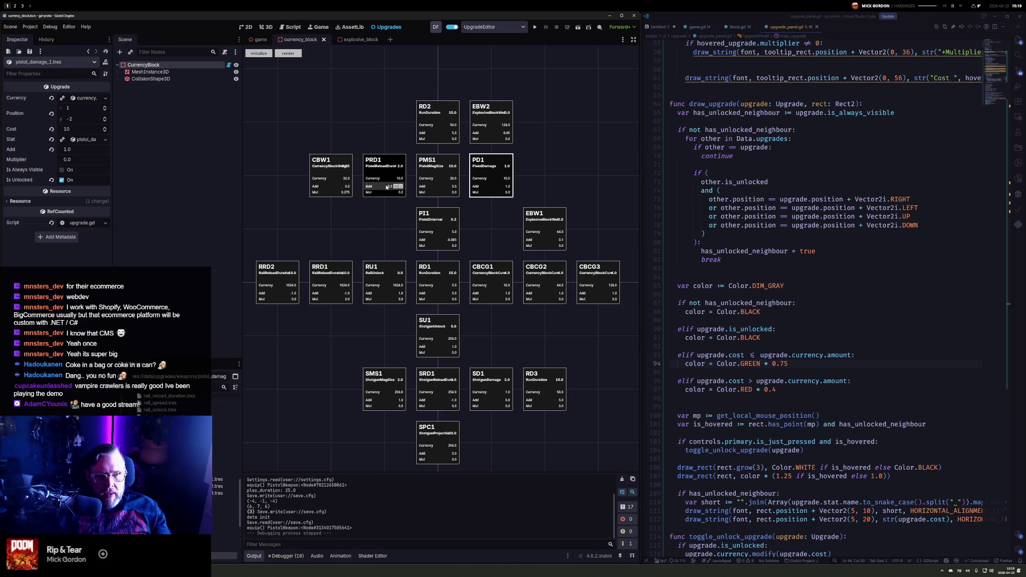
drag(364, 164, 364, 111)
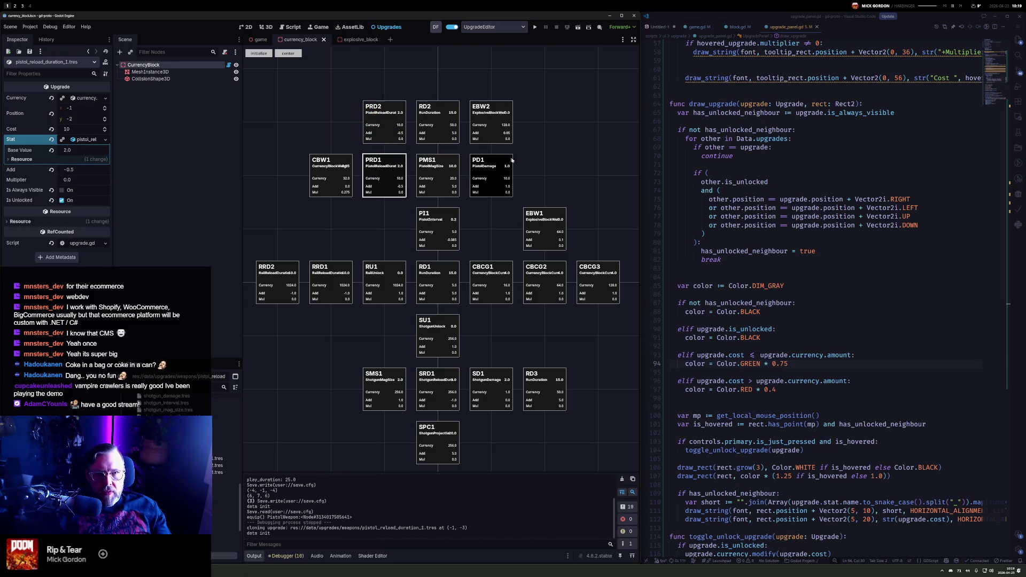
drag(498, 167, 552, 177)
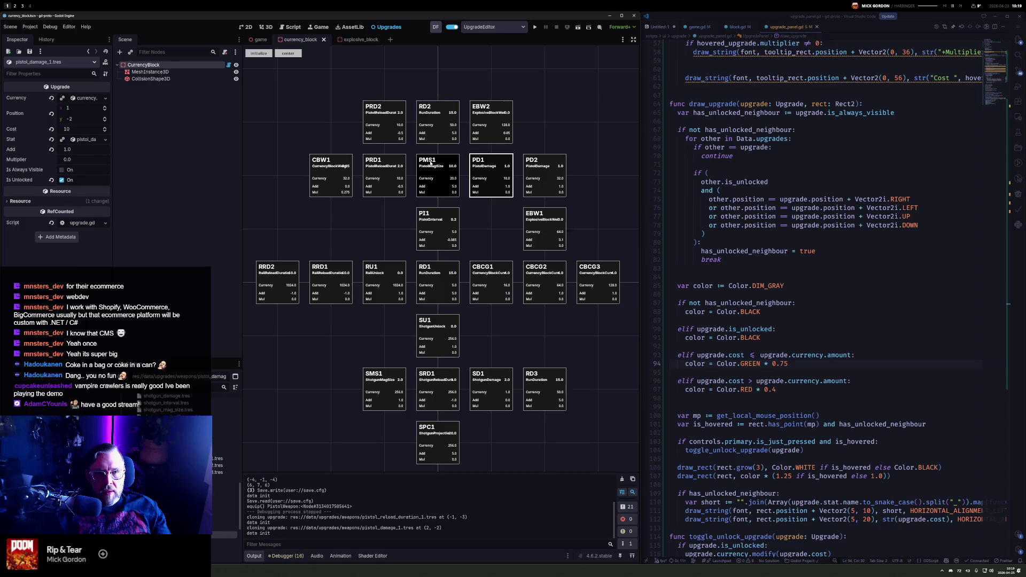
Shift EBW2 one cell right, clone PMS1 beside PD2, and clone PRD1 into PRD3
drag(500, 113, 554, 114)
drag(438, 177, 598, 179)
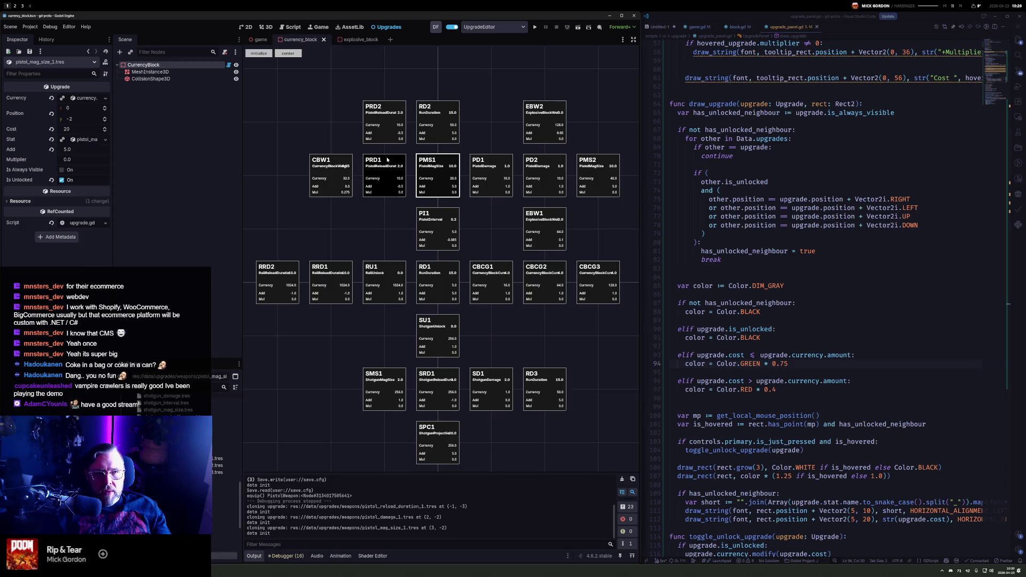
mouse_move(398, 164)
mouse_down()
mouse_move(287, 166)
mouse_move(345, 165)
mouse_move(393, 222)
mouse_move(339, 116)
mouse_up()
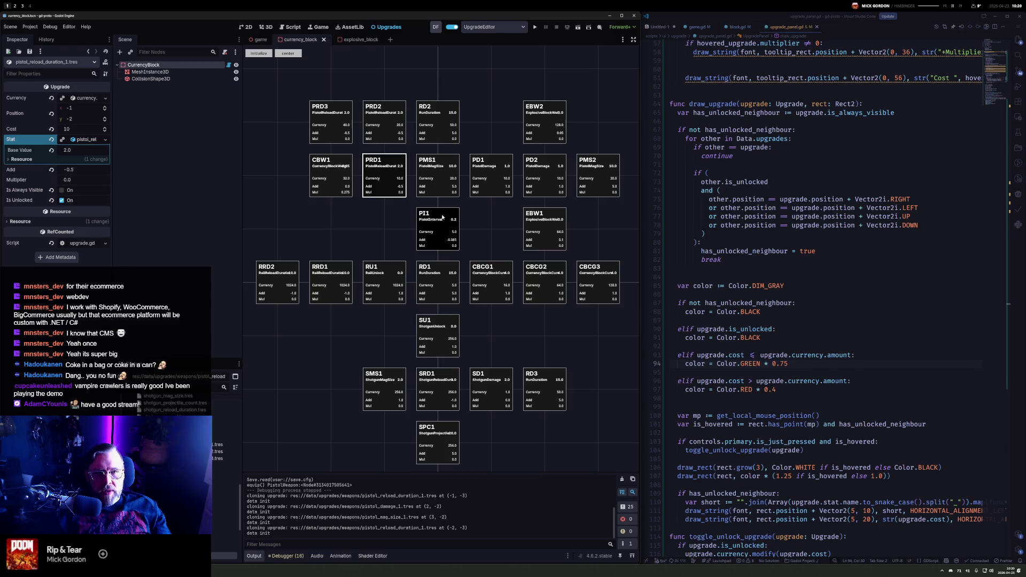
Clone PI1 into a new PI2 upgrade costing 40 and run the game
drag(437, 217, 281, 173)
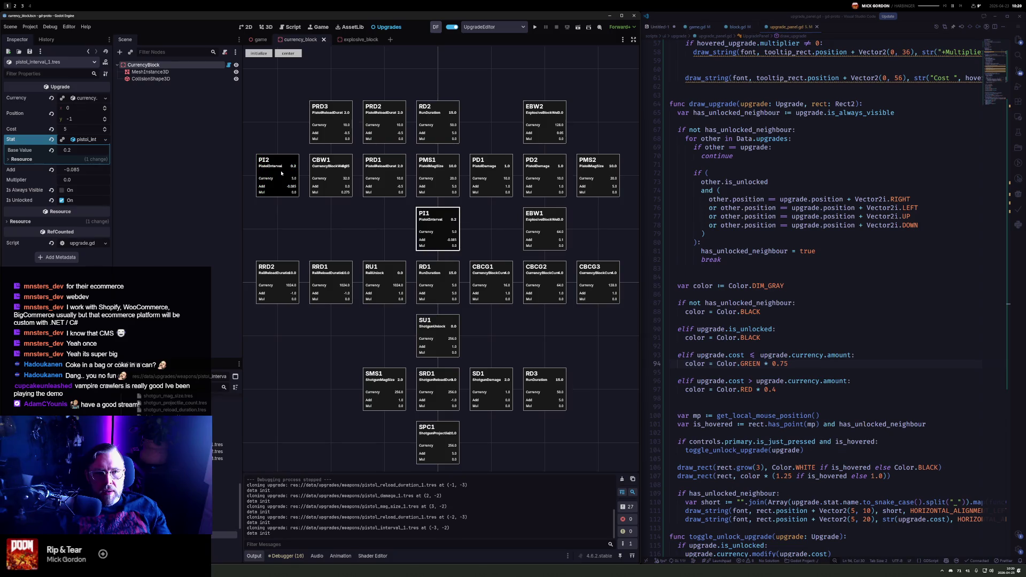
mouse_move(292, 181)
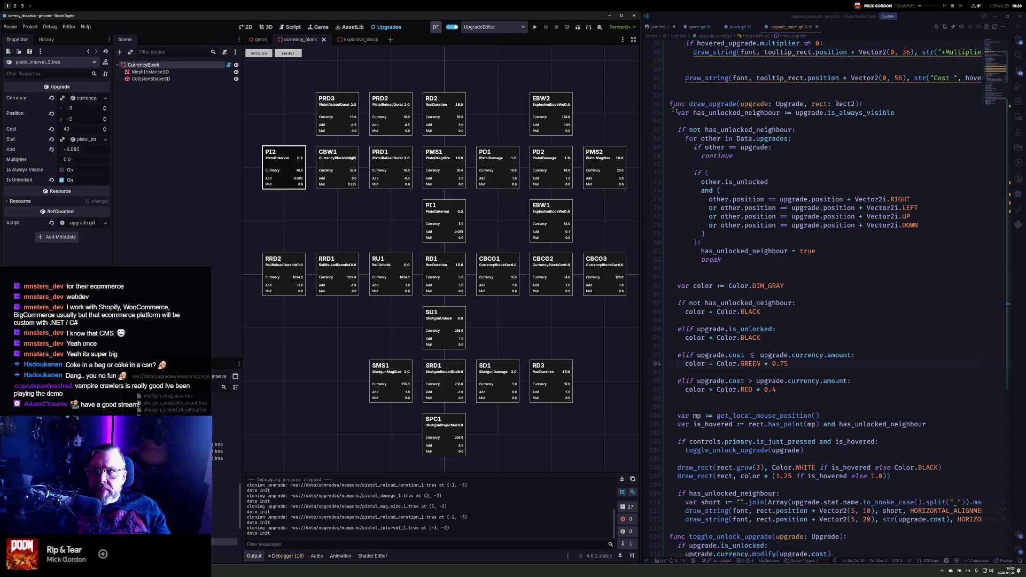
click(535, 29)
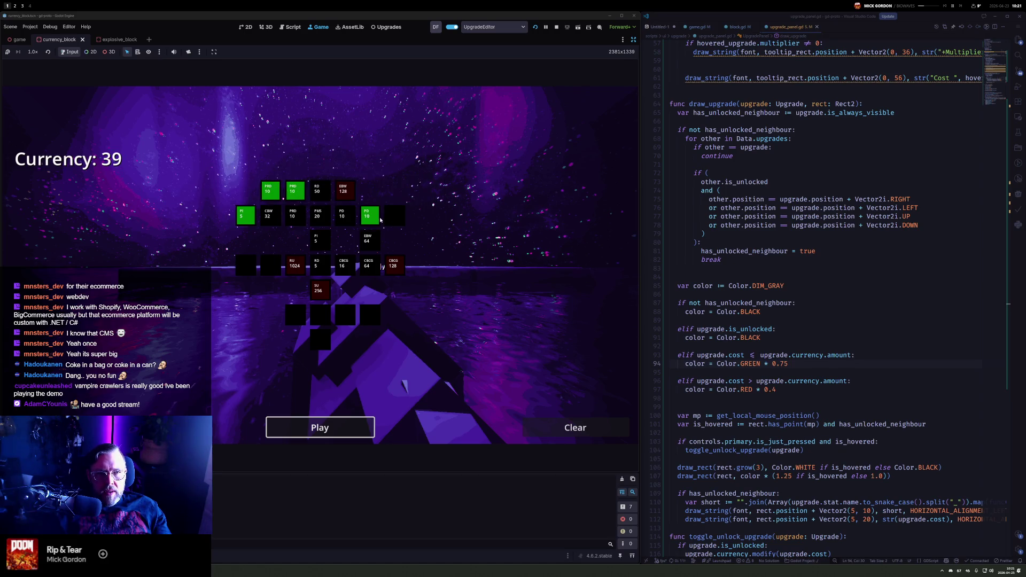
Buy the PistolMagSize upgrade, start a round and shoot the block through several magazines
click(401, 220)
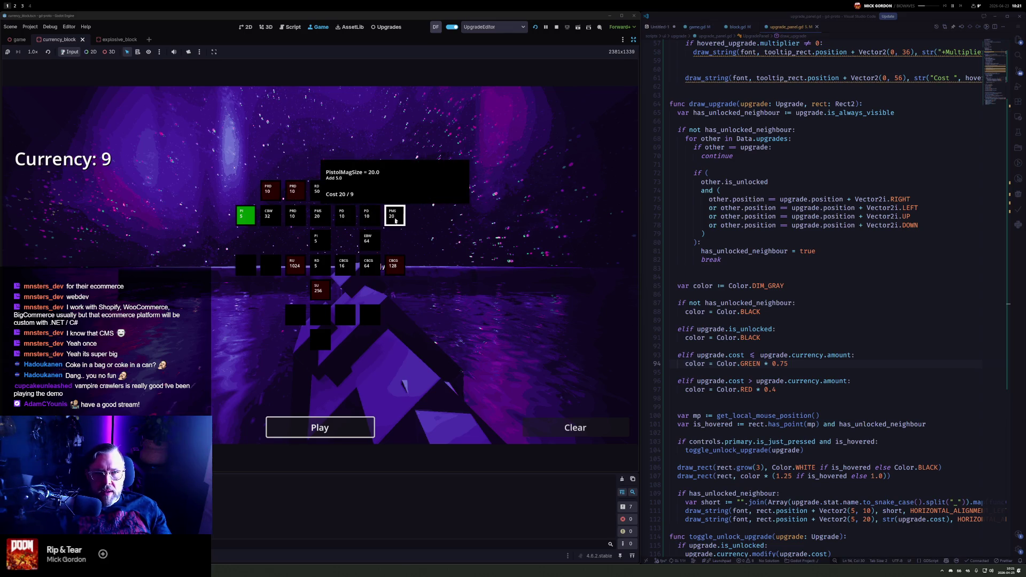
click(320, 428)
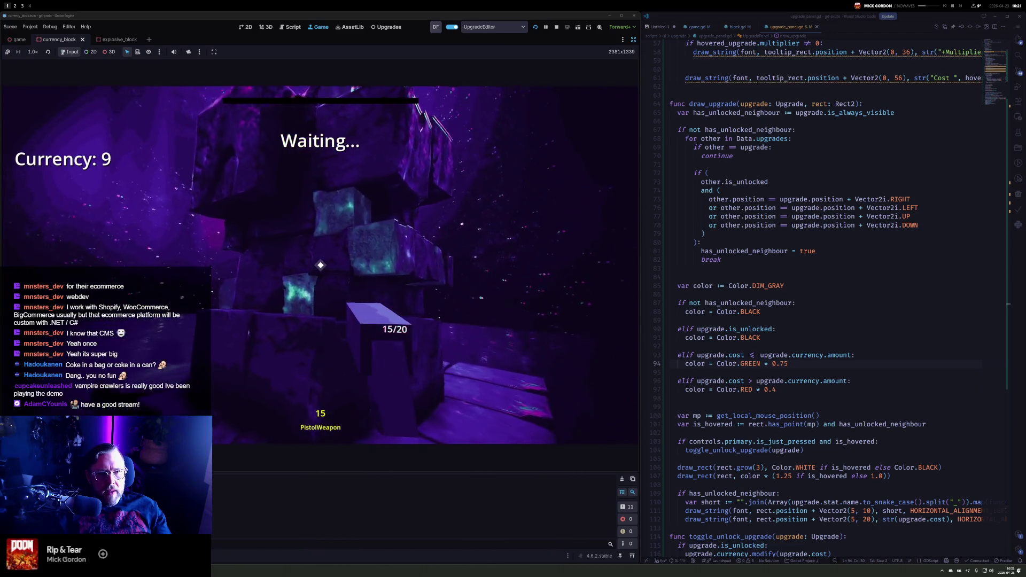
click(320, 265)
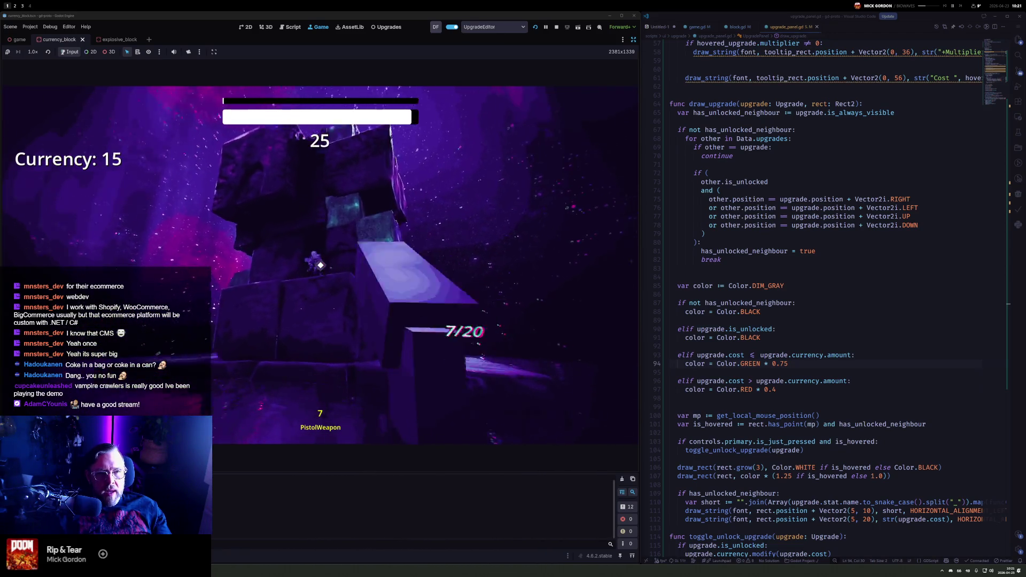
click(320, 265)
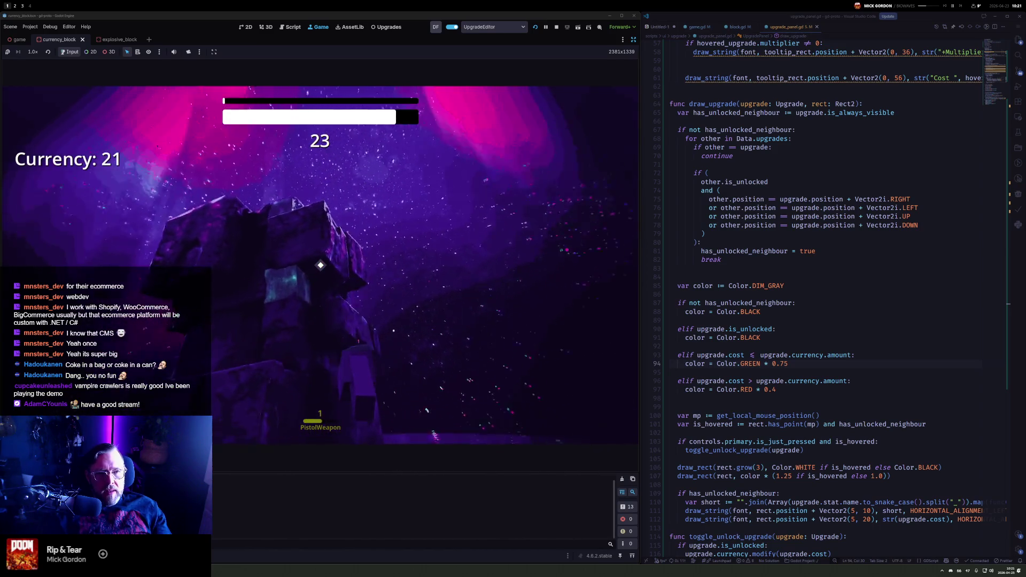
click(320, 265)
click(320, 265)
click(320, 265)
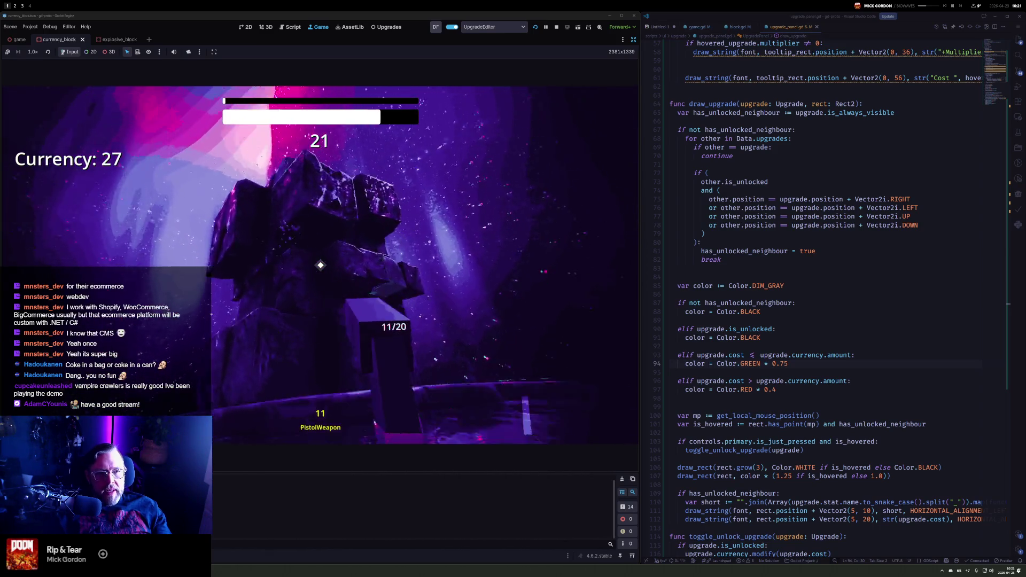
click(320, 265)
click(320, 265)
click(320, 265)
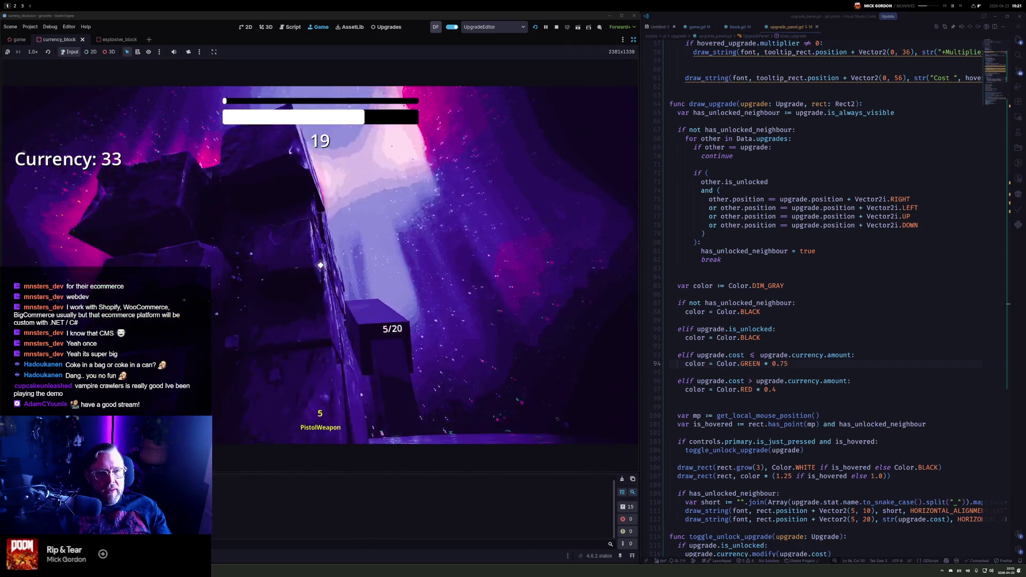
click(320, 265)
click(320, 265)
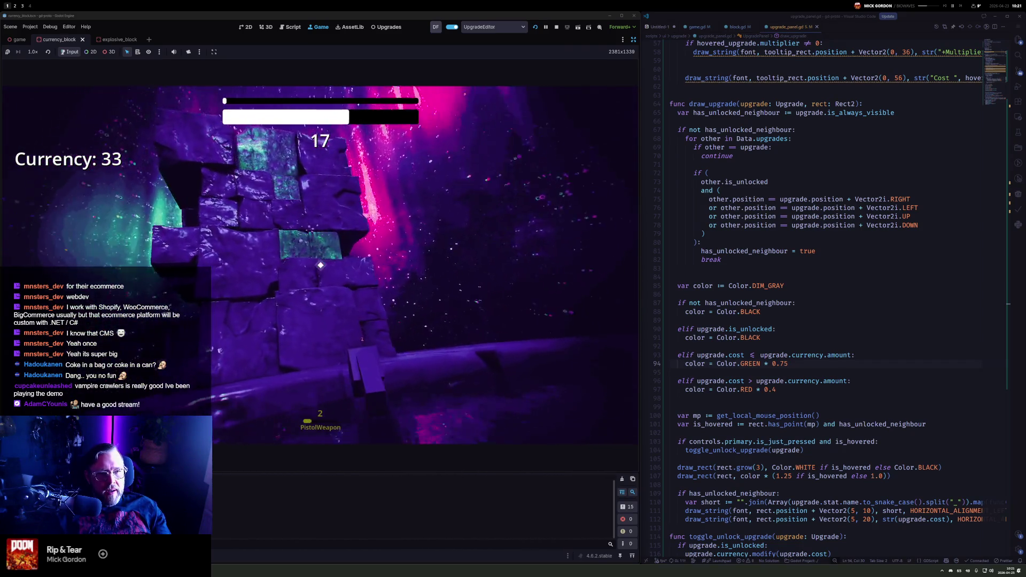
click(320, 265)
click(320, 265)
click(320, 265)
click(320, 265)
click(320, 265)
Keep shooting blocks until time runs out, then continue to the upgrade grid at 63 currency
click(320, 265)
click(320, 265)
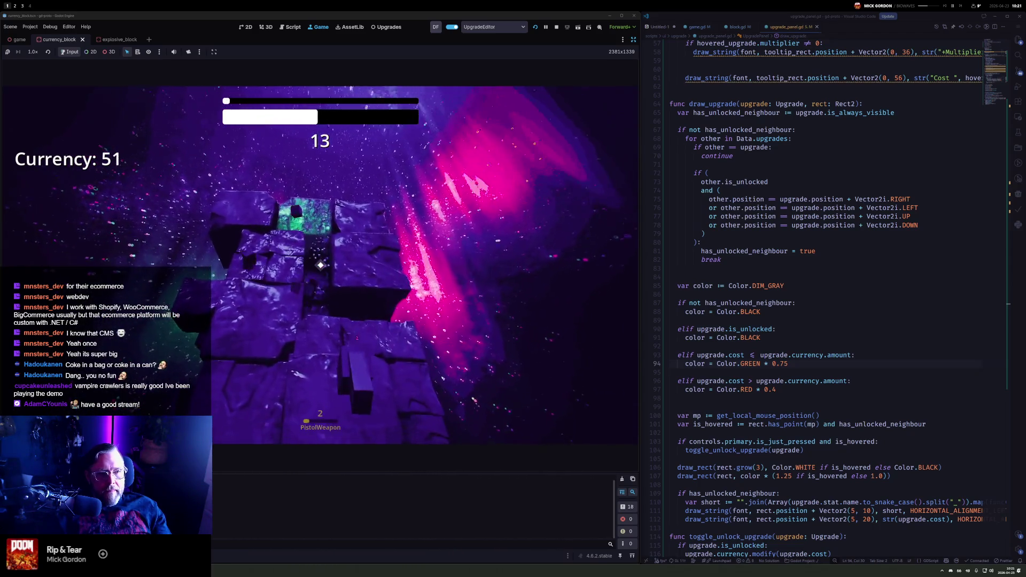
click(320, 265)
click(320, 265)
click(320, 265)
click(320, 265)
click(320, 265)
click(320, 265)
click(320, 265)
click(320, 265)
click(320, 265)
click(320, 265)
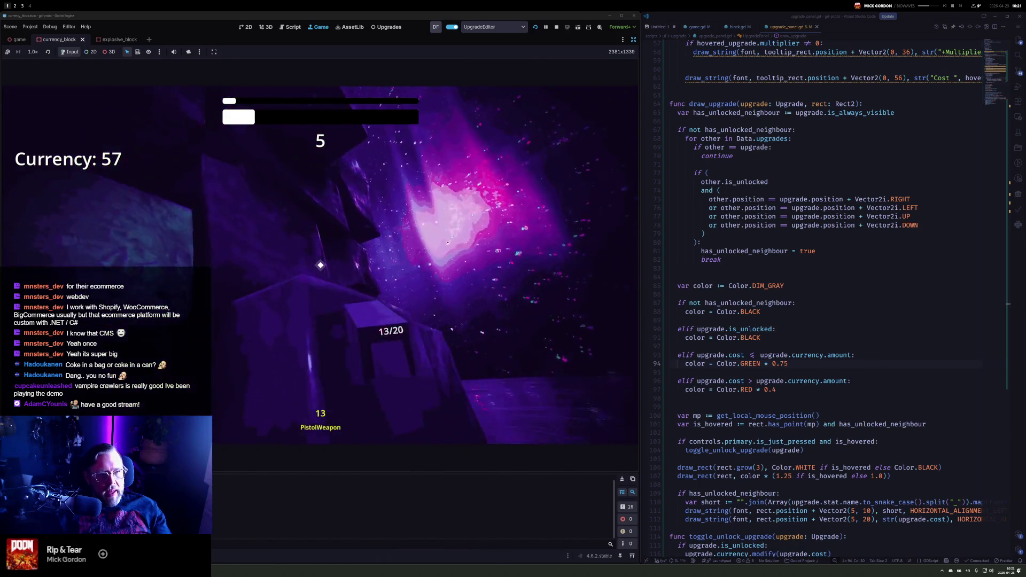
click(320, 265)
click(320, 265)
click(320, 265)
click(320, 265)
click(320, 265)
click(320, 265)
click(320, 265)
click(320, 265)
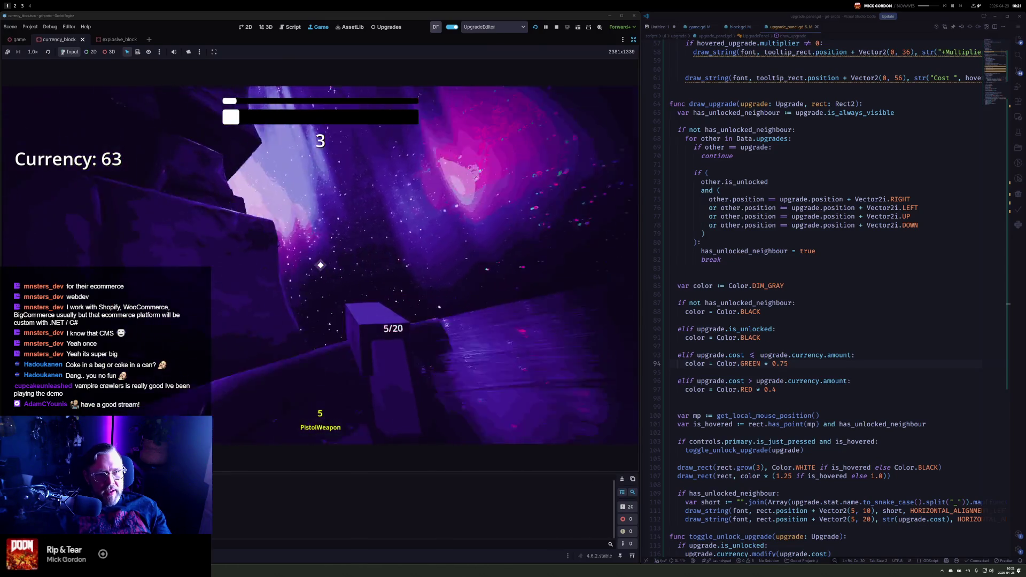
click(320, 265)
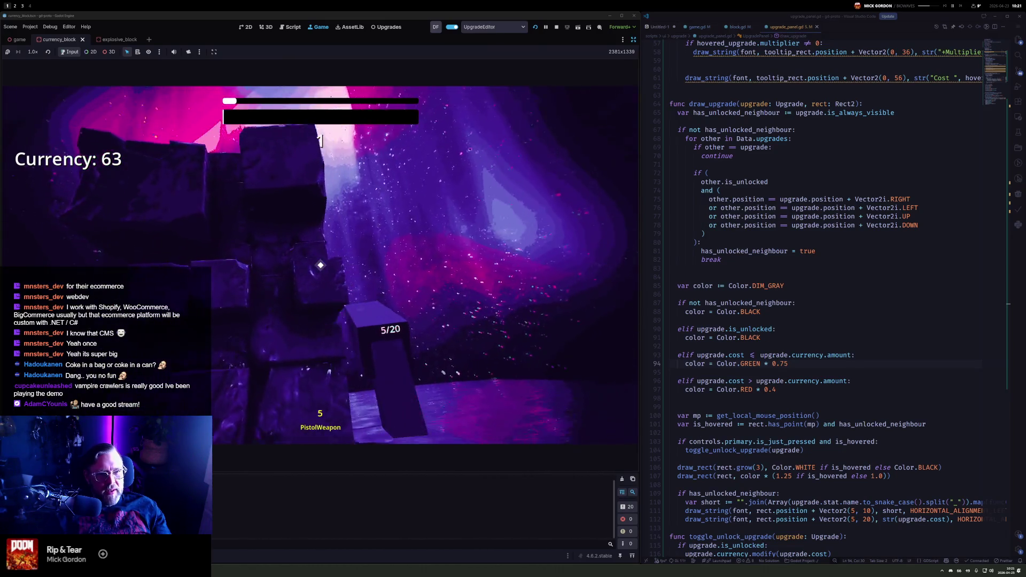
click(295, 357)
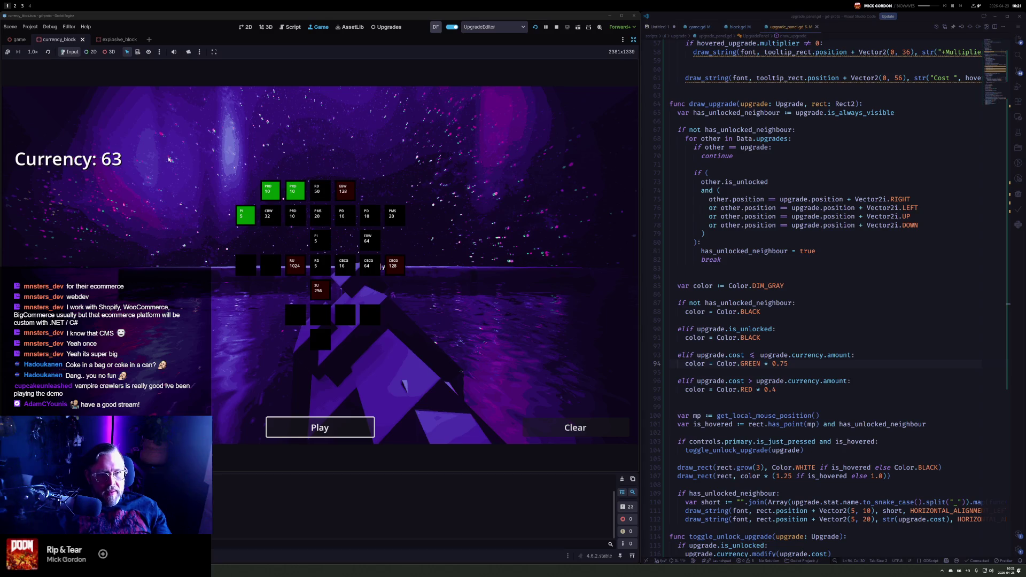
Buy the PI pistol interval upgrade for 5 (63→58), test-fire briefly, then pause and stop the game
mouse_move(292, 191)
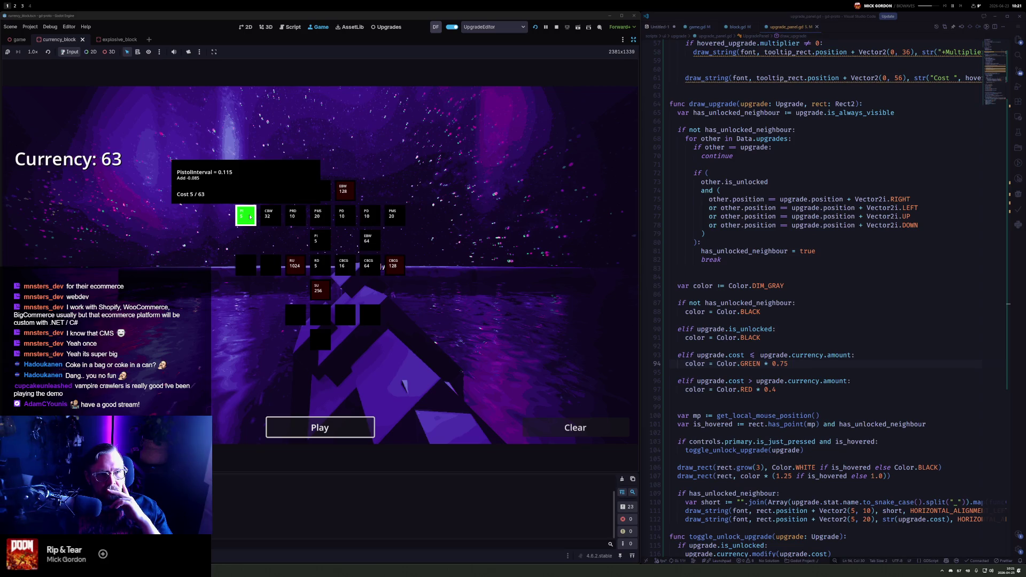
click(250, 217)
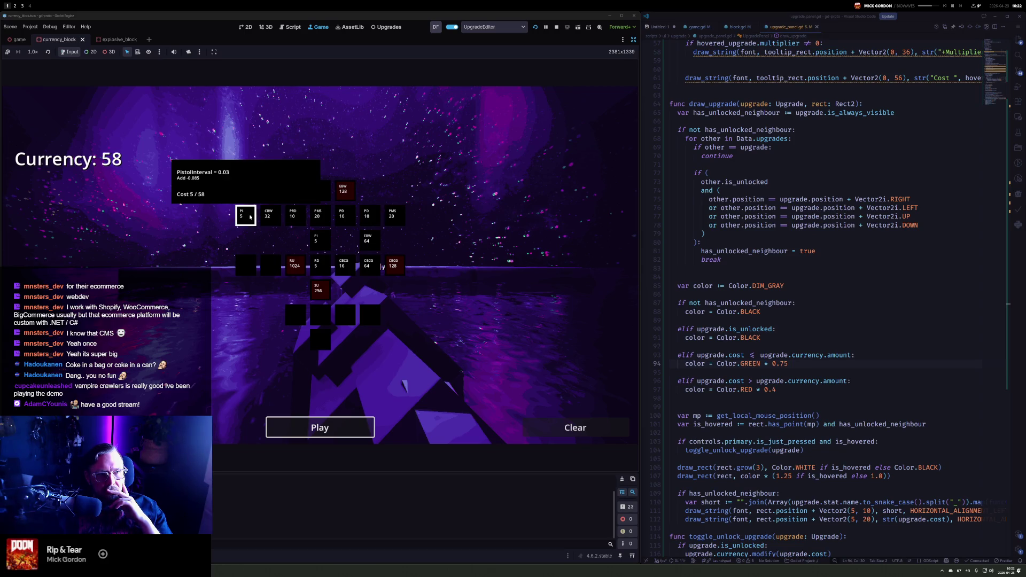
click(320, 428)
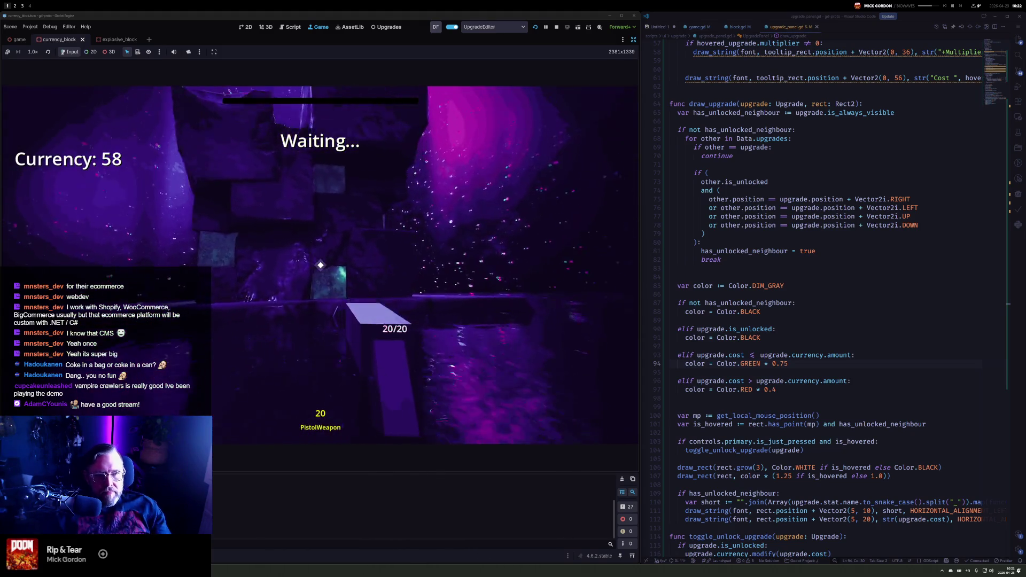
click(320, 265)
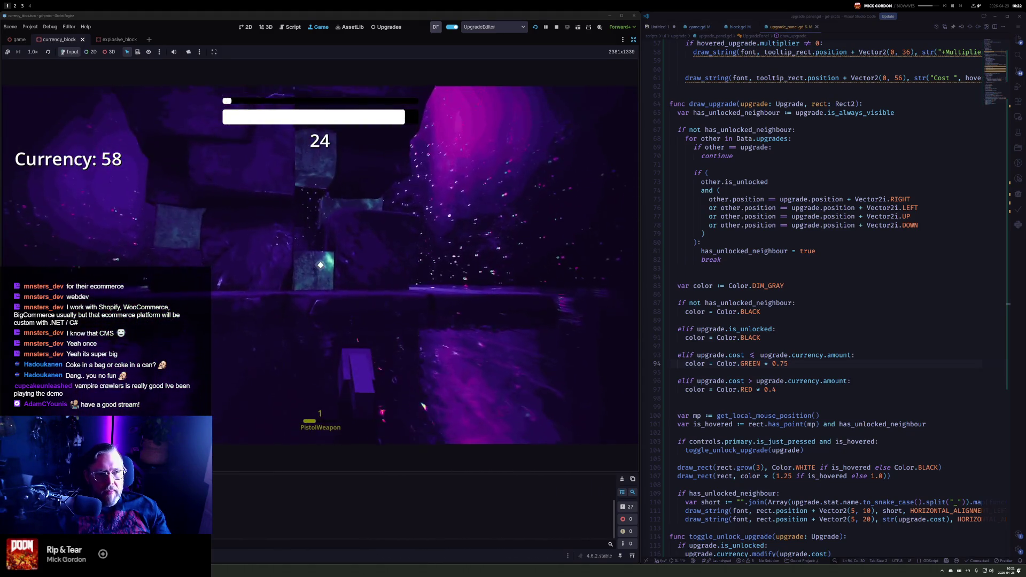
key(Escape)
click(556, 27)
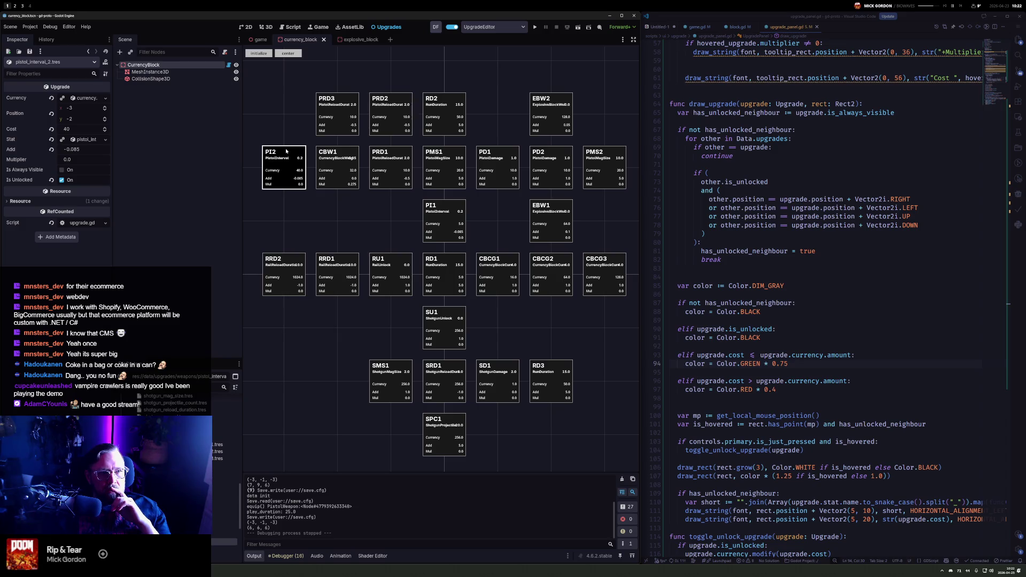
Change PI2's Add amount from -0.085 to -0.02 and relaunch the project
click(86, 149)
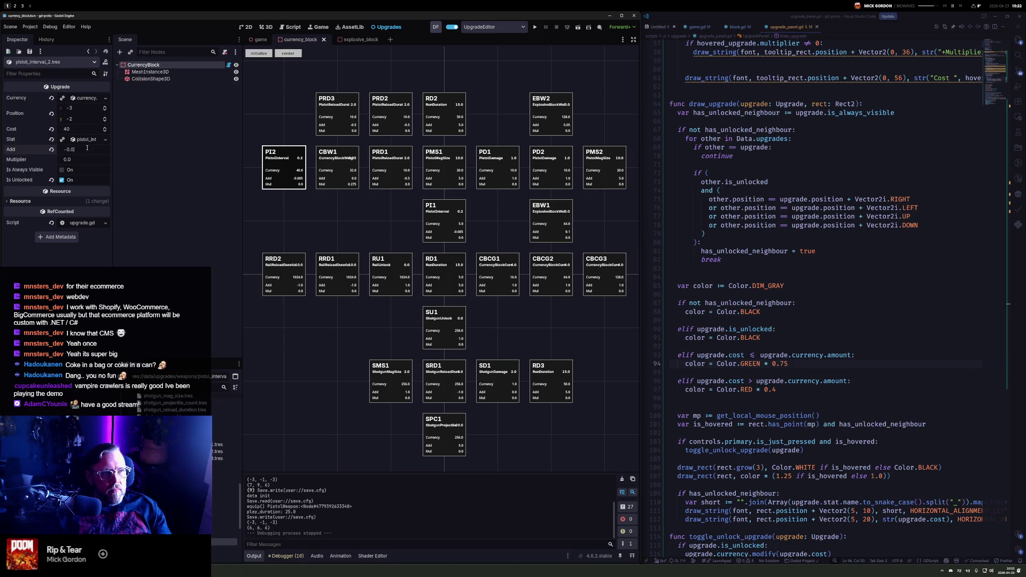
text(2)
key(F5)
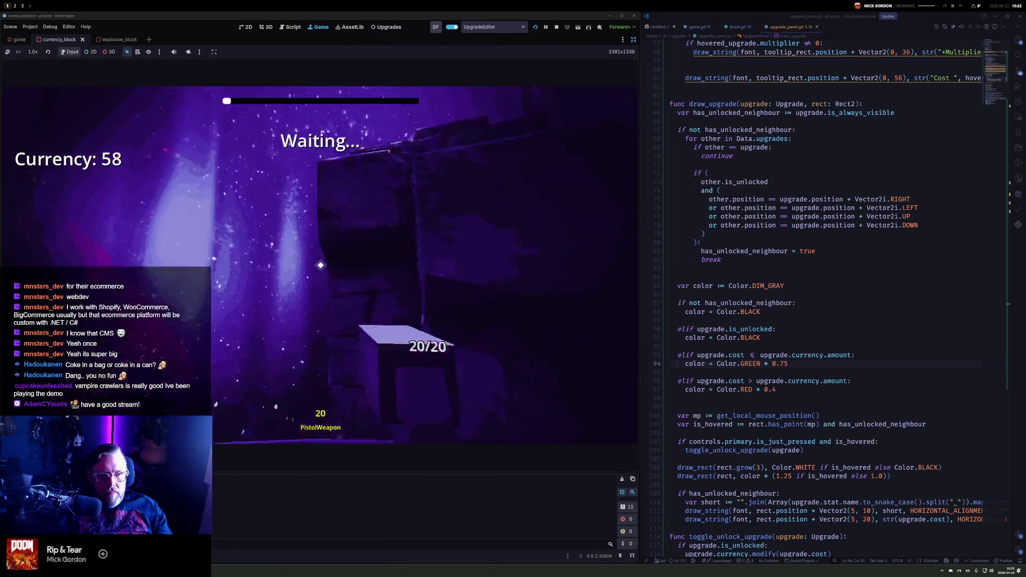
Fire repeated magazines at the block with the faster pistol, reloading between bursts
click(321, 265)
click(321, 266)
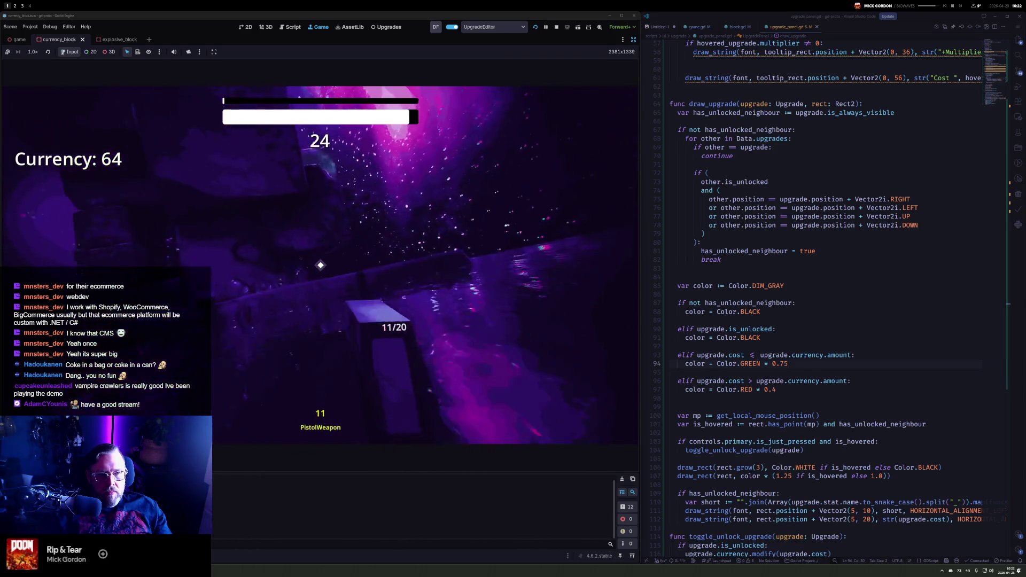
click(321, 266)
click(320, 266)
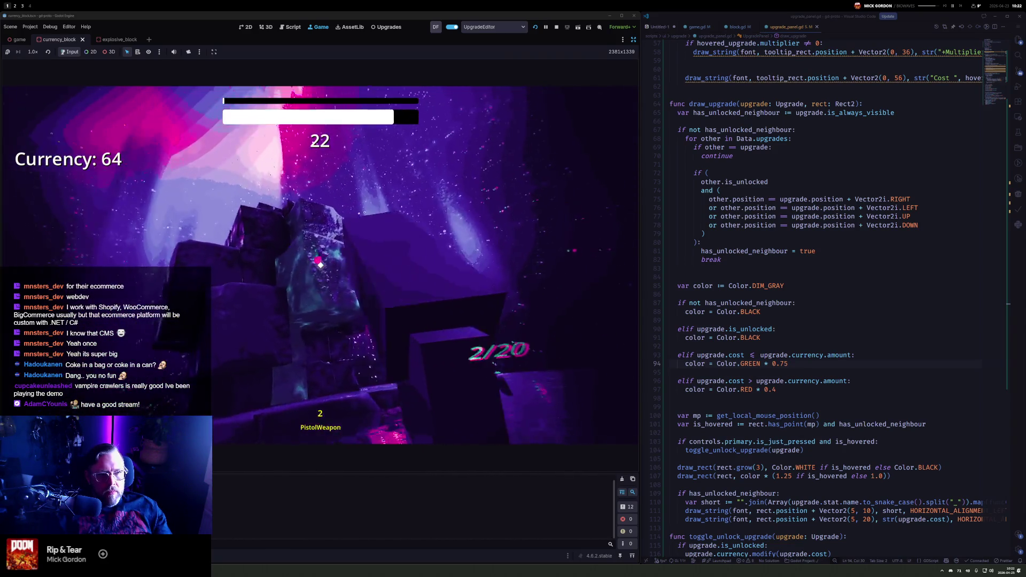
click(320, 265)
click(320, 265)
click(320, 265)
click(321, 266)
click(321, 265)
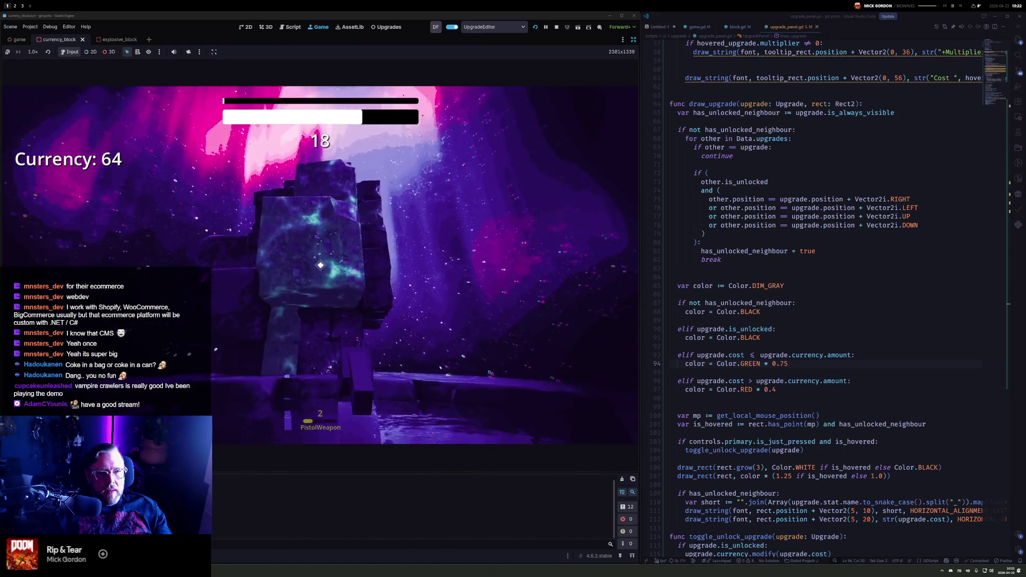
click(321, 266)
click(321, 266)
click(320, 266)
click(321, 266)
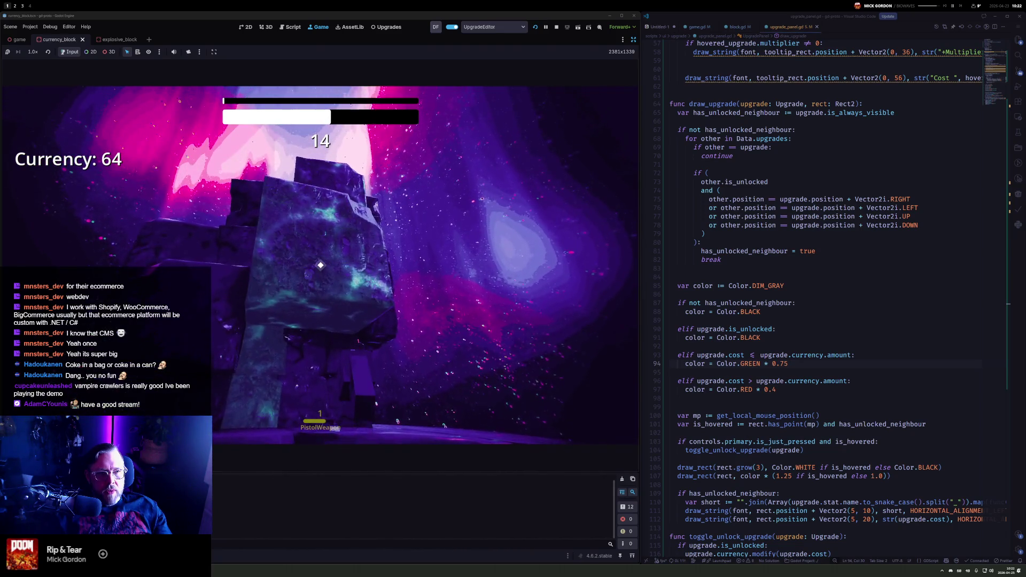
Keep shooting until currency reaches 70, then pause and stop the game
click(321, 265)
click(320, 266)
click(321, 265)
click(321, 266)
click(321, 265)
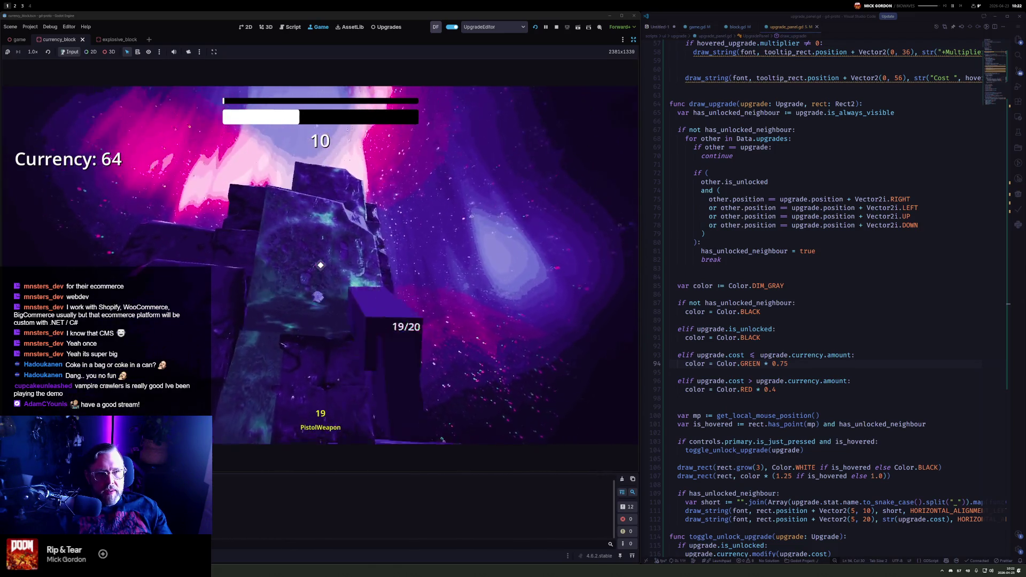
click(321, 265)
click(321, 266)
click(320, 266)
click(320, 266)
click(320, 266)
click(320, 265)
click(321, 265)
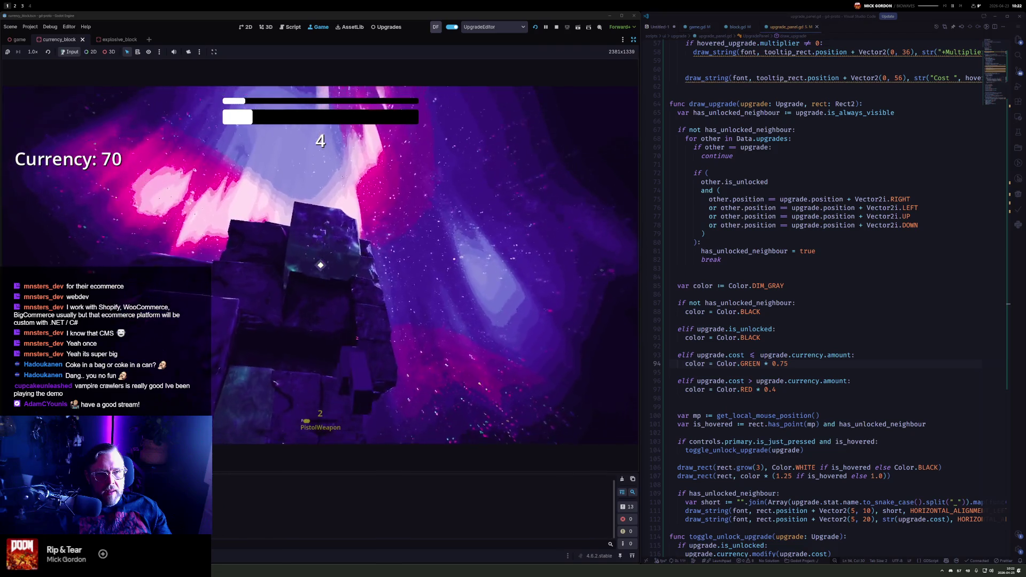
key(Escape)
click(555, 28)
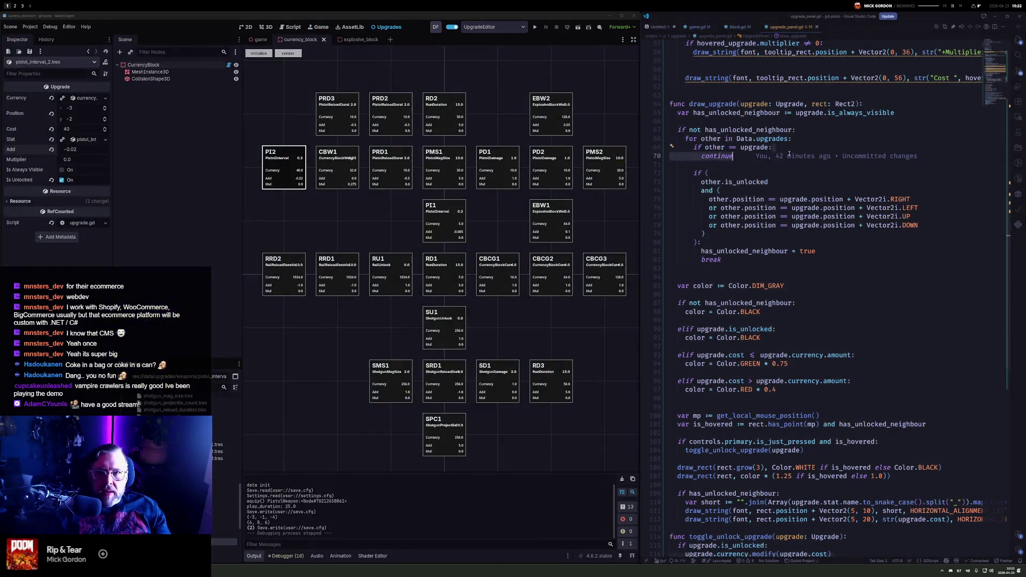
Open block.gd and bring its destroy function into view
key(ctrl+p)
key(Down)
key(Down)
key(Up)
key(Up)
key(Return)
click(988, 92)
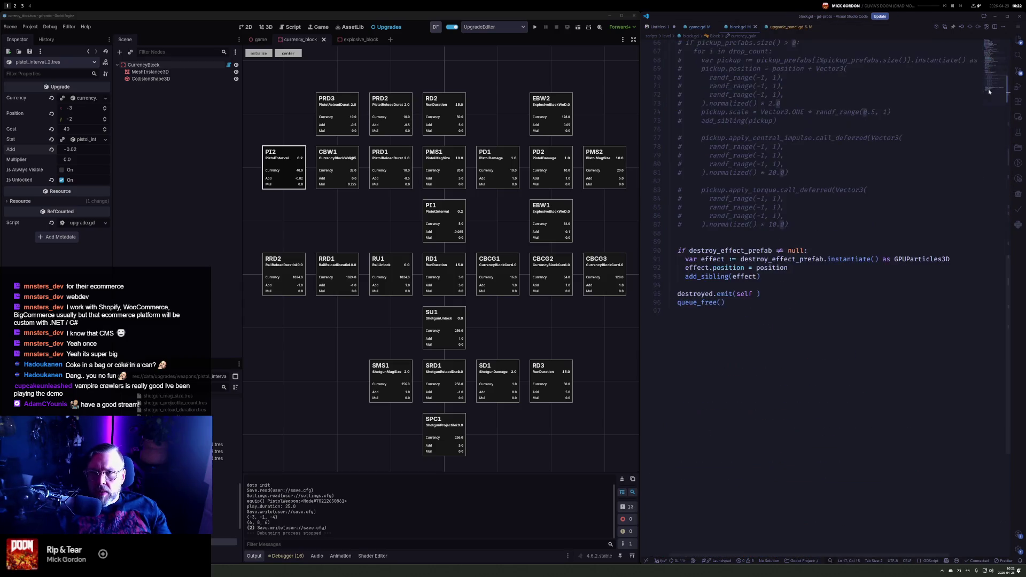
scroll(717, 277, up, 6)
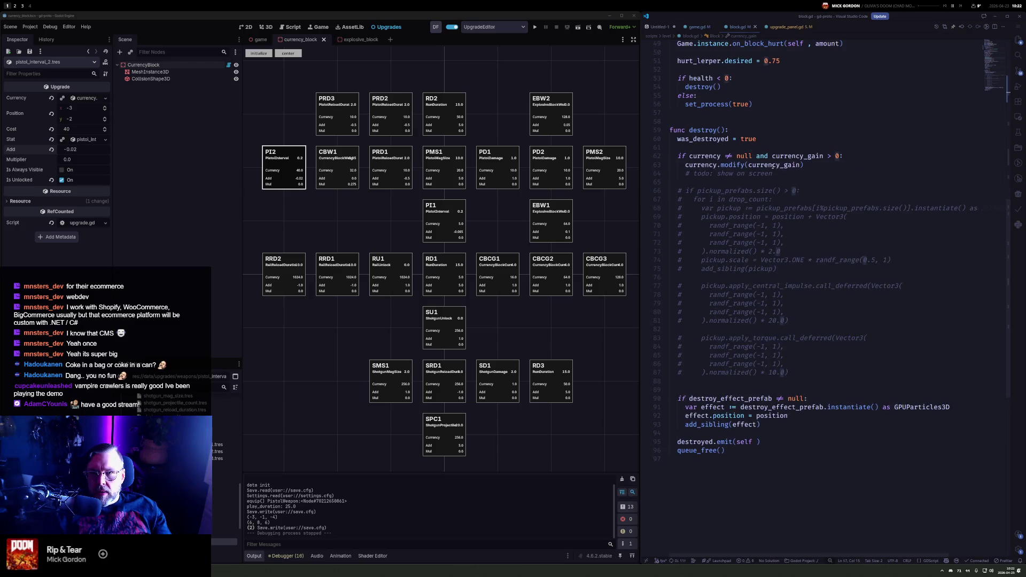
Make the currency_gain getter return current_value_int * volume, then run the project
double_click(780, 167)
ctrl+click(780, 168)
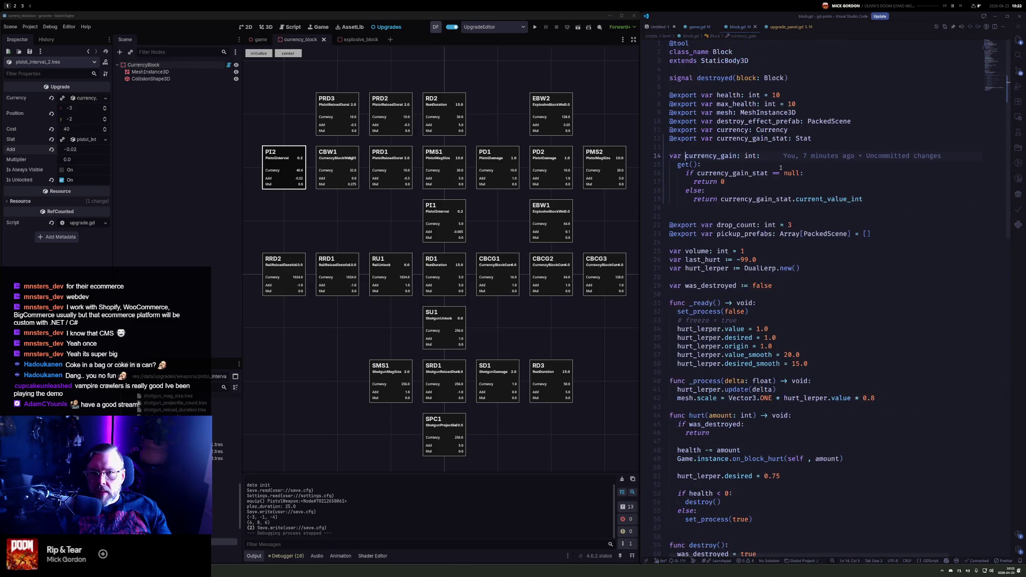
click(876, 199)
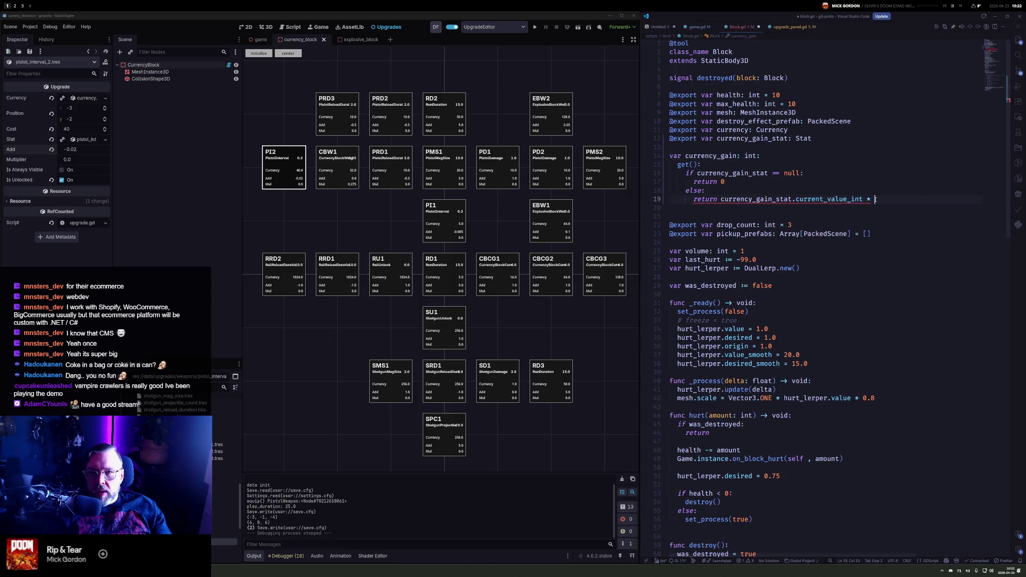
text(volume)
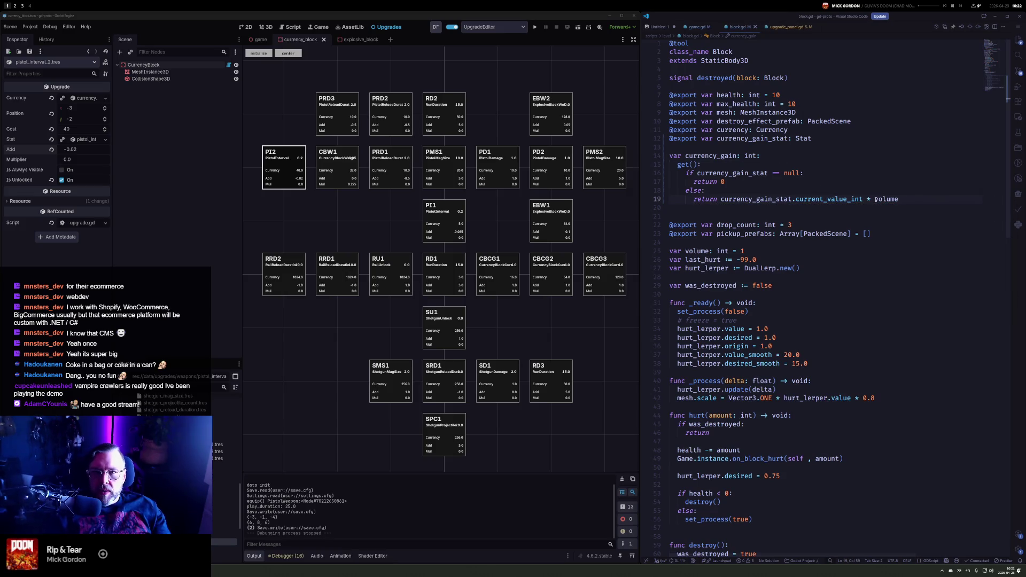
click(534, 27)
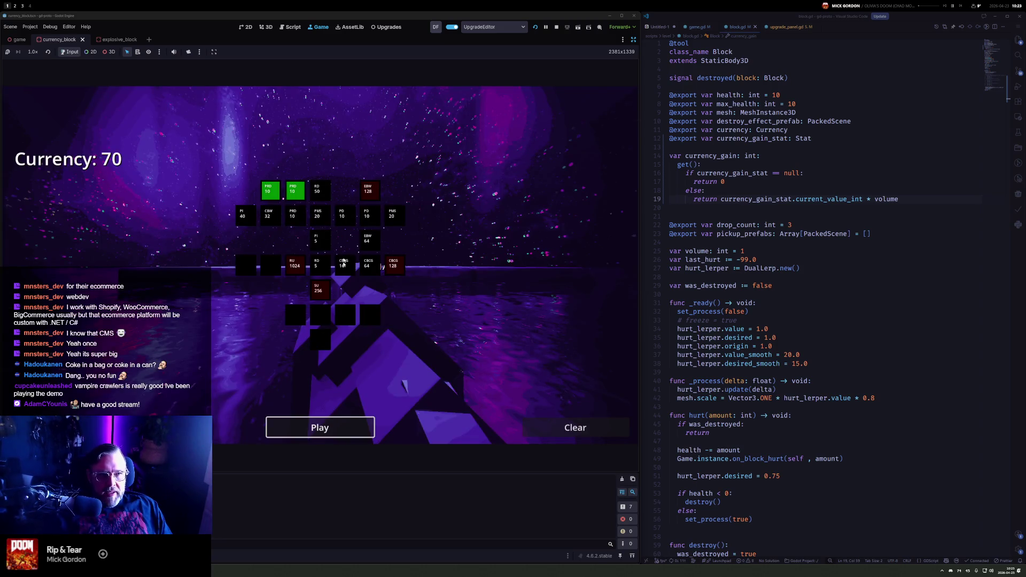
Start a play-test round and fire the pistol repeatedly at the currency blocks
mouse_move(299, 187)
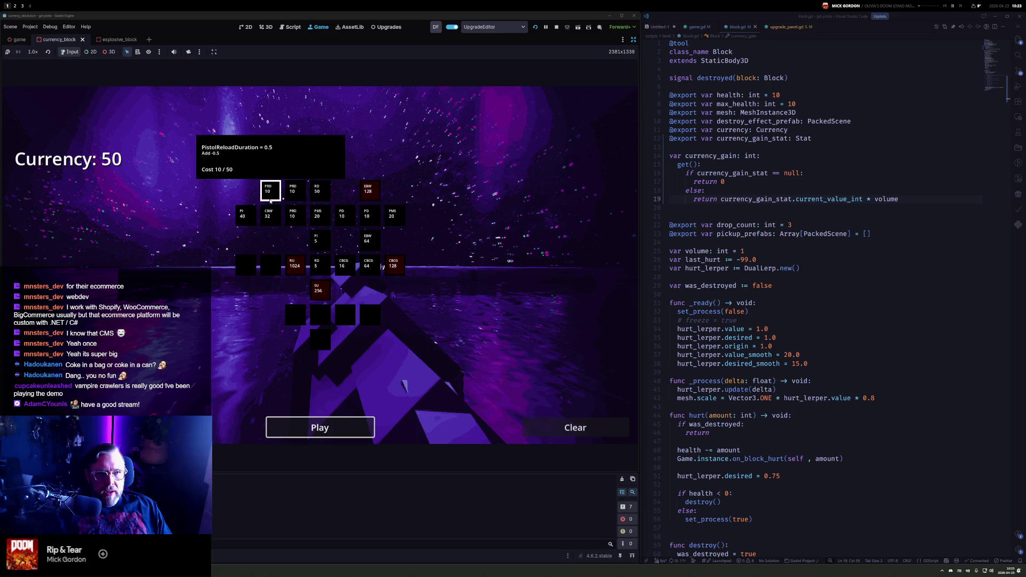
click(320, 427)
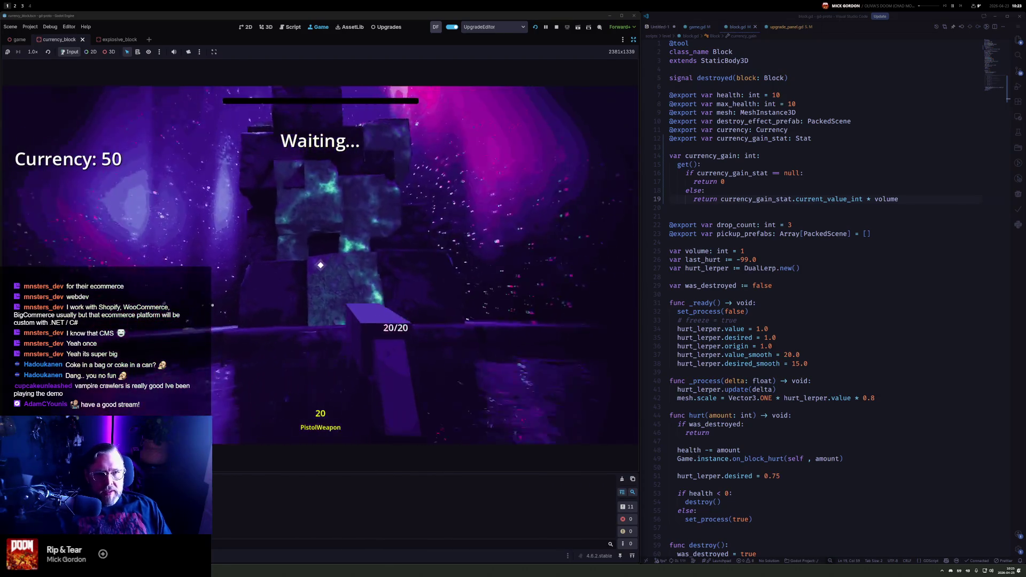
click(320, 265)
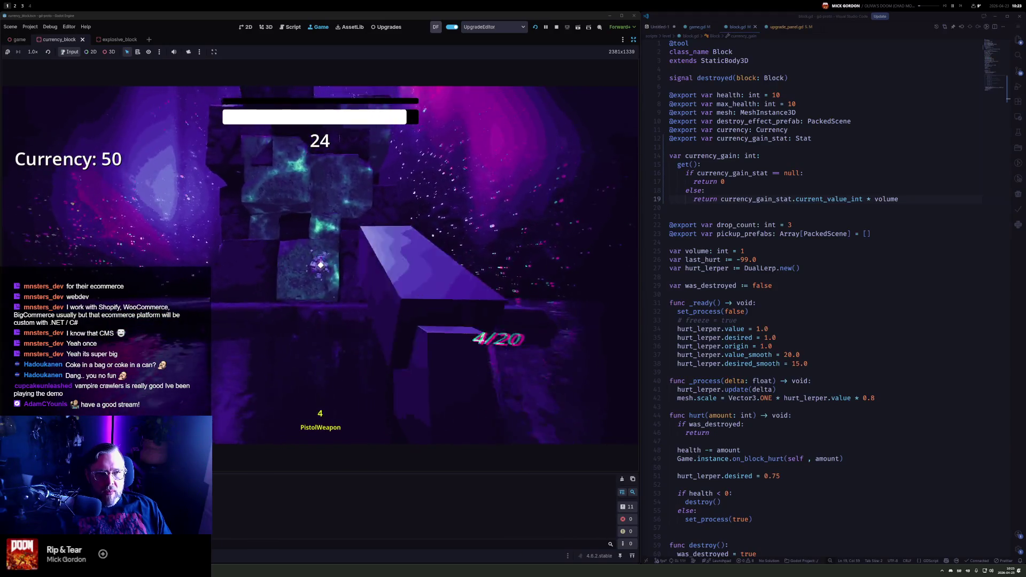
click(320, 265)
click(320, 265)
click(320, 265)
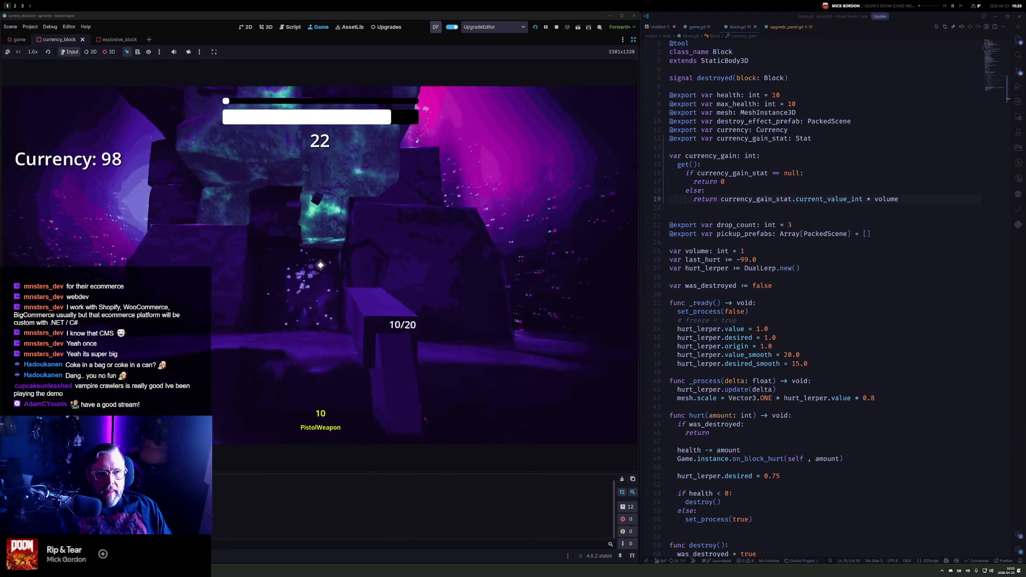
click(320, 265)
click(320, 265)
click(320, 265)
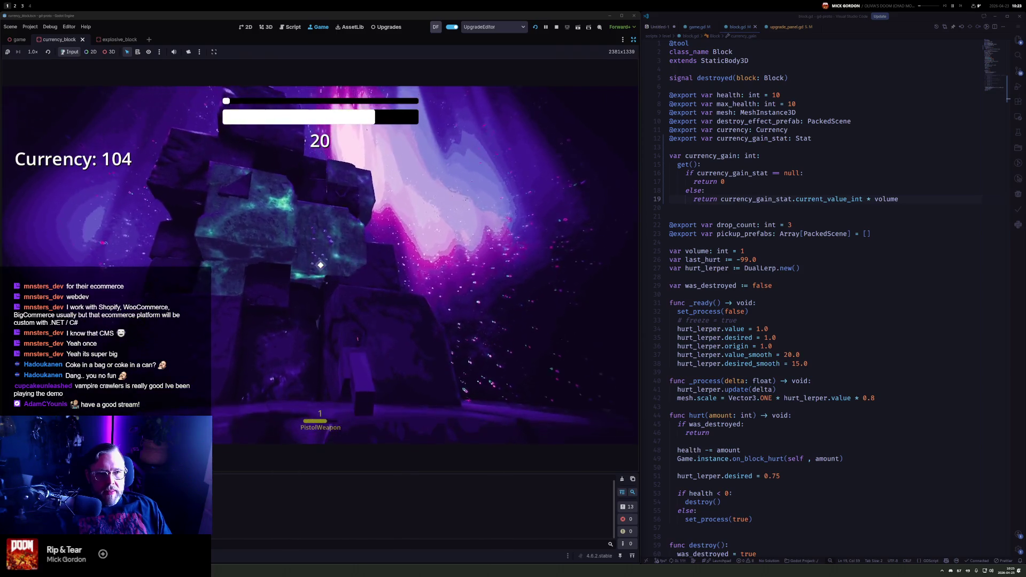
click(320, 265)
click(320, 265)
click(320, 265)
click(320, 265)
click(320, 265)
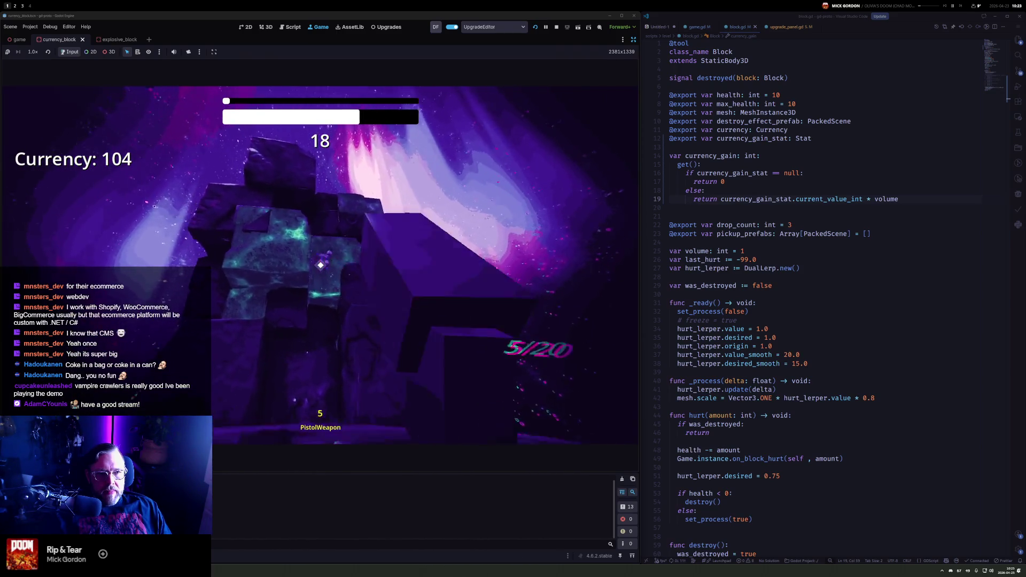
click(320, 265)
click(321, 265)
click(320, 265)
click(320, 265)
click(320, 265)
click(320, 265)
click(320, 265)
click(320, 265)
click(320, 265)
click(320, 265)
click(320, 265)
click(320, 265)
click(320, 265)
click(320, 265)
click(320, 265)
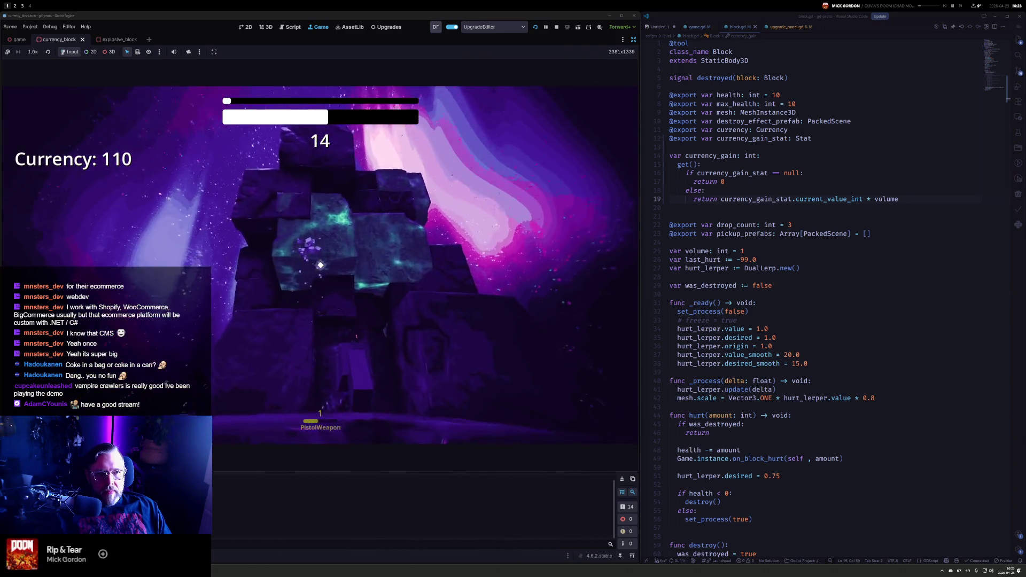
click(320, 265)
click(320, 265)
click(320, 265)
Keep shooting blocks until time runs out, then dismiss the +192 results
click(320, 265)
click(321, 265)
click(320, 265)
click(320, 265)
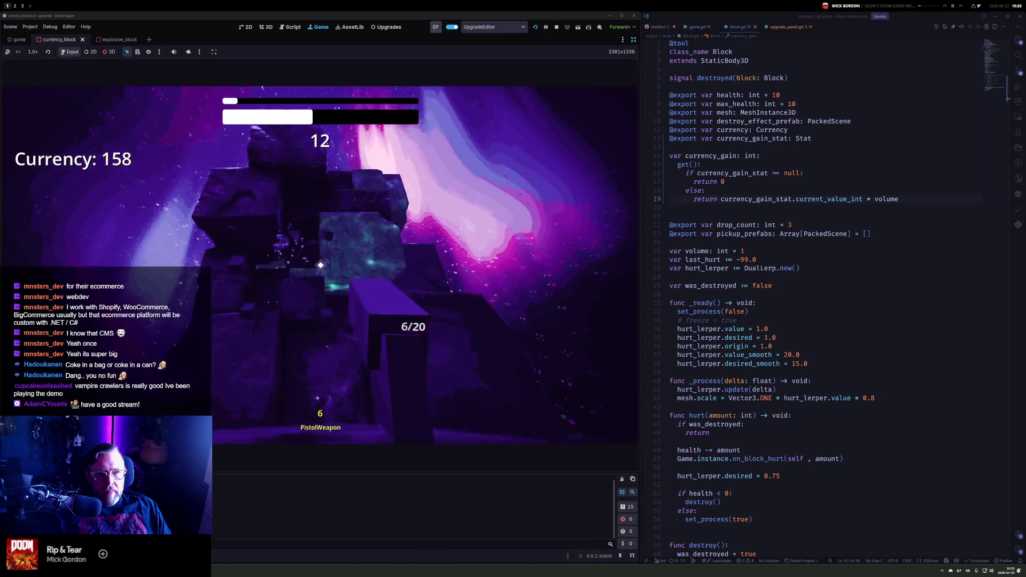
click(320, 265)
click(320, 265)
click(320, 265)
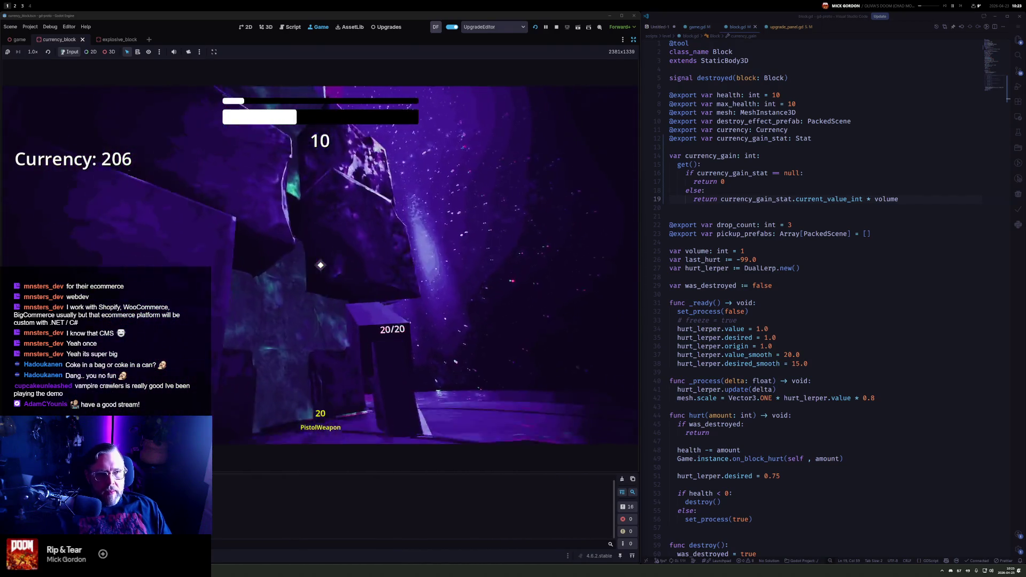
click(320, 265)
click(320, 265)
click(320, 265)
click(320, 265)
click(320, 265)
click(320, 265)
click(320, 265)
click(320, 265)
click(320, 265)
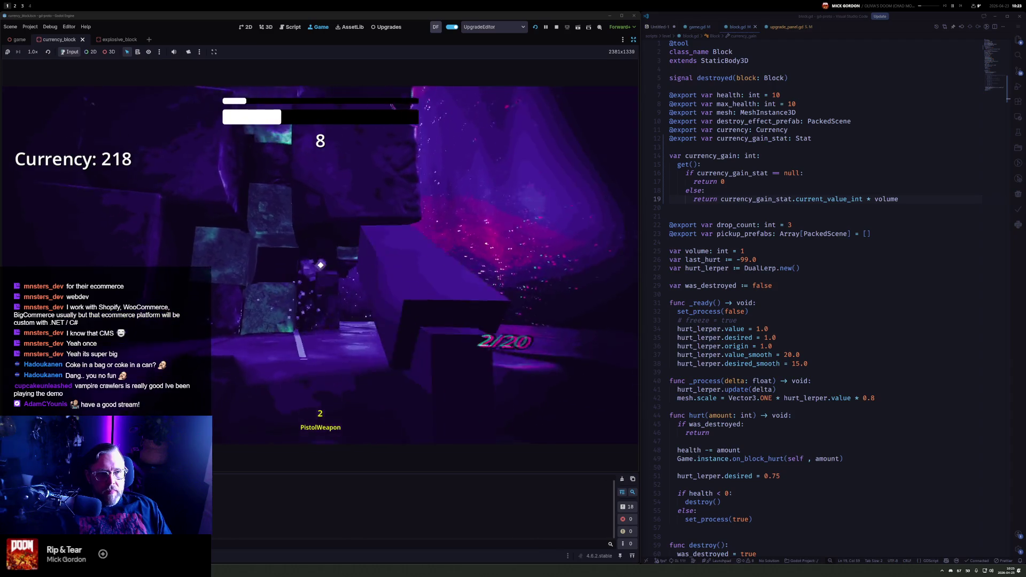
click(320, 265)
click(320, 265)
click(320, 265)
click(320, 265)
click(320, 265)
click(320, 265)
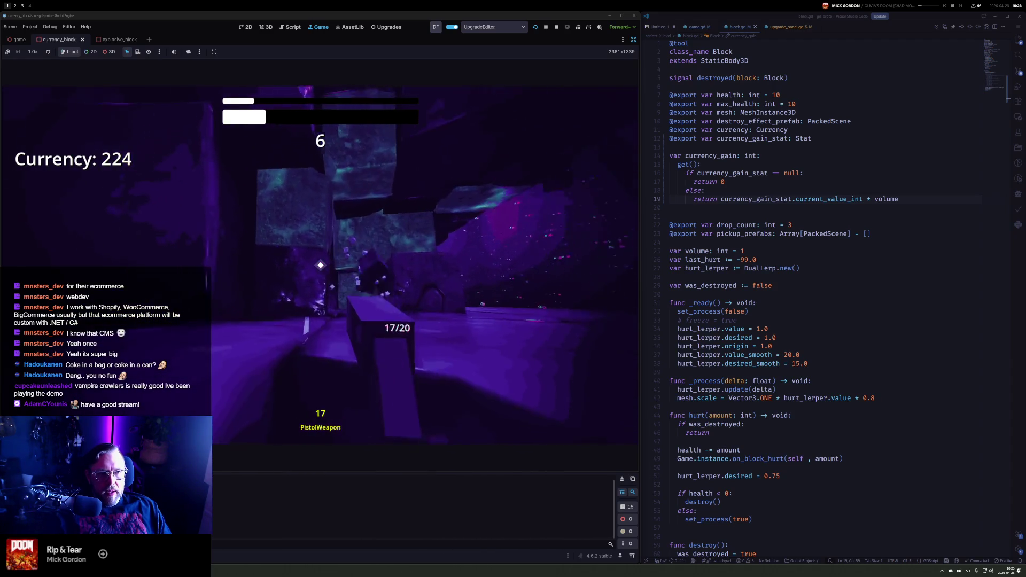
click(320, 265)
click(320, 265)
click(320, 265)
click(320, 265)
click(320, 265)
click(320, 265)
click(320, 265)
click(320, 265)
click(320, 265)
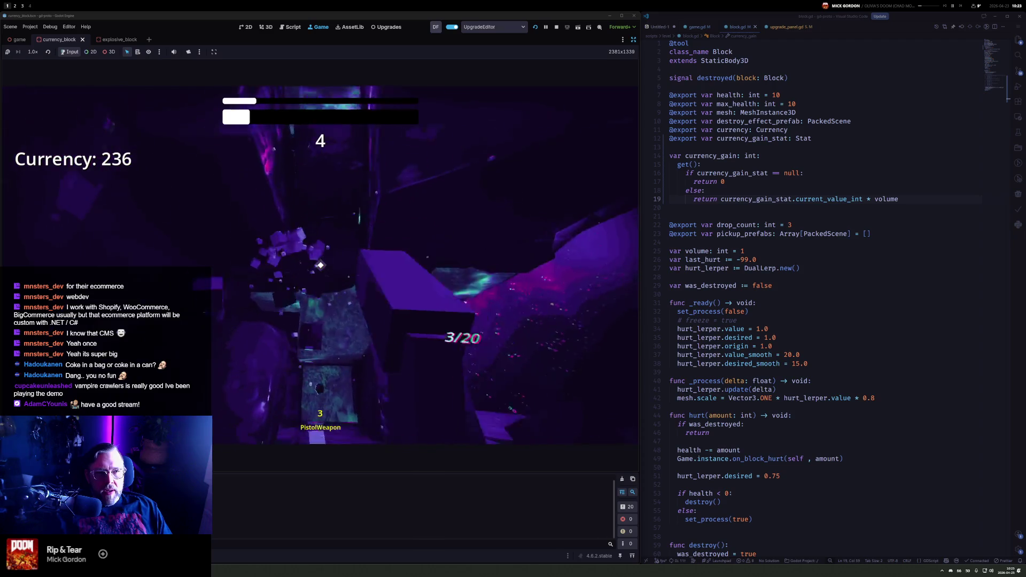
click(320, 265)
click(321, 265)
click(320, 265)
click(320, 265)
click(320, 265)
click(321, 265)
click(321, 265)
click(320, 265)
click(320, 265)
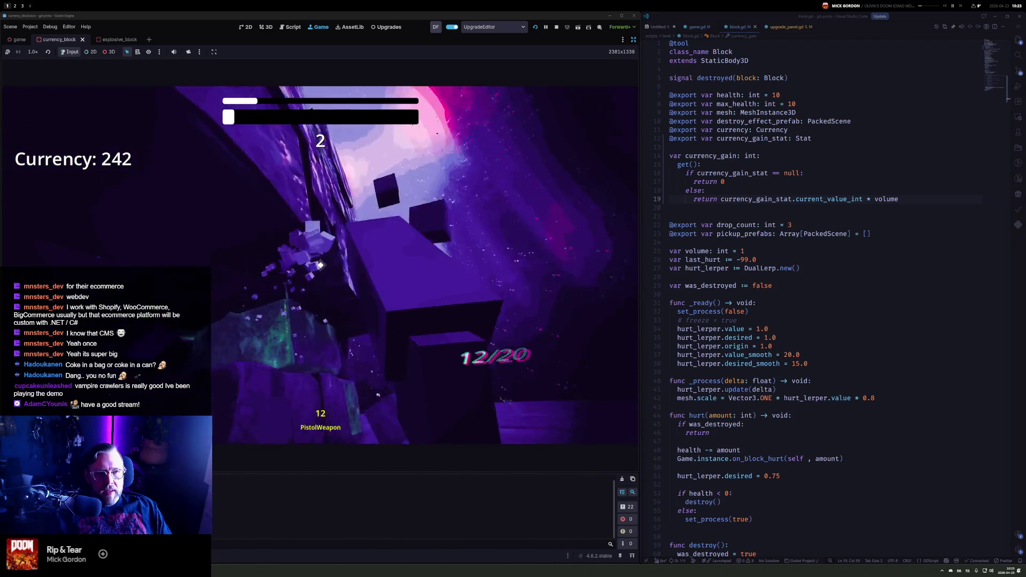
click(320, 265)
click(320, 265)
click(320, 265)
click(321, 265)
click(320, 265)
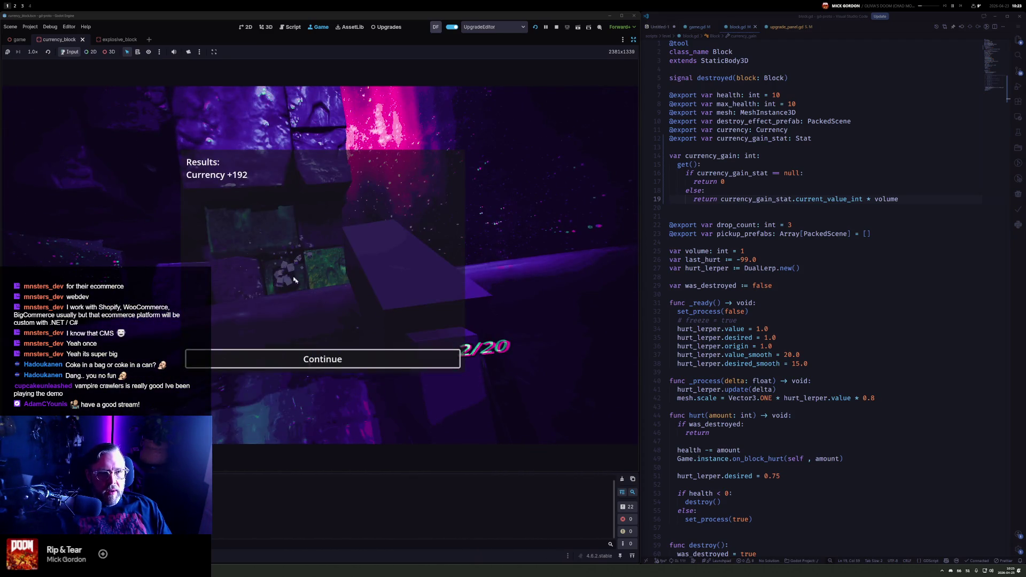
click(349, 354)
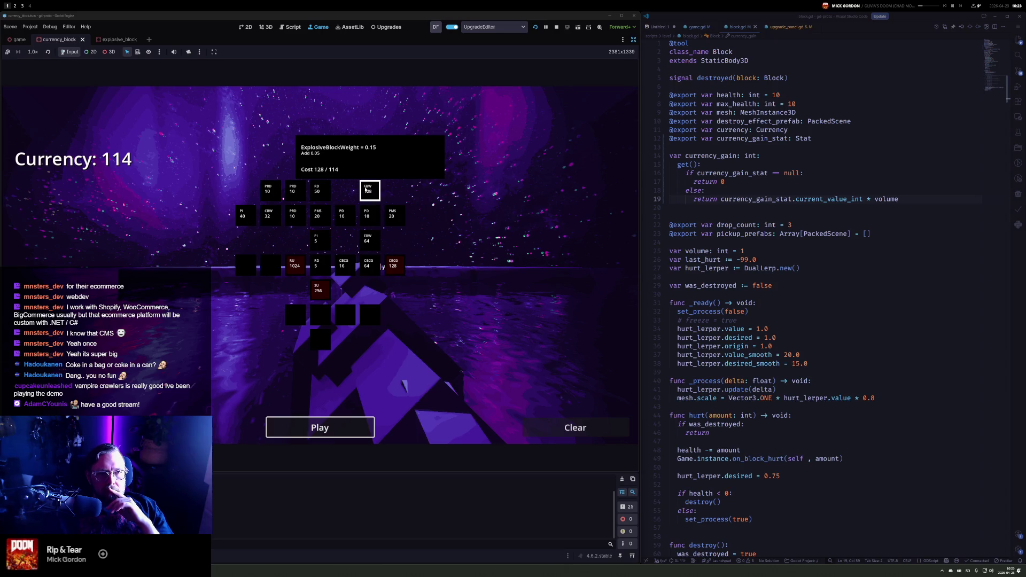
Play another round shooting blocks, dismiss the results, and start the next round
click(345, 419)
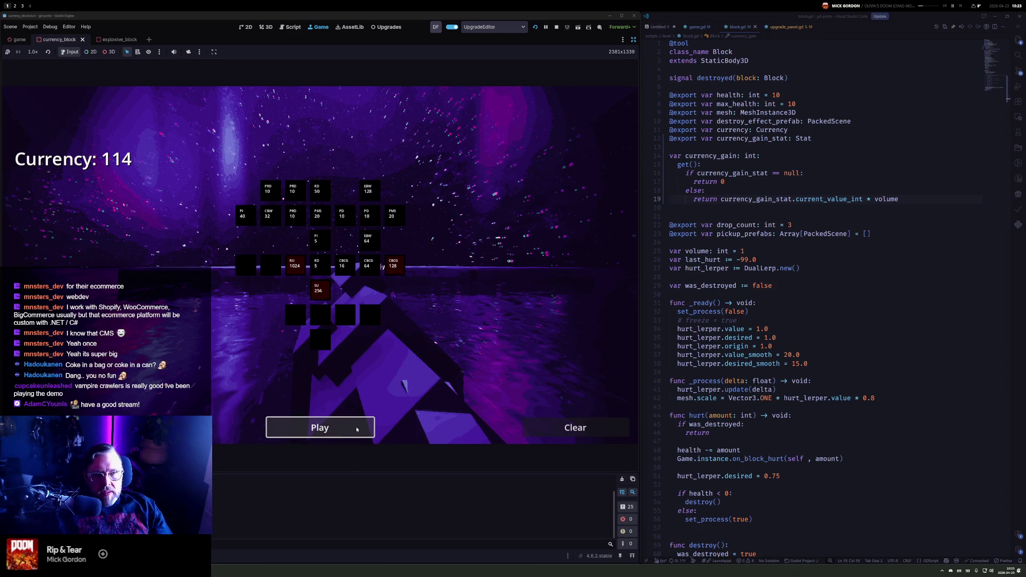
drag(321, 264, 321, 265)
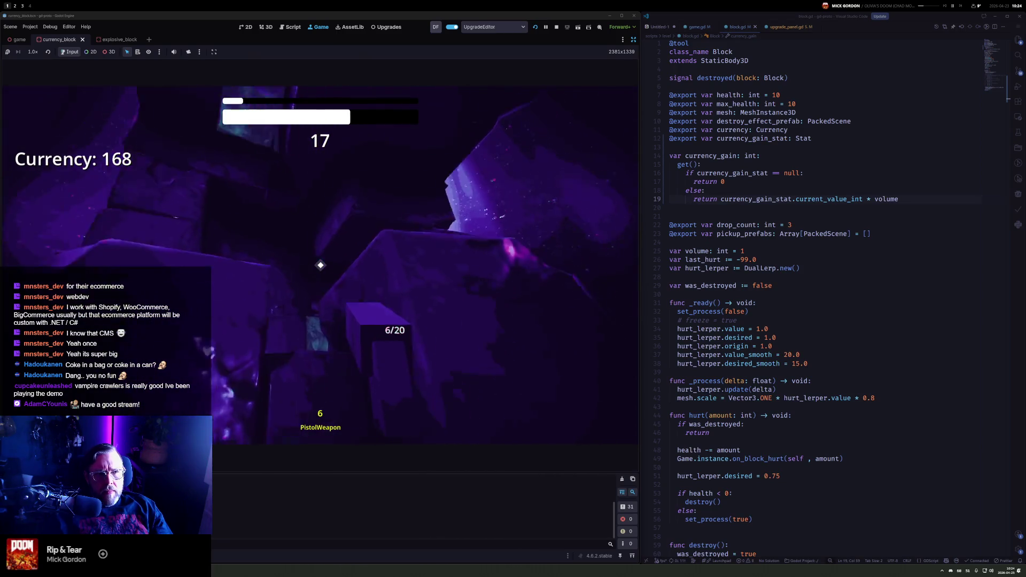
drag(320, 265, 321, 264)
click(320, 264)
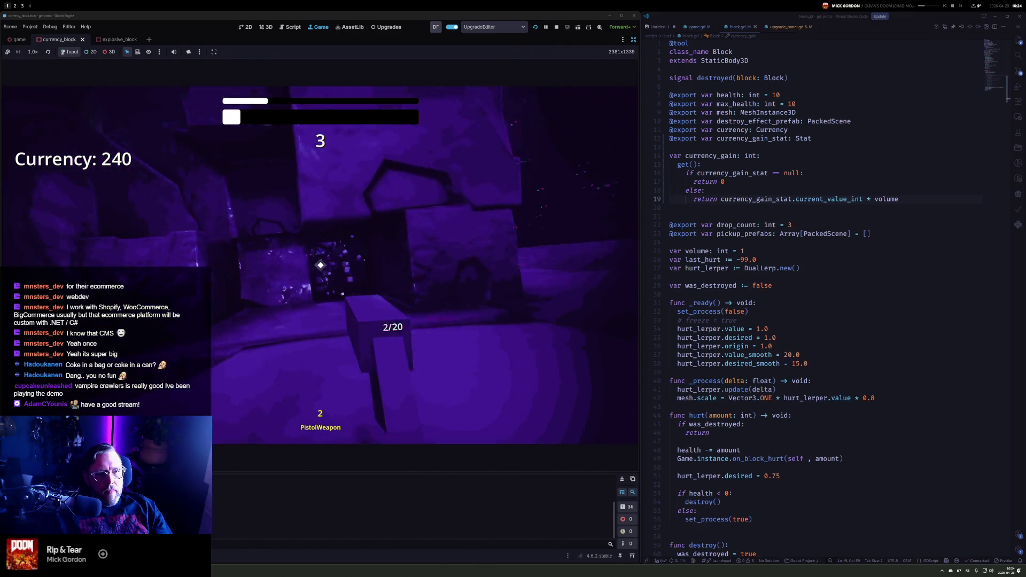
click(320, 265)
click(320, 265)
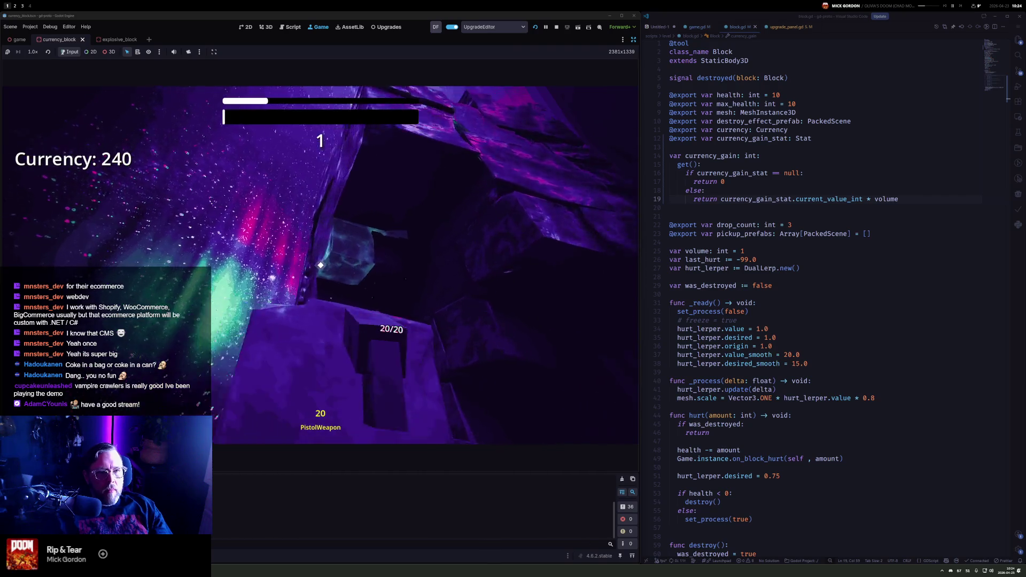
key(Return)
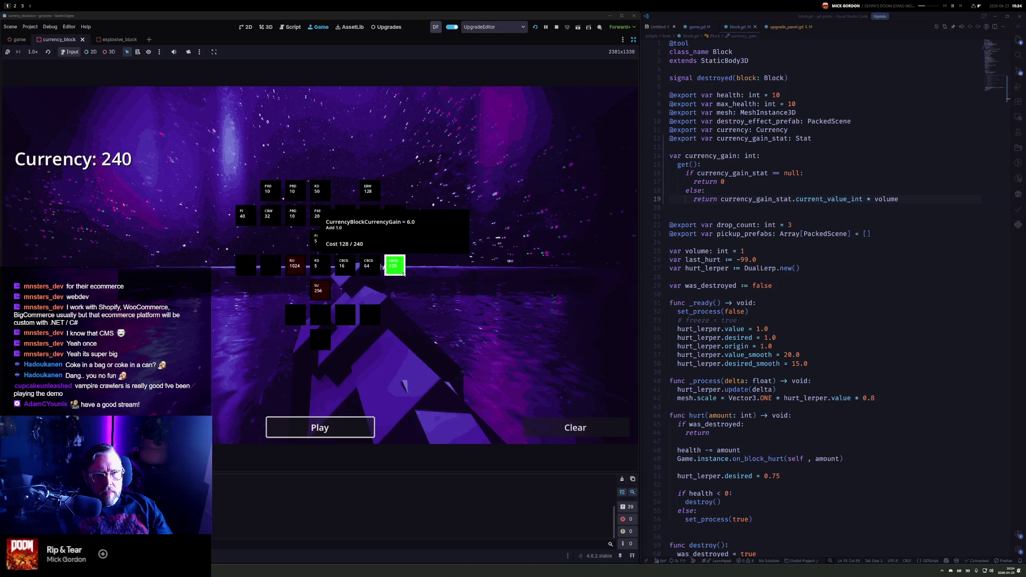
key(Return)
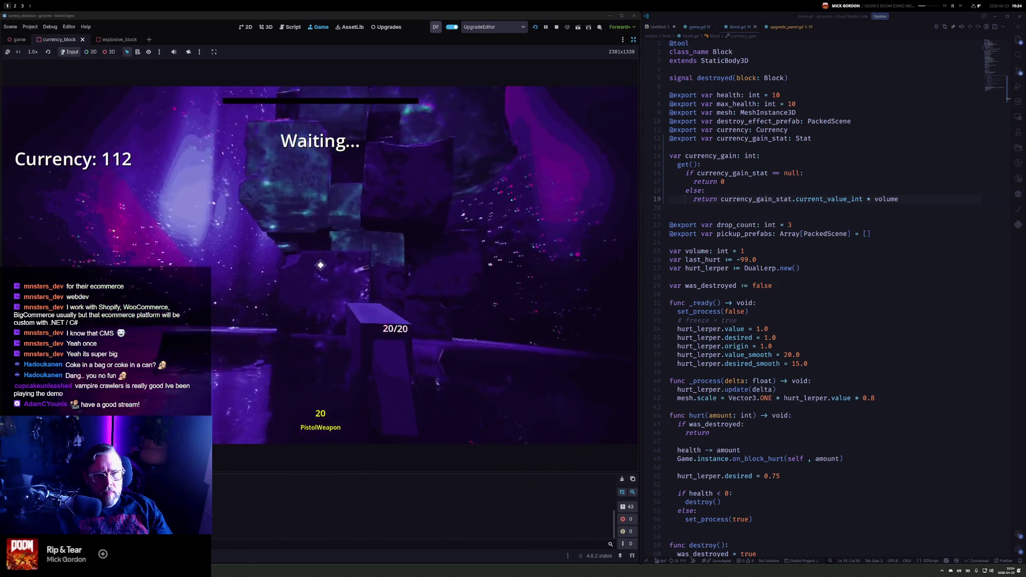
Finish the round with a +287 gain, dismiss results, and stop the game with F8
drag(320, 265, 323, 263)
click(320, 265)
click(320, 265)
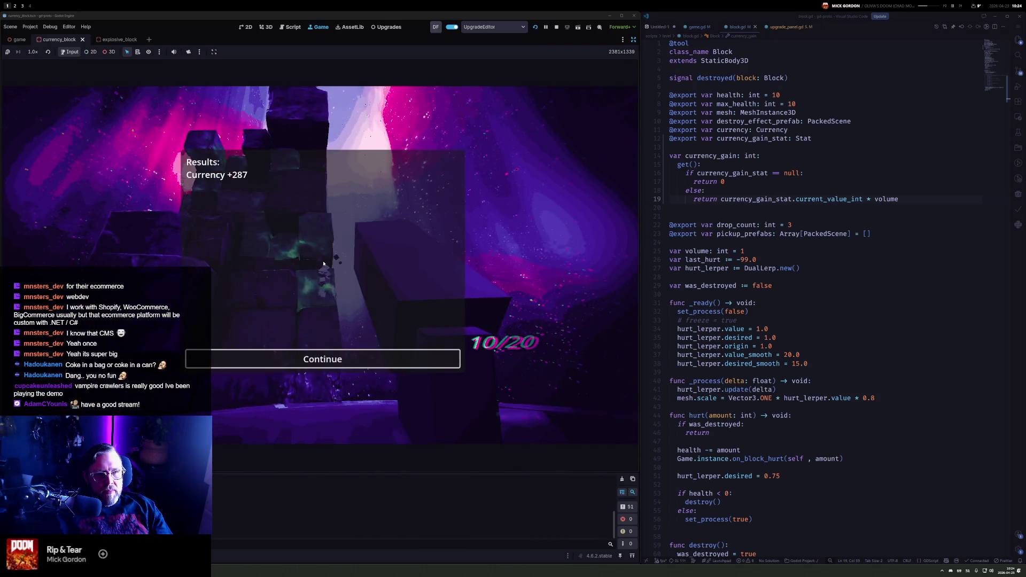
key(space)
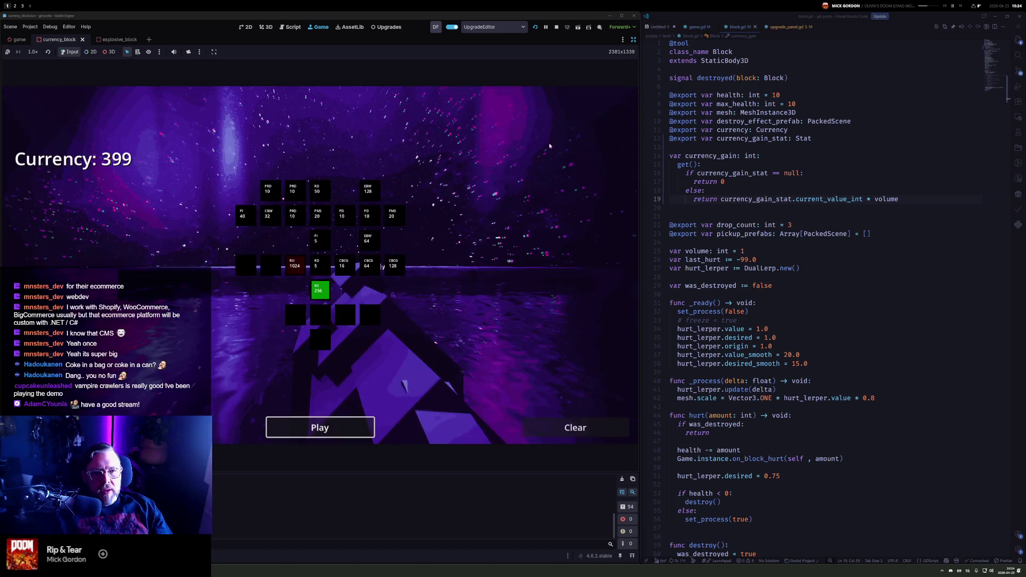
key(F8)
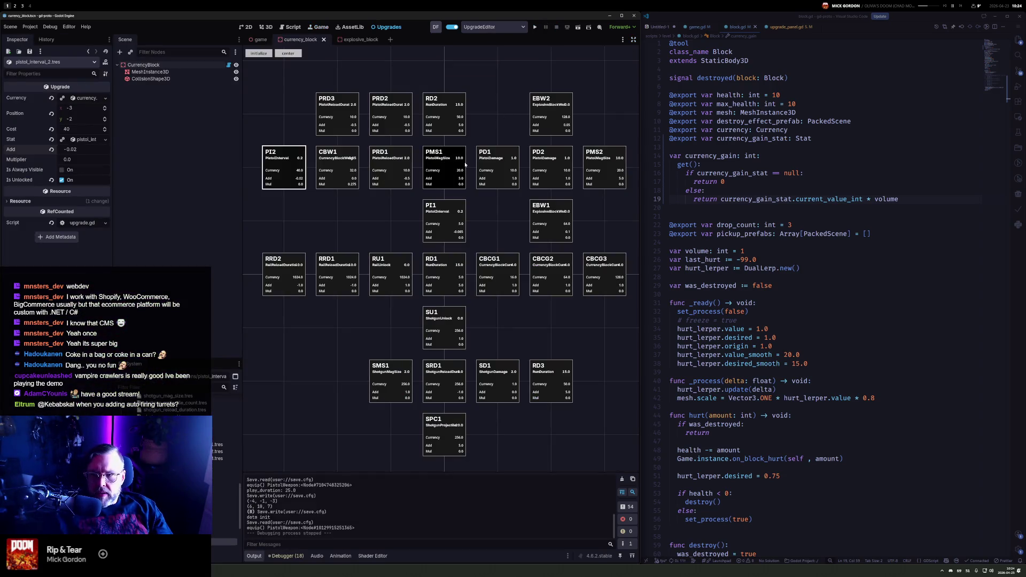
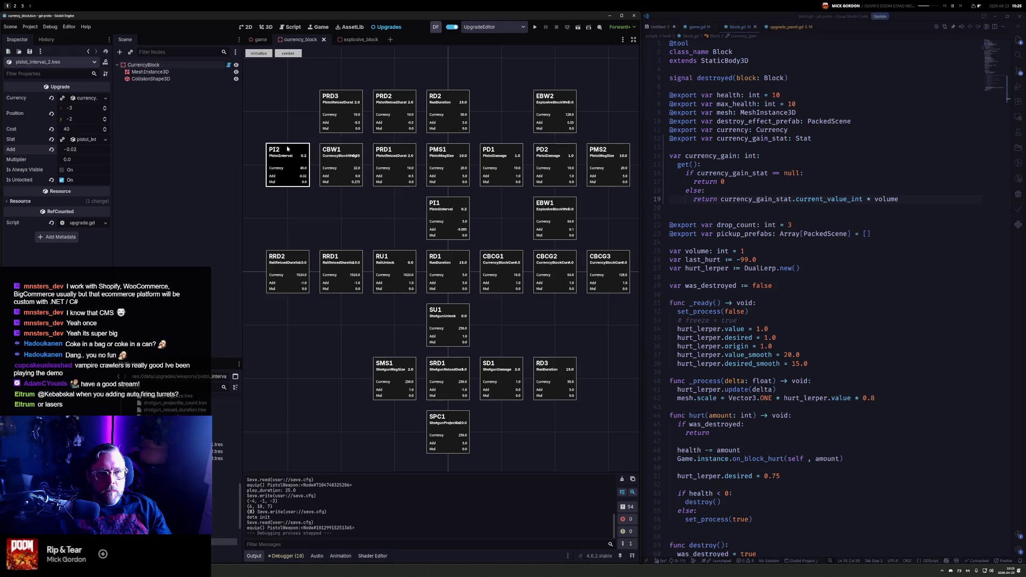
Reposition the upgrade grid so the PI2 card is fully in view
mouse_move(287, 149)
mouse_down()
mouse_move(253, 171)
mouse_move(582, 132)
mouse_move(572, 133)
mouse_up()
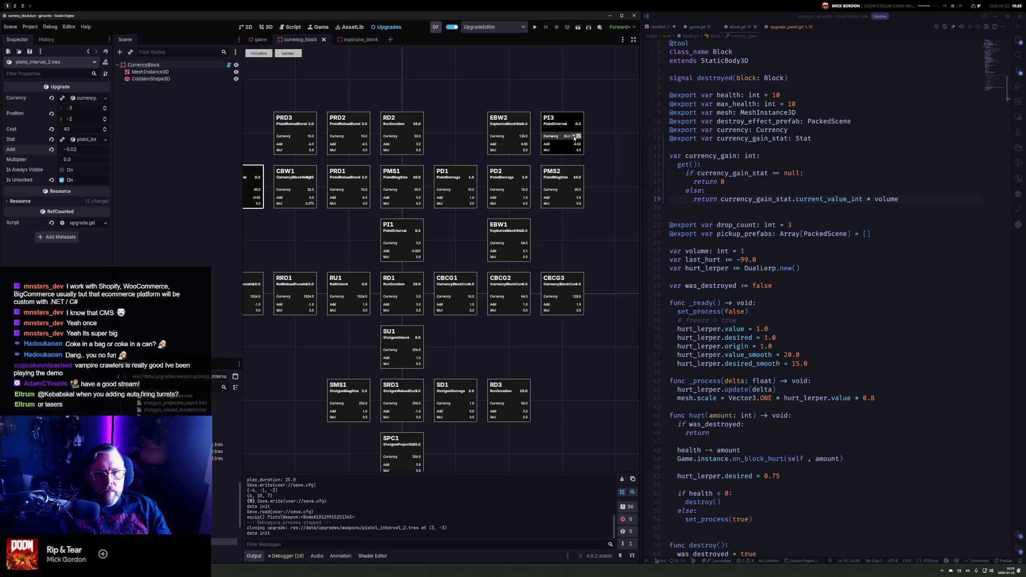
drag(382, 235, 431, 179)
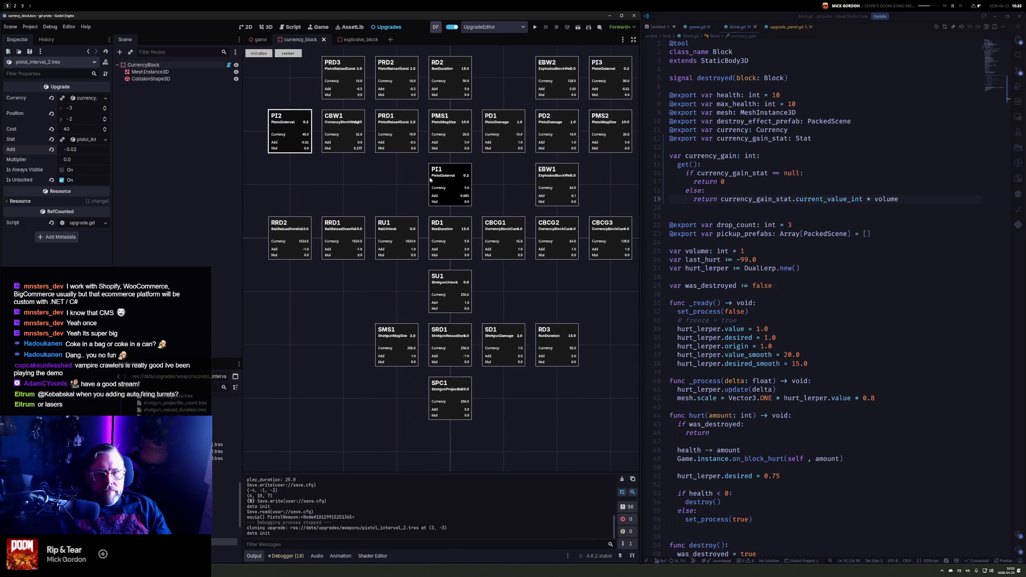
drag(502, 189, 499, 201)
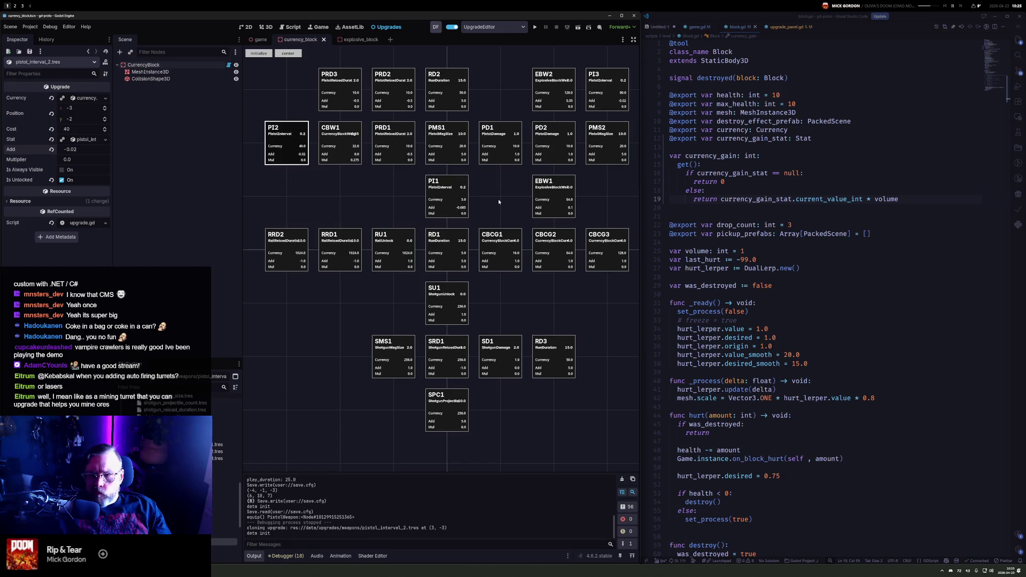
drag(499, 202, 497, 212)
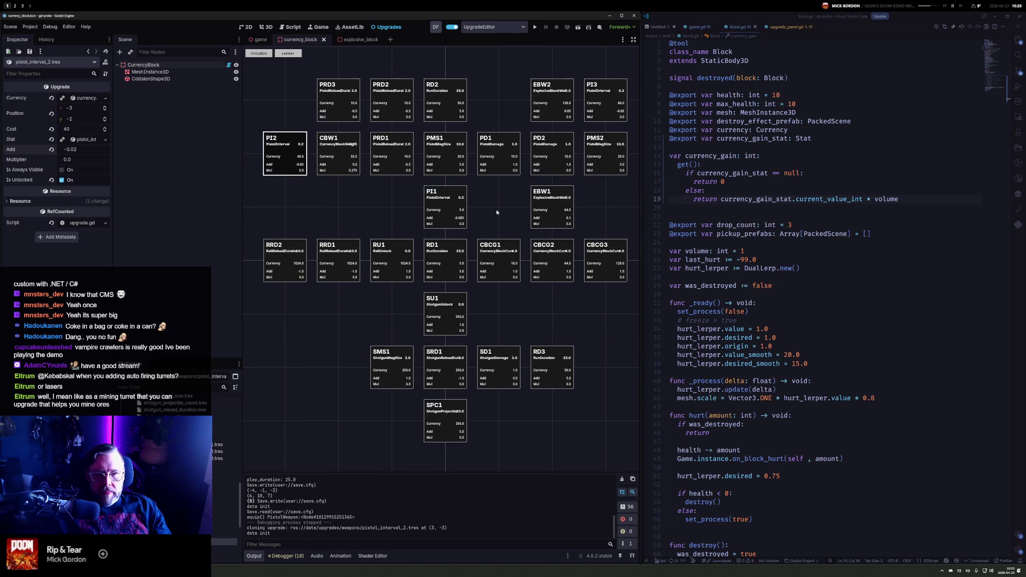
Show the game scene in the 3D view with the Floor node framed
click(265, 43)
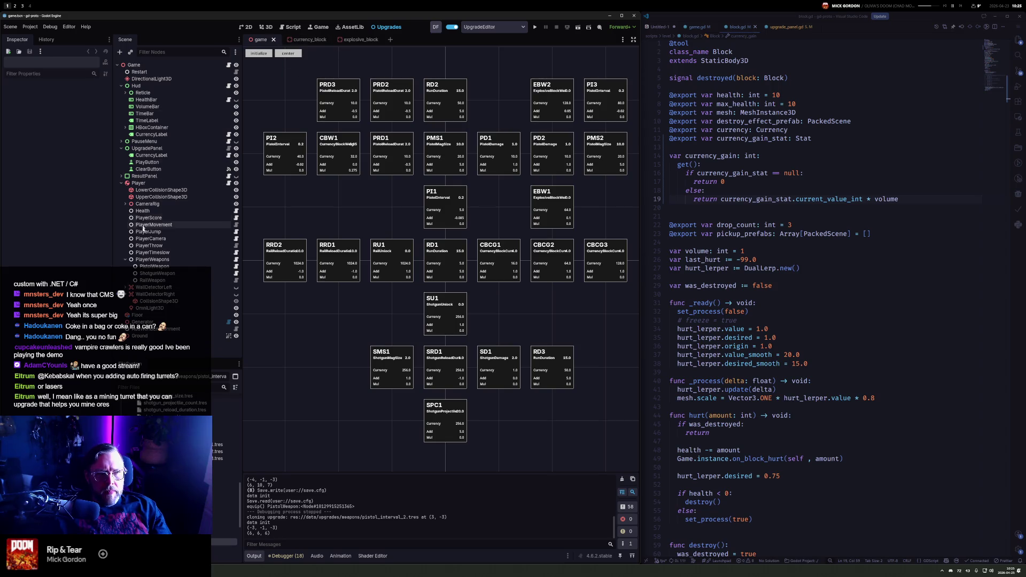
click(151, 315)
click(265, 27)
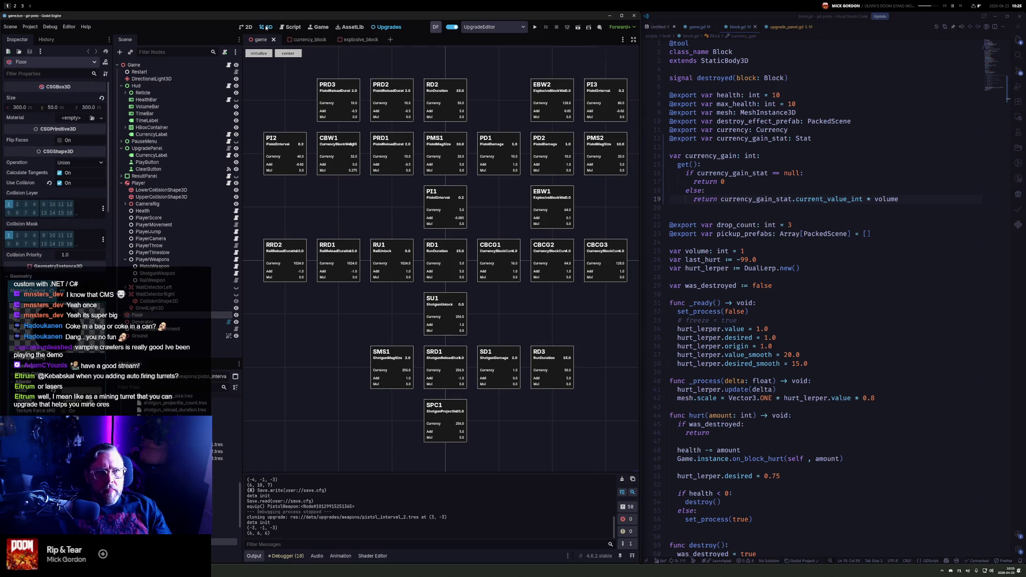
key(f)
scroll(473, 269, up, 2)
scroll(473, 269, down, 5)
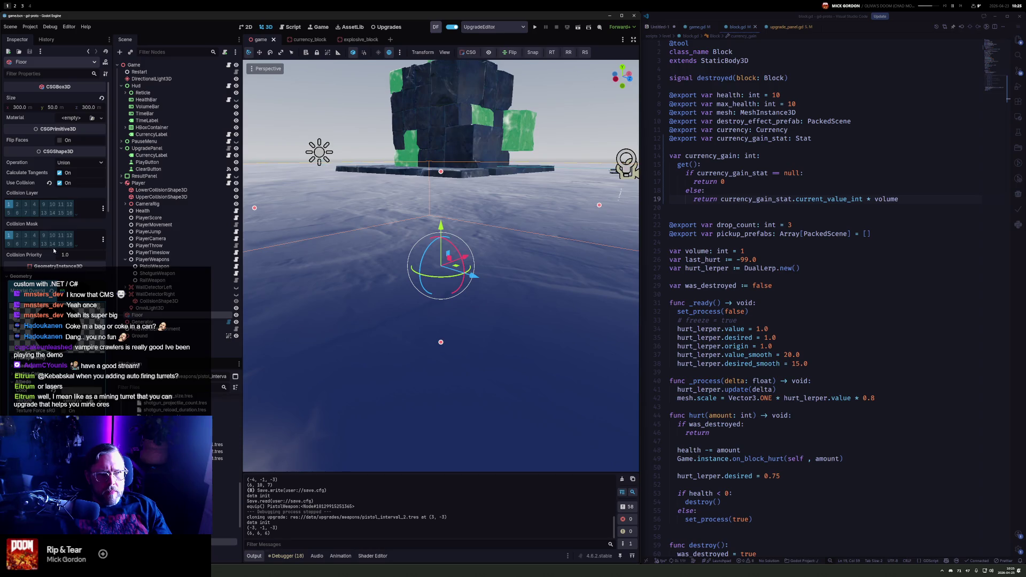
click(35, 277)
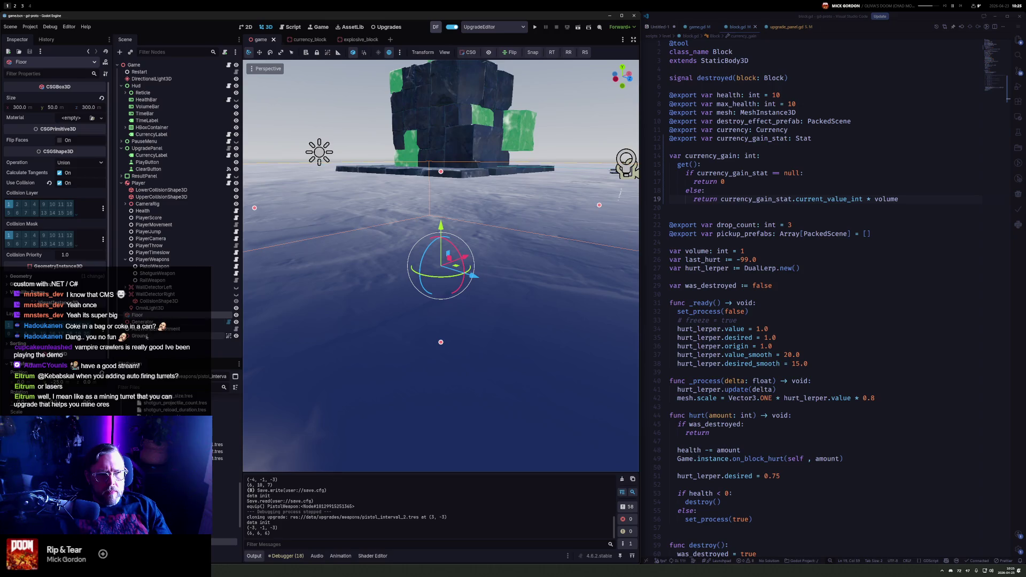
Lower the Ground platform to Y -1.095 and select Generator to open generator.gd
click(147, 336)
drag(441, 127, 442, 131)
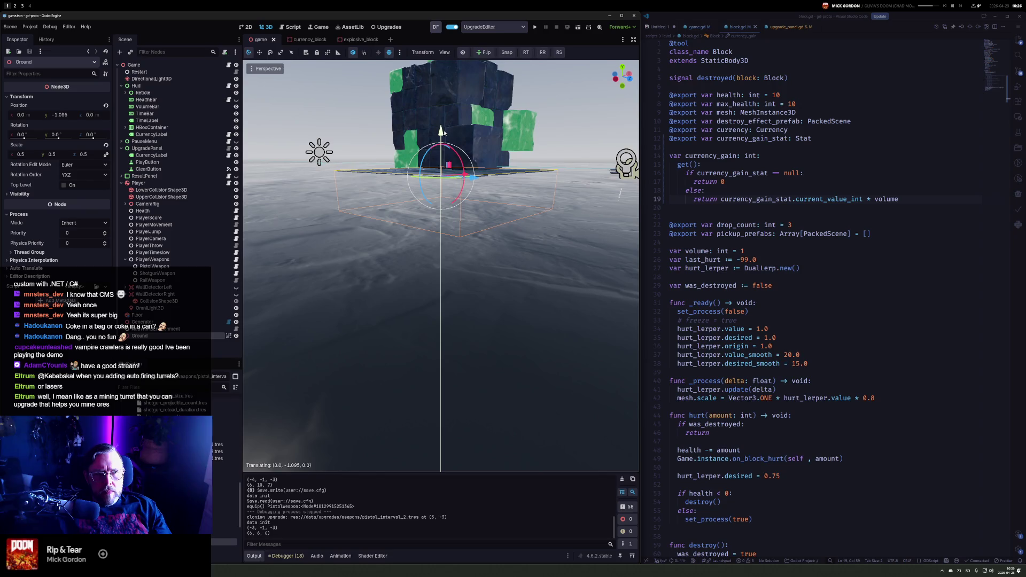
drag(443, 132, 443, 134)
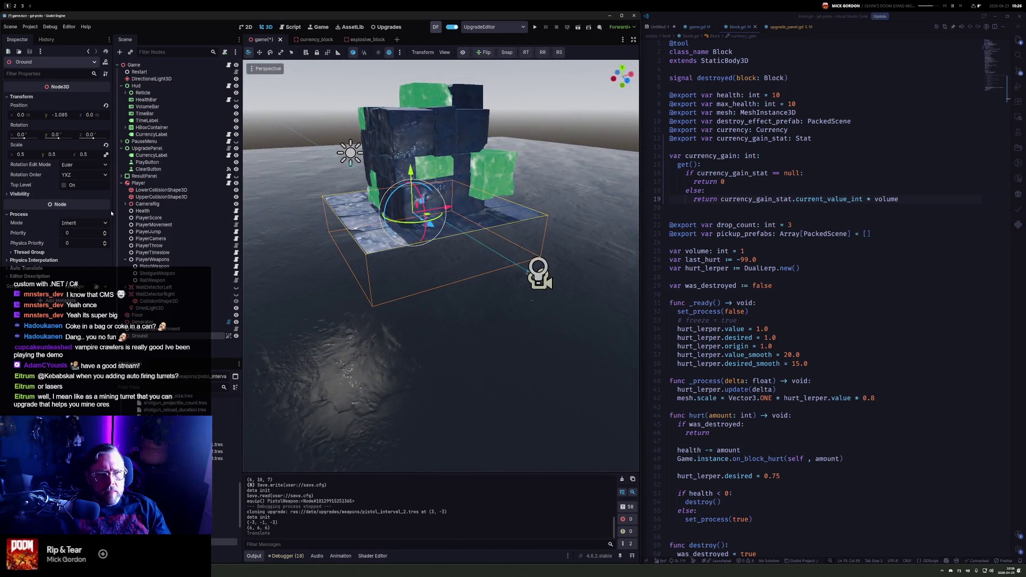
click(142, 321)
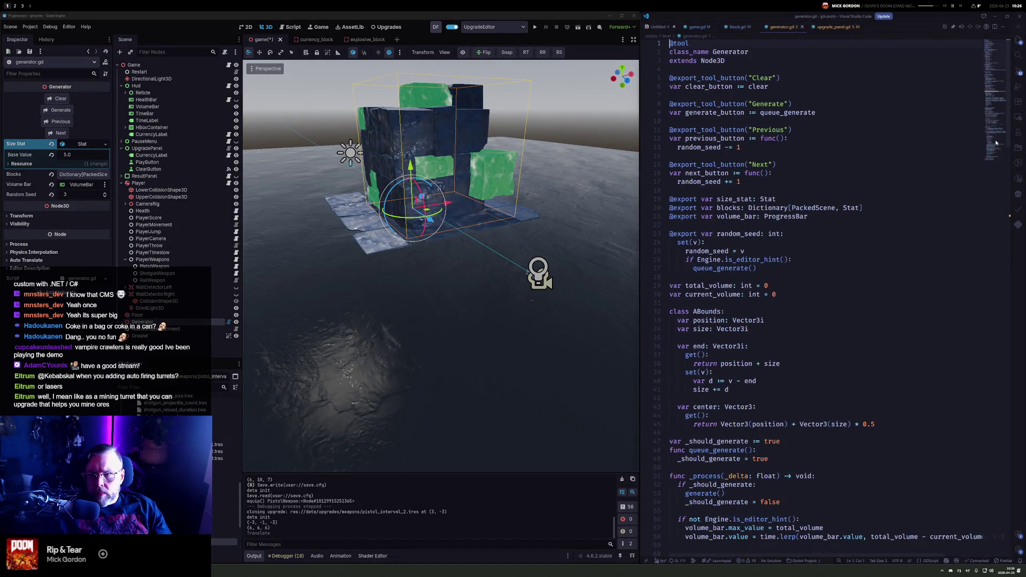
Change the block lift to Vector3.UP * 0.1, reparent Ground under Floor, and run the game
click(995, 144)
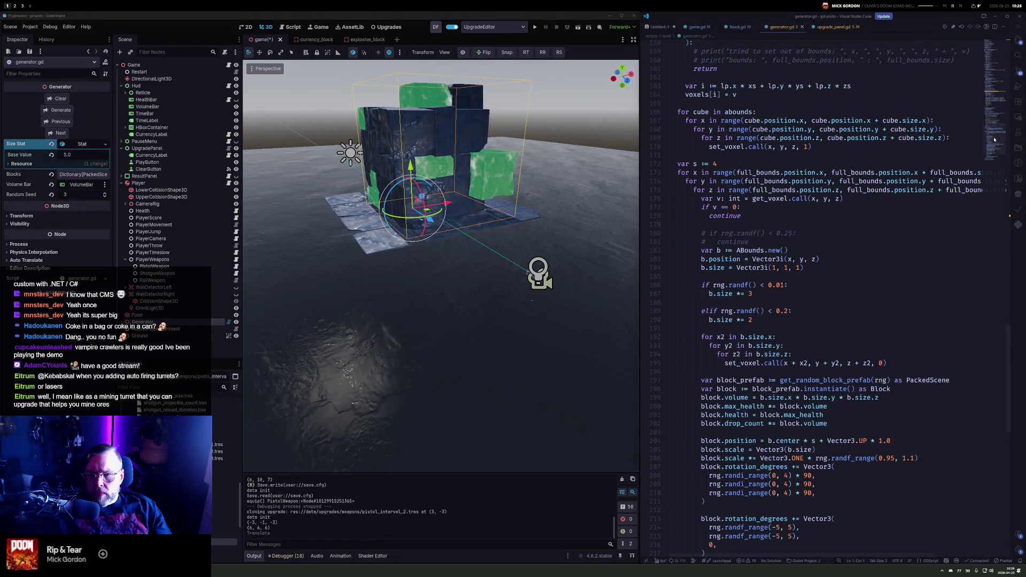
scroll(995, 139, down, 1)
text(0.)
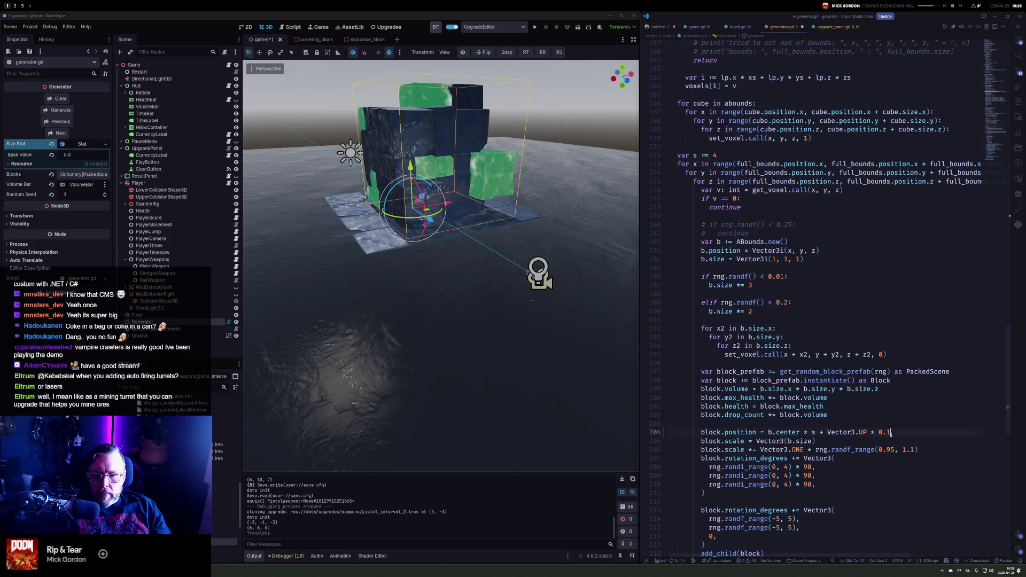
click(161, 336)
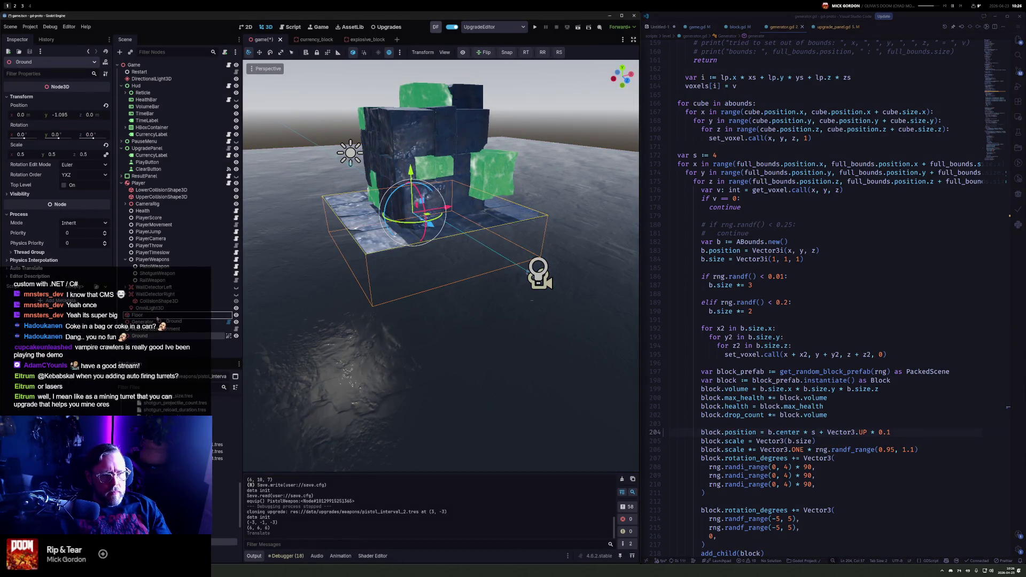
drag(157, 319, 161, 316)
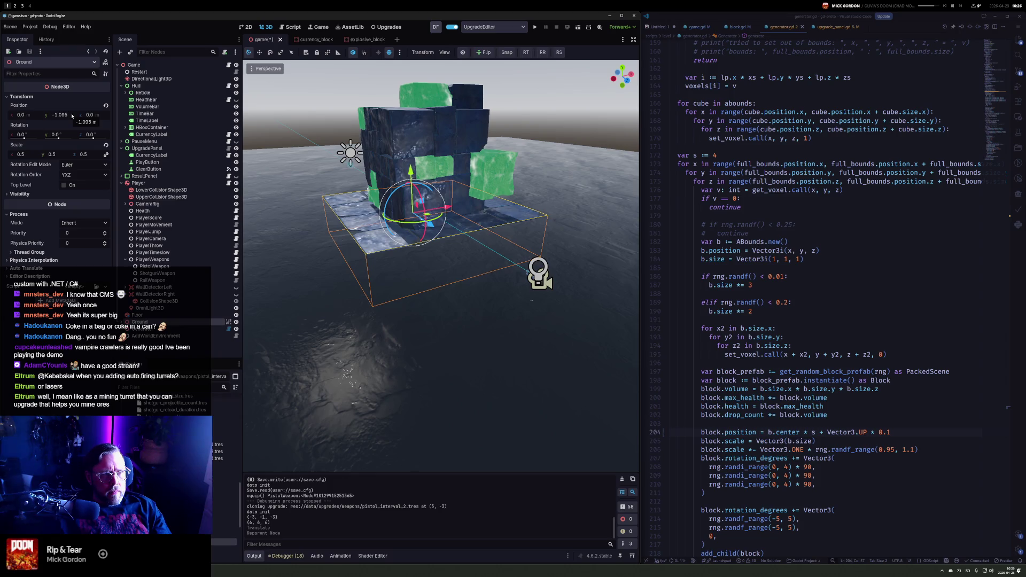
key(F5)
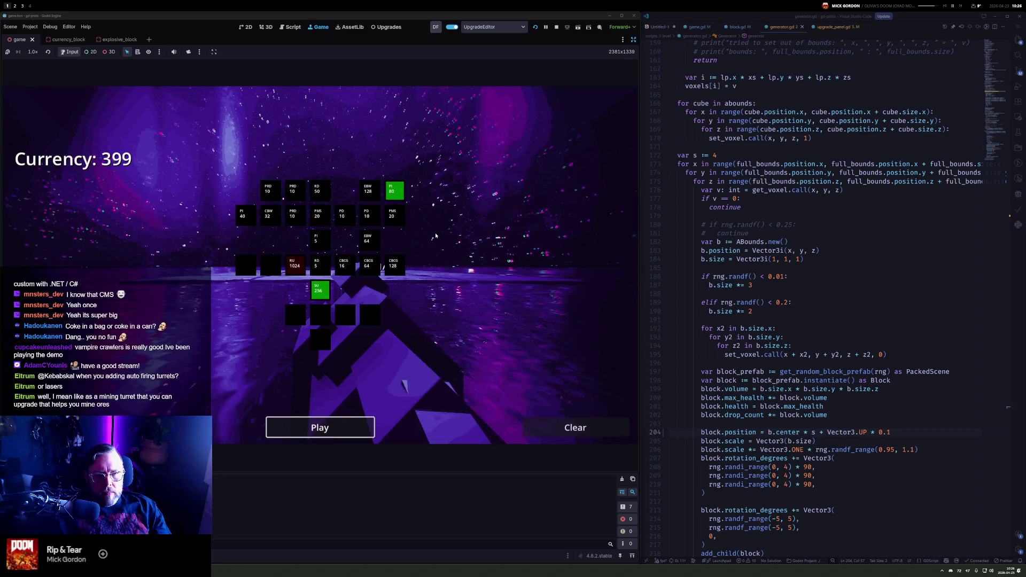
Buy the PistolInterval upgrade, start a round, and mine blocks with shotgun and pistol
click(395, 193)
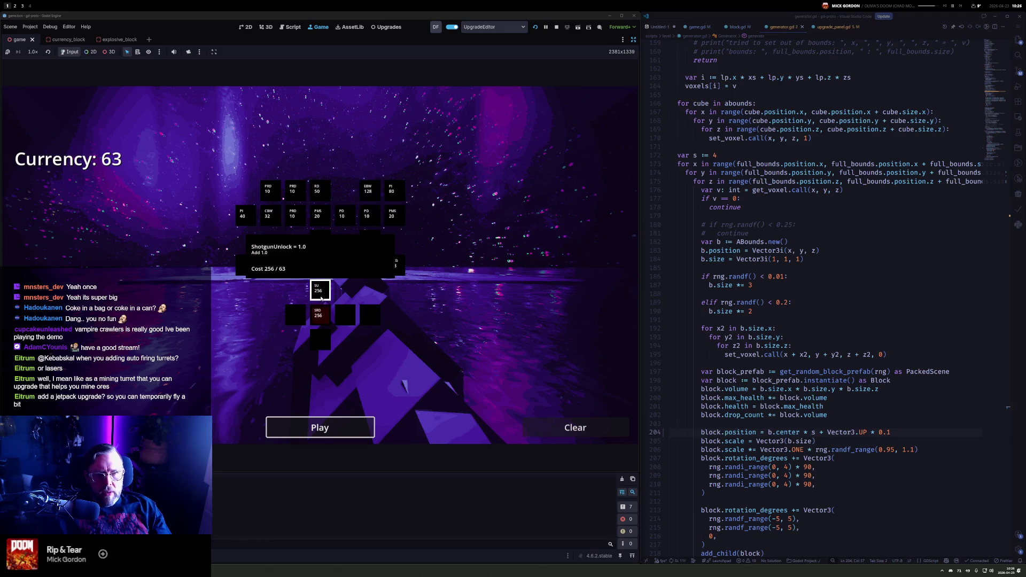
click(345, 429)
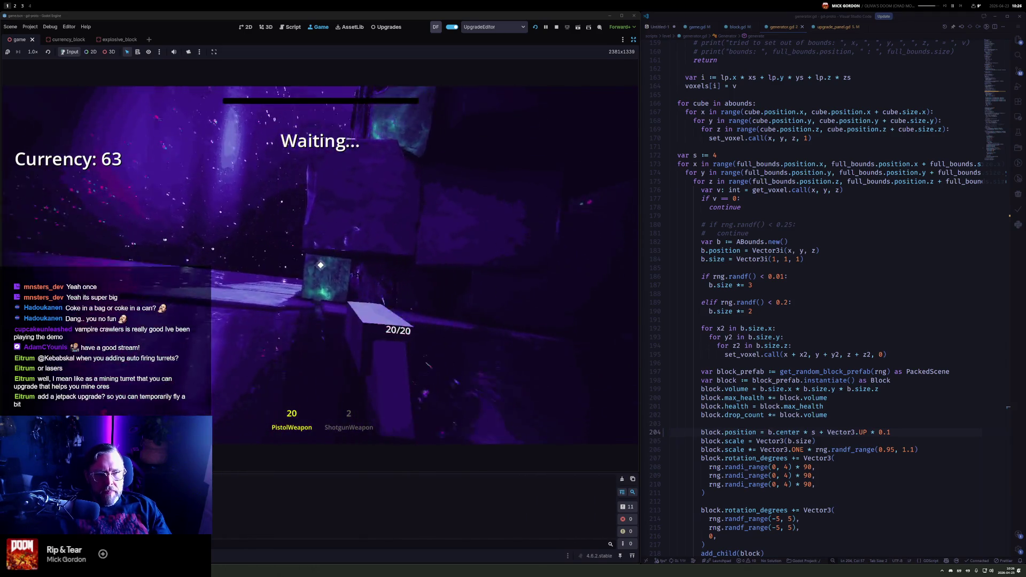
click(320, 265)
key(2)
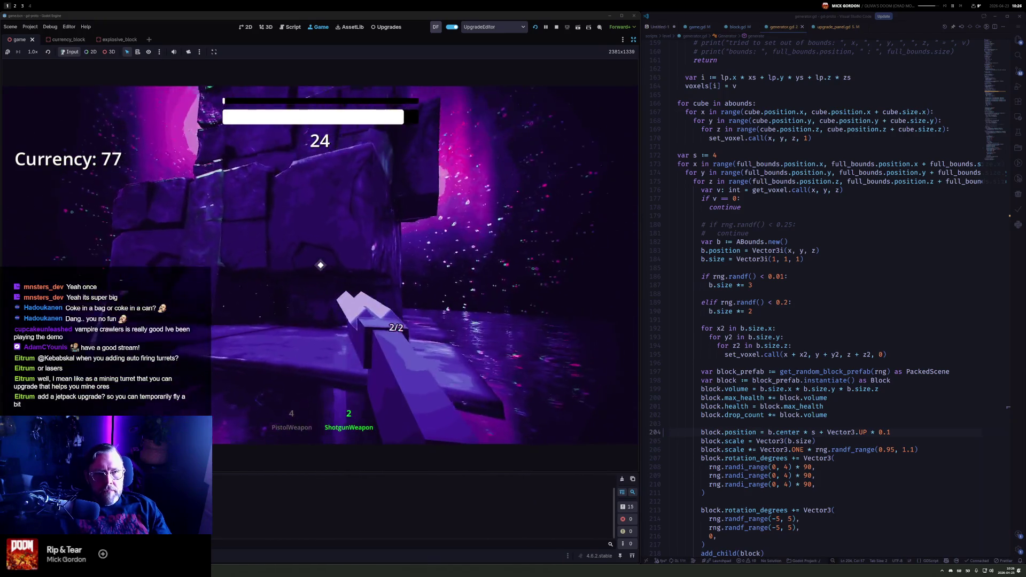
click(320, 265)
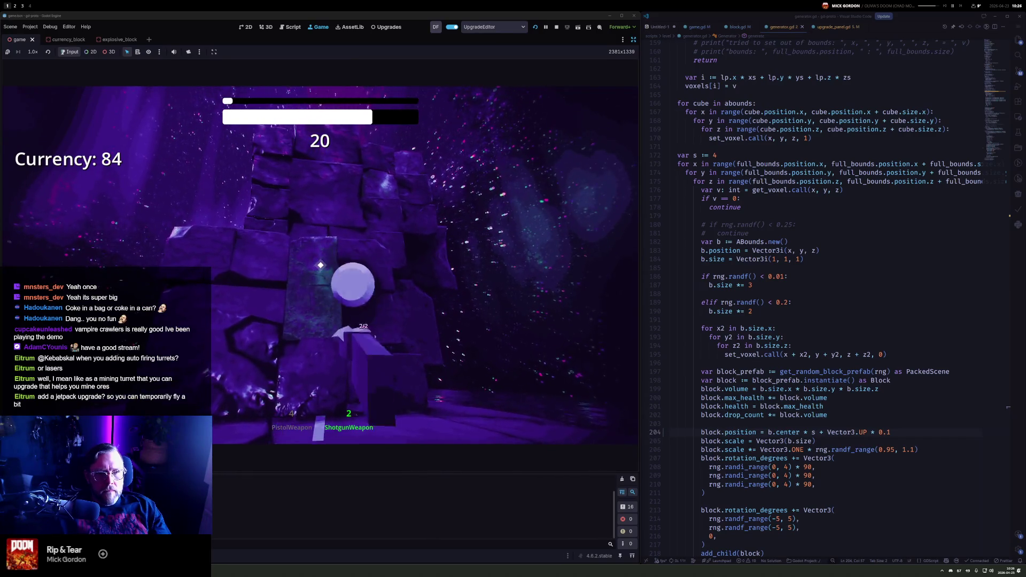
click(320, 265)
click(320, 265)
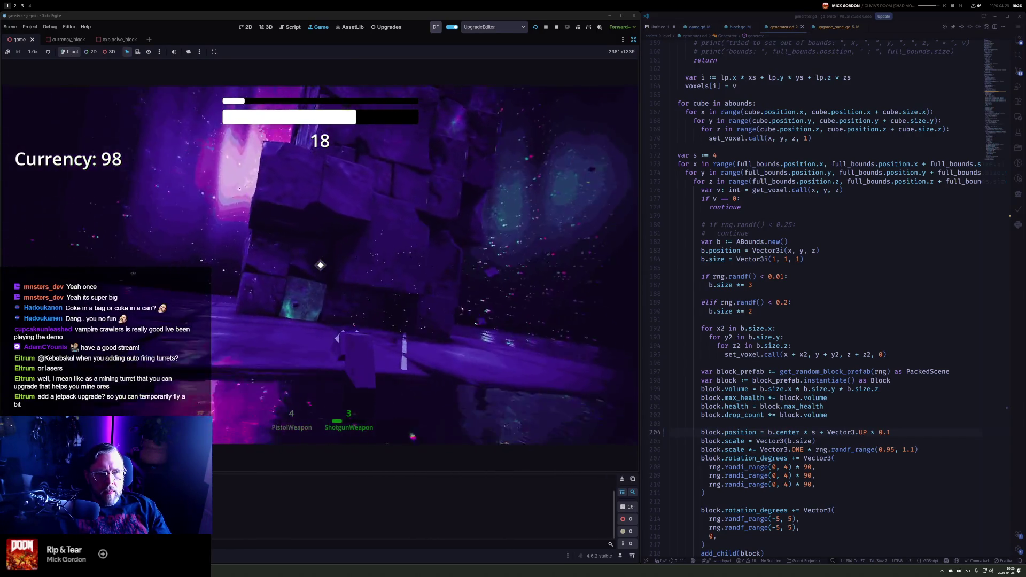
key(1)
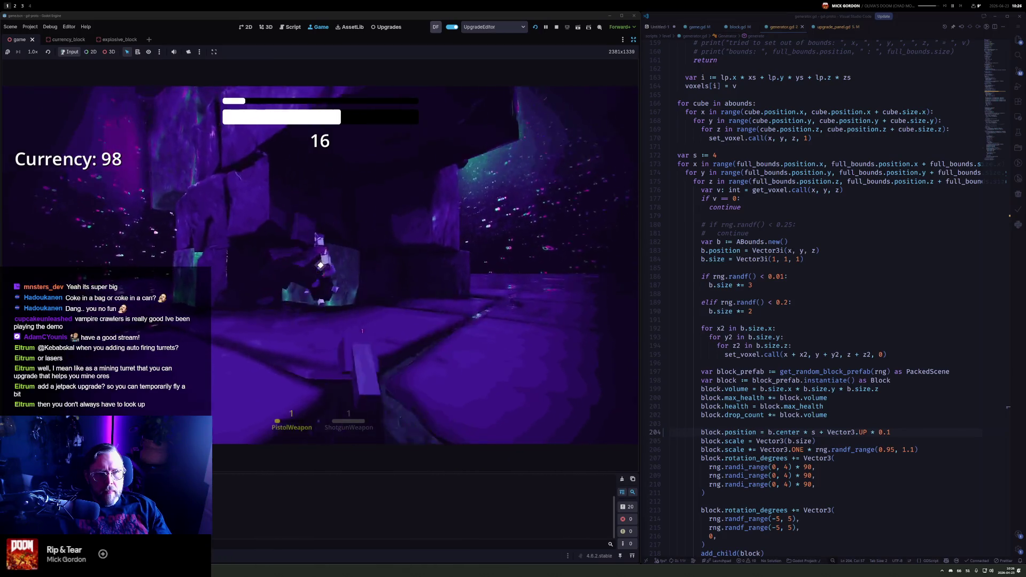
click(320, 265)
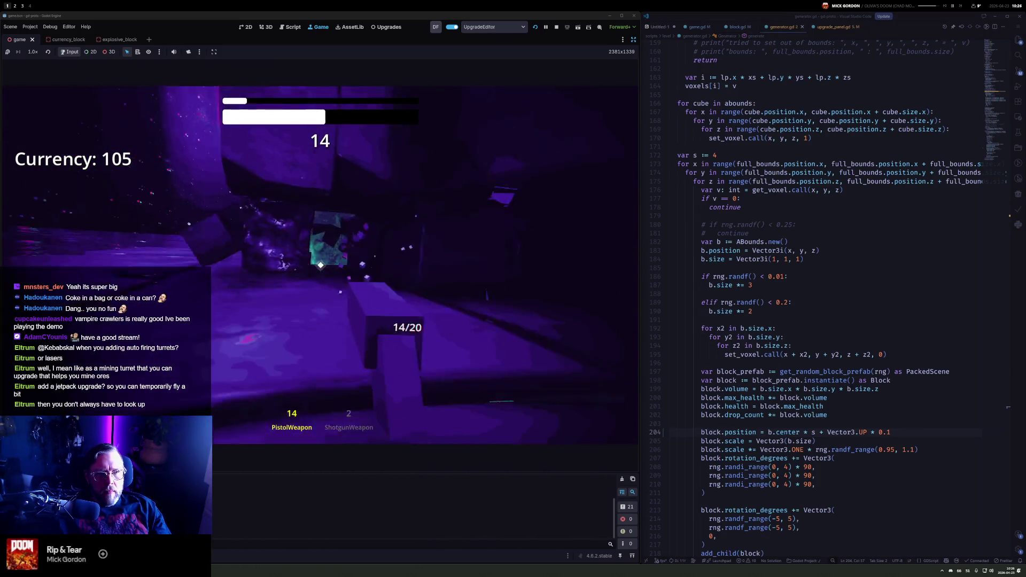
click(320, 265)
click(320, 265)
click(320, 265)
click(320, 265)
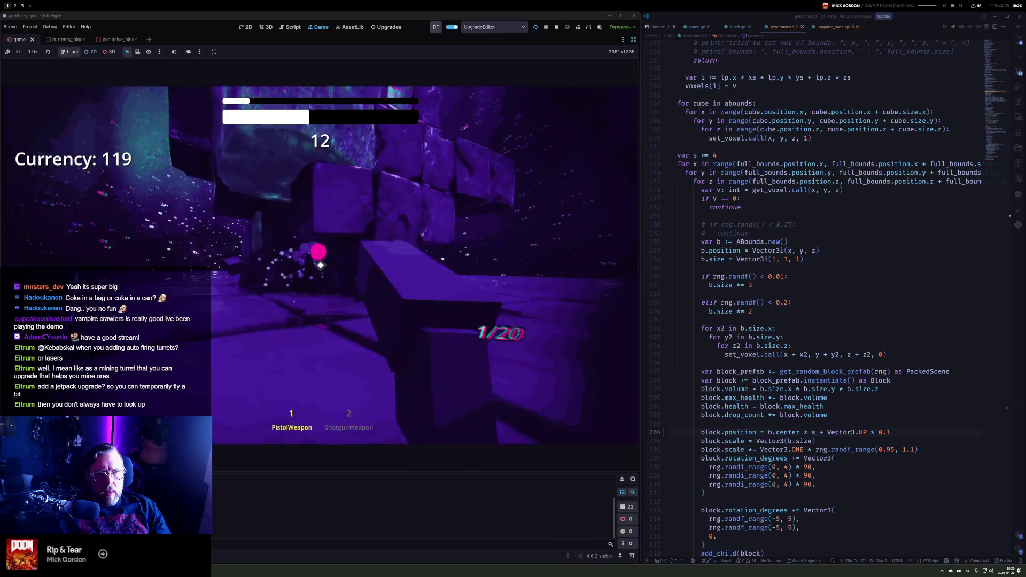
Keep mining until the round ends, continue past the 168-currency results, and stop the game
key(2)
click(320, 265)
click(320, 265)
key(1)
click(320, 265)
click(320, 265)
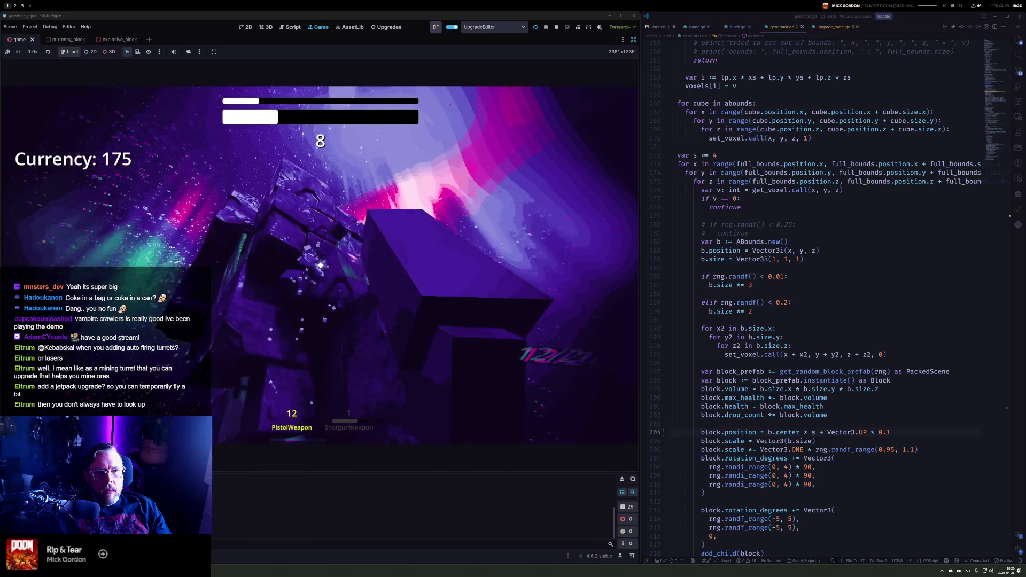
click(320, 265)
click(320, 265)
click(320, 265)
key(2)
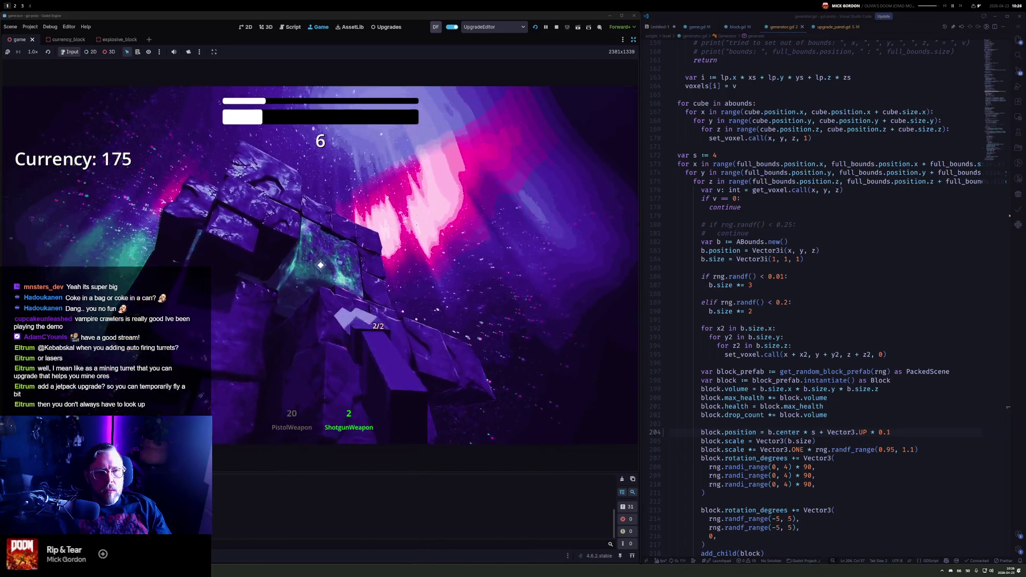
click(320, 265)
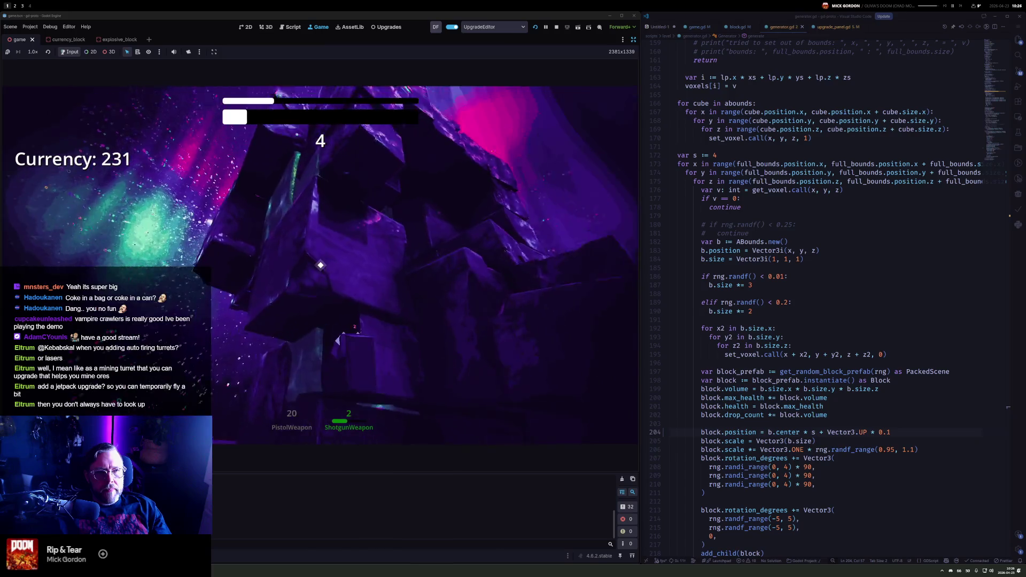
click(320, 265)
click(320, 265)
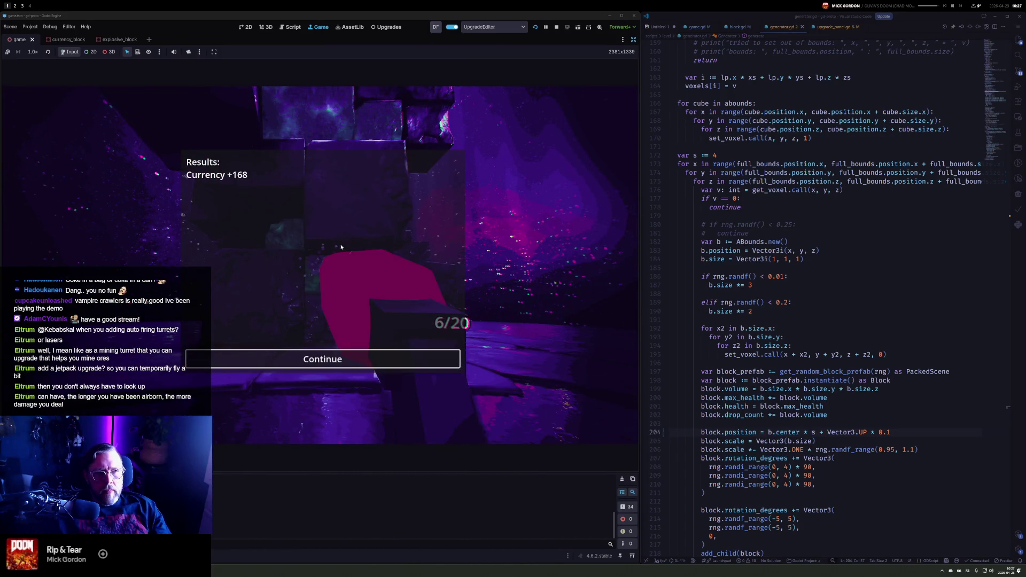
click(348, 362)
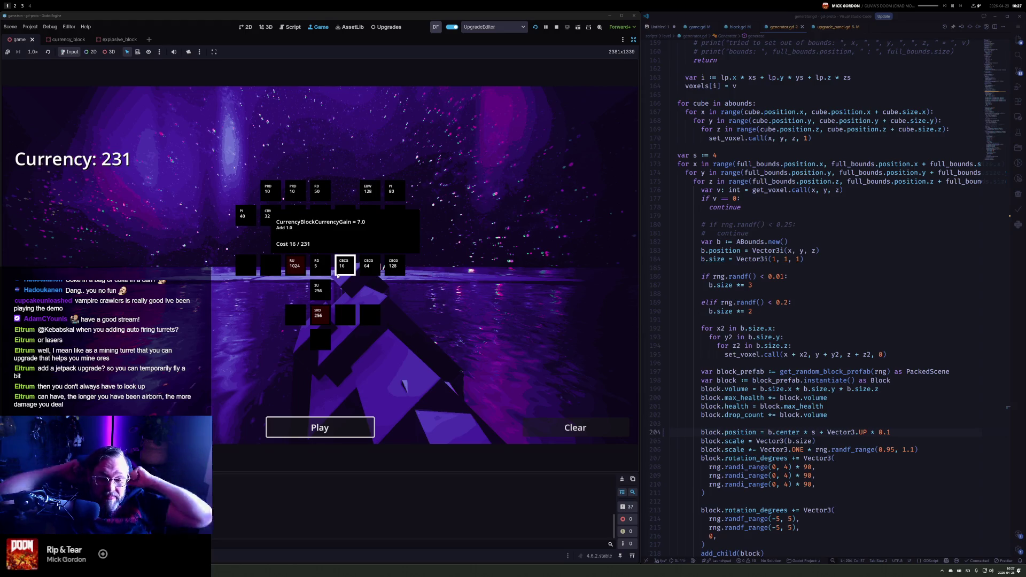
key(F8)
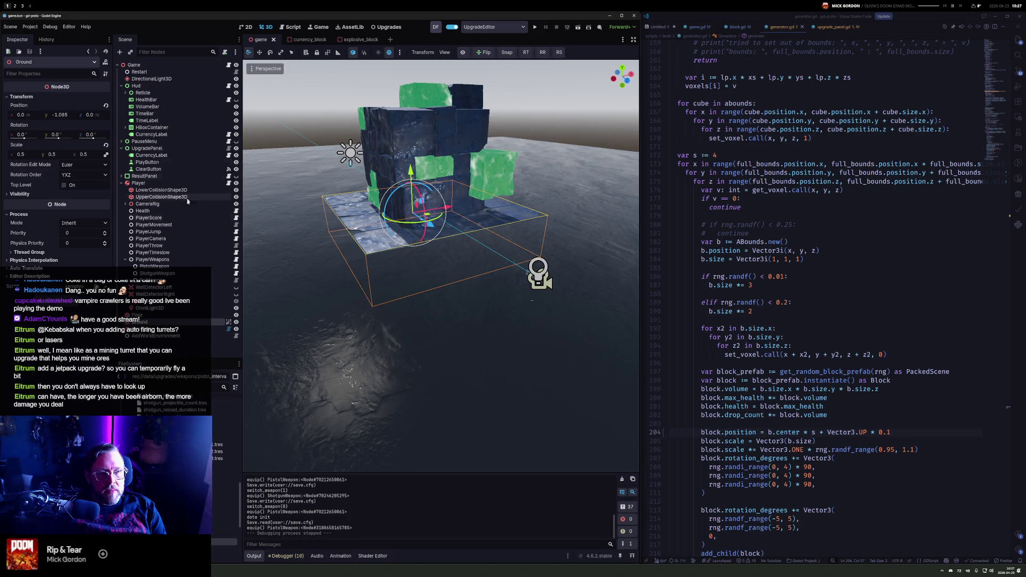
Place a base_block.tscn instance in the level and raise it above the ground
key(BackSpace)
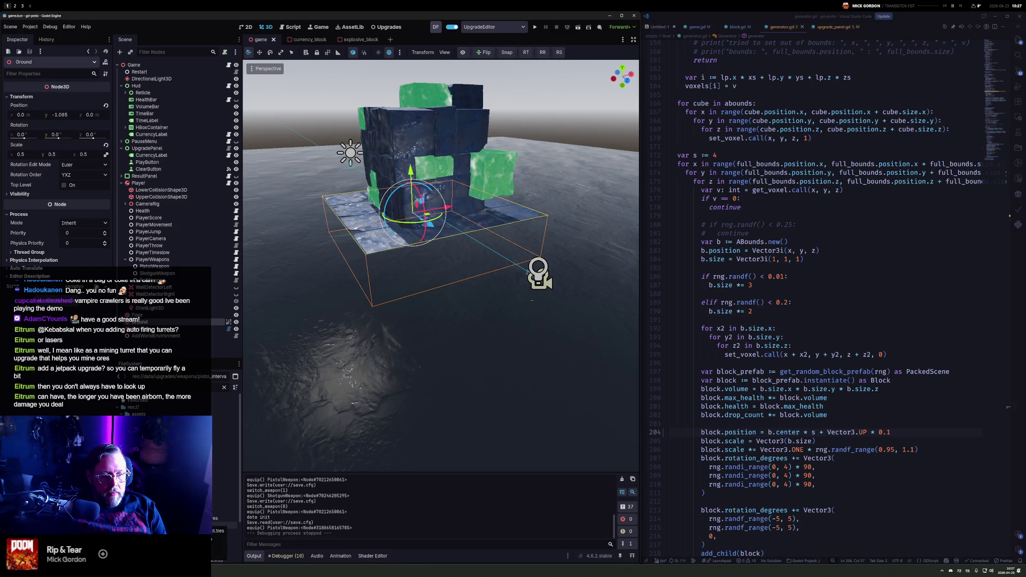
mouse_move(224, 468)
mouse_down()
mouse_move(458, 377)
mouse_move(485, 292)
mouse_move(482, 257)
mouse_move(513, 311)
mouse_up()
key(f)
mouse_move(569, 294)
mouse_down()
mouse_move(571, 310)
mouse_move(544, 313)
mouse_up()
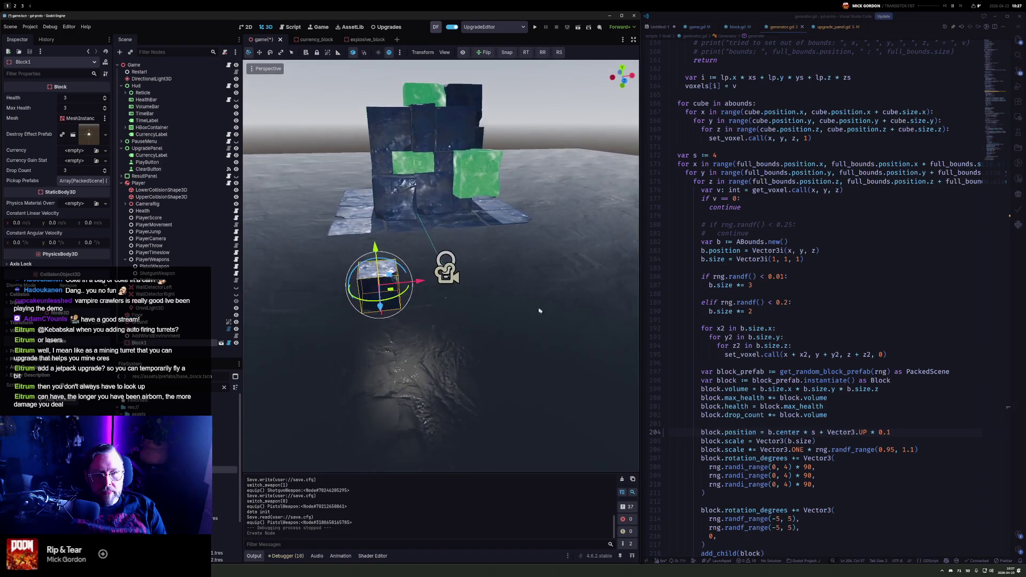
mouse_move(409, 260)
mouse_down()
mouse_move(450, 284)
mouse_move(437, 281)
mouse_up()
mouse_move(481, 320)
mouse_down()
mouse_move(588, 374)
mouse_move(541, 387)
mouse_up()
Duplicate the block as Block2 and position the copy beside the cube pile
key(ctrl+d)
mouse_move(471, 354)
mouse_down()
mouse_move(444, 354)
mouse_move(427, 309)
mouse_move(496, 203)
mouse_move(491, 271)
mouse_move(547, 316)
mouse_move(540, 283)
mouse_up()
drag(440, 224, 441, 229)
mouse_move(441, 229)
mouse_down()
mouse_move(507, 278)
mouse_move(541, 328)
mouse_move(516, 284)
mouse_up()
Duplicate the blocks, rotate them -45 degrees, and shift the copies to the left
key(ctrl+d)
scroll(495, 279, down, 4)
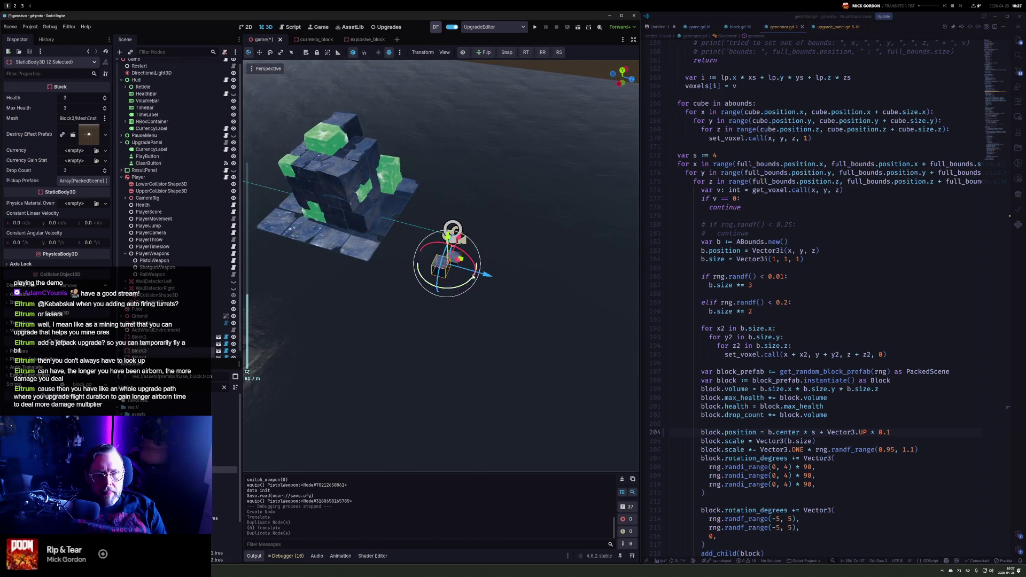
mouse_move(485, 276)
mouse_down()
mouse_move(314, 225)
mouse_move(291, 260)
mouse_up()
key(ctrl+z)
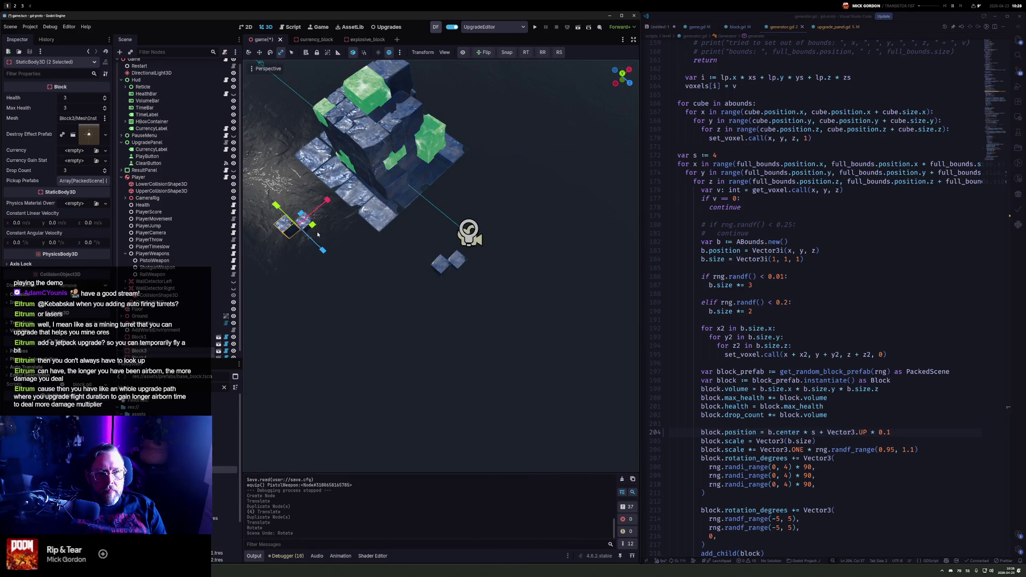
key(e)
key(r)
key(e)
mouse_move(326, 231)
mouse_down()
mouse_move(289, 258)
mouse_move(385, 161)
mouse_move(481, 110)
mouse_up()
key(w)
key(ctrl+d)
Make further block copies, raising one and moving others away from the pile
key(ctrl+d)
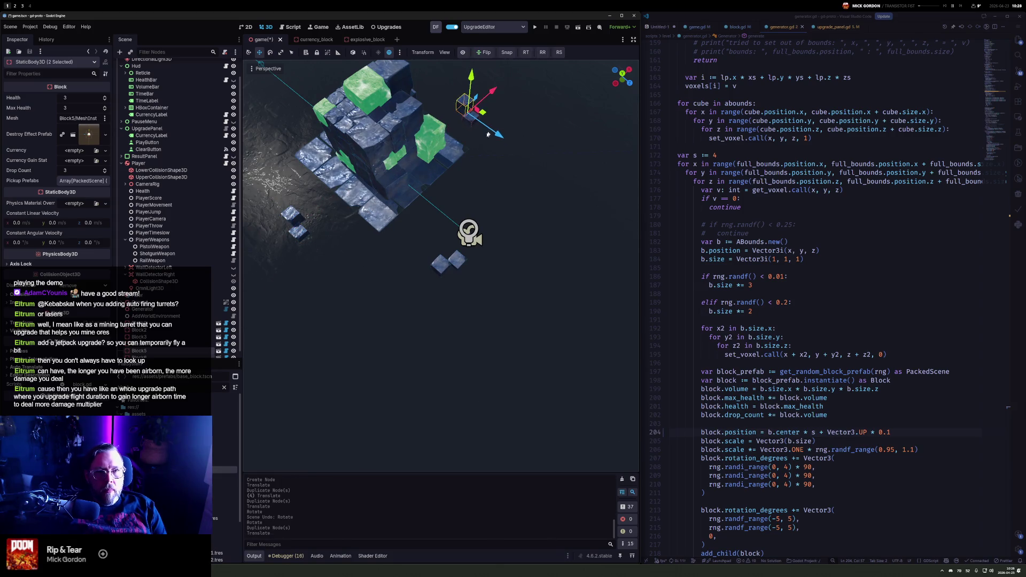
scroll(459, 165, down, 5)
mouse_move(539, 223)
mouse_down()
mouse_move(422, 221)
mouse_move(452, 213)
mouse_move(446, 230)
mouse_move(477, 238)
mouse_up()
key(ctrl+d)
scroll(432, 228, up, 3)
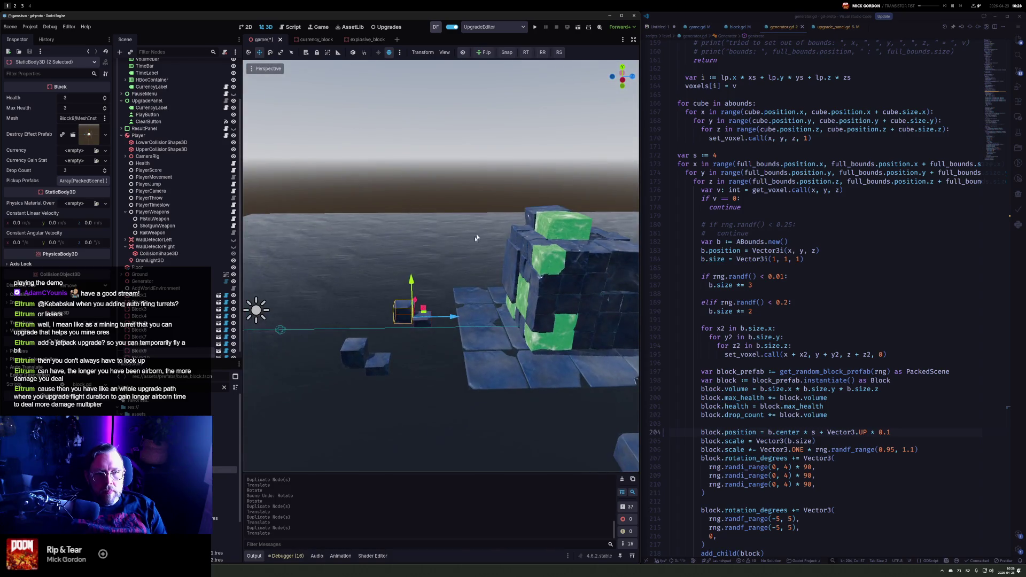
click(402, 310)
key(ctrl+d)
mouse_move(411, 286)
mouse_down()
mouse_move(404, 262)
mouse_move(402, 313)
mouse_up()
key(e)
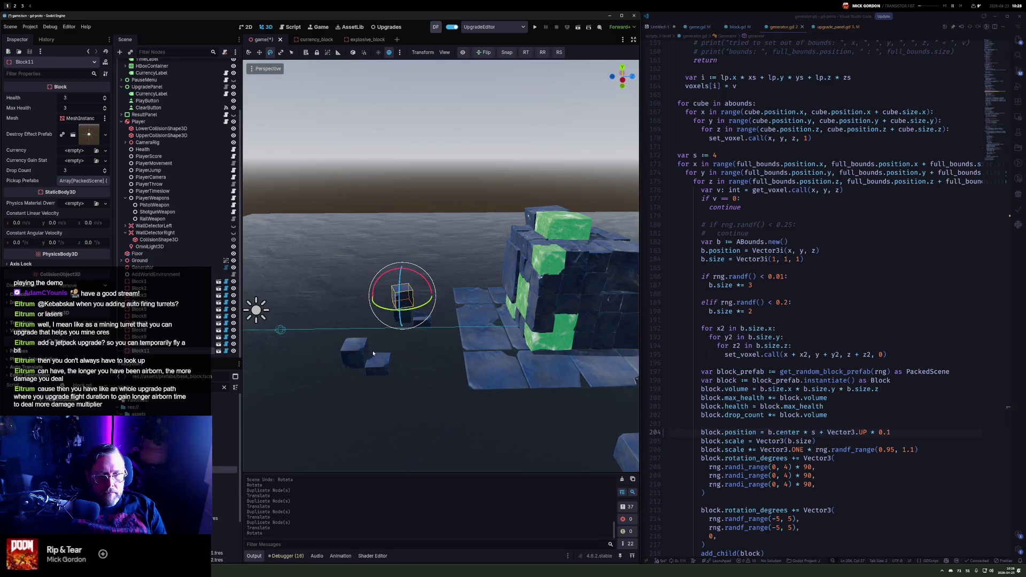
click(376, 364)
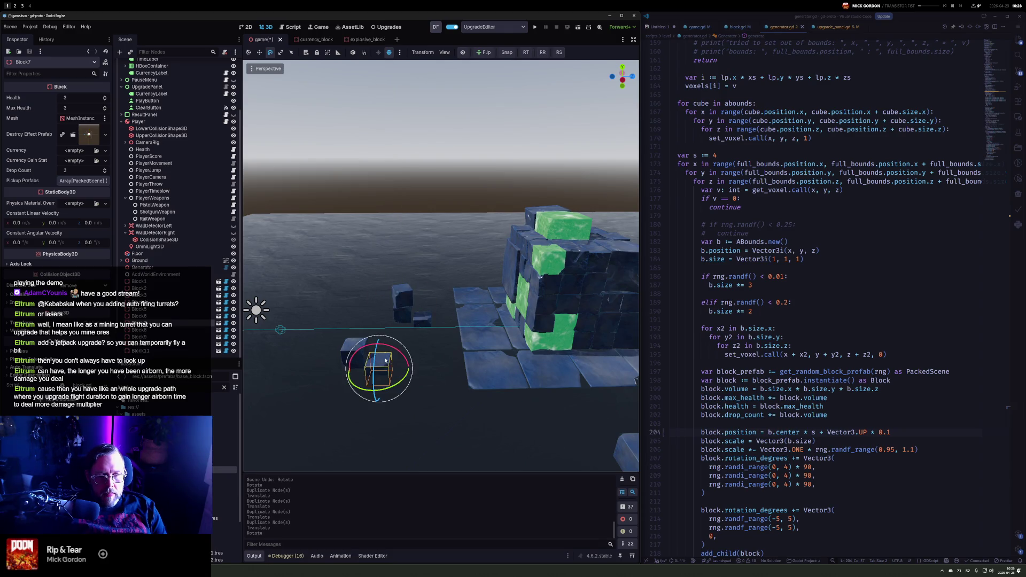
click(352, 347)
shift+click(407, 308)
mouse_move(407, 309)
mouse_down()
mouse_move(463, 277)
mouse_move(363, 299)
mouse_up()
key(w)
key(ctrl+d)
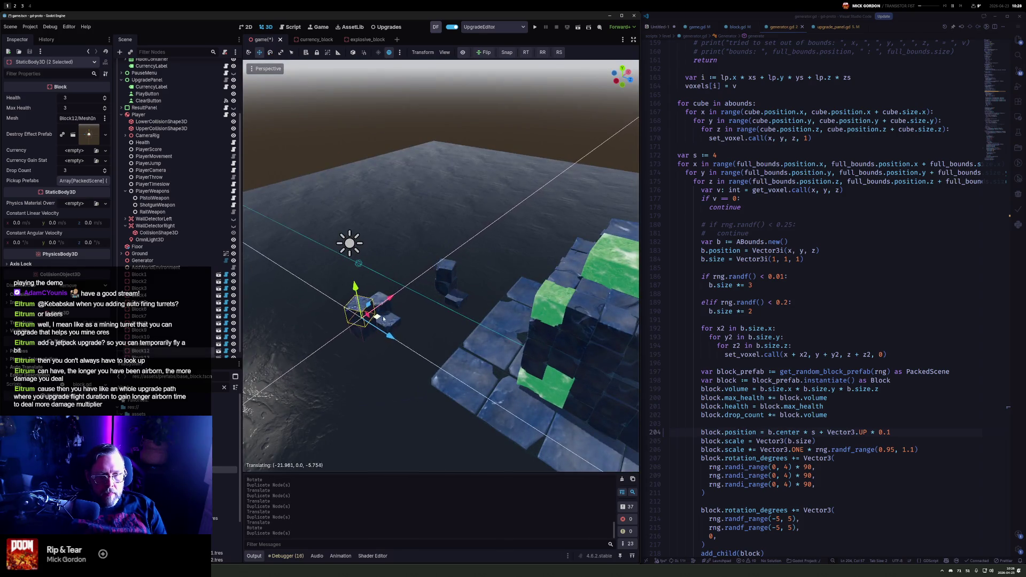
scroll(453, 371, down, 3)
drag(453, 372, 475, 369)
key(ctrl+d)
mouse_move(430, 295)
mouse_down()
mouse_move(470, 401)
mouse_move(437, 404)
mouse_move(437, 344)
mouse_up()
Duplicate more small cubes up to Block18, then run the game and start a round
click(433, 349)
shift+click(438, 338)
key(ctrl+d)
drag(436, 352, 432, 344)
click(422, 324)
key(ctrl+d)
mouse_move(420, 307)
mouse_down()
mouse_move(421, 281)
mouse_move(422, 291)
mouse_up()
scroll(461, 348, up, 5)
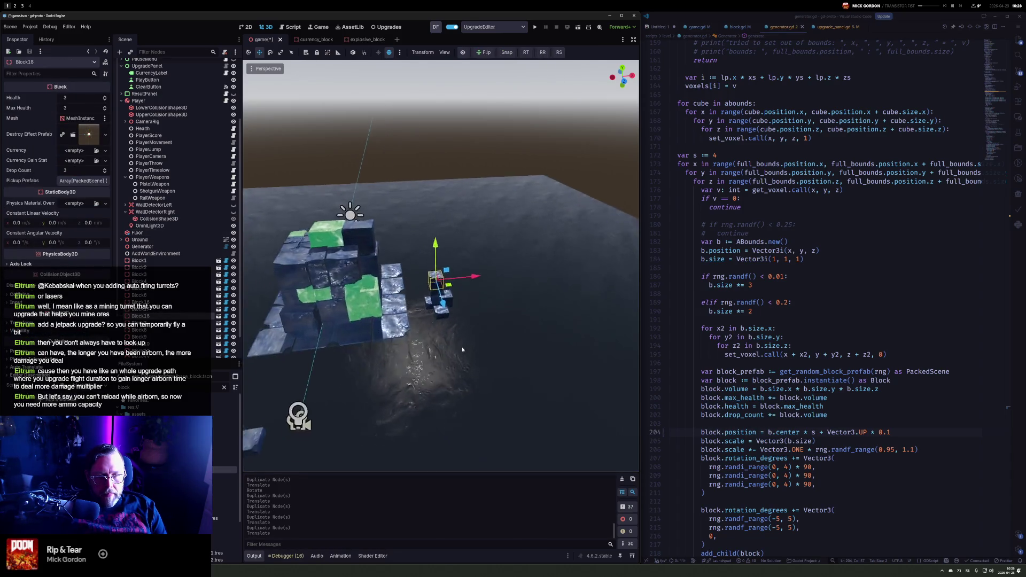
drag(492, 303, 441, 251)
shift+click(442, 267)
key(F5)
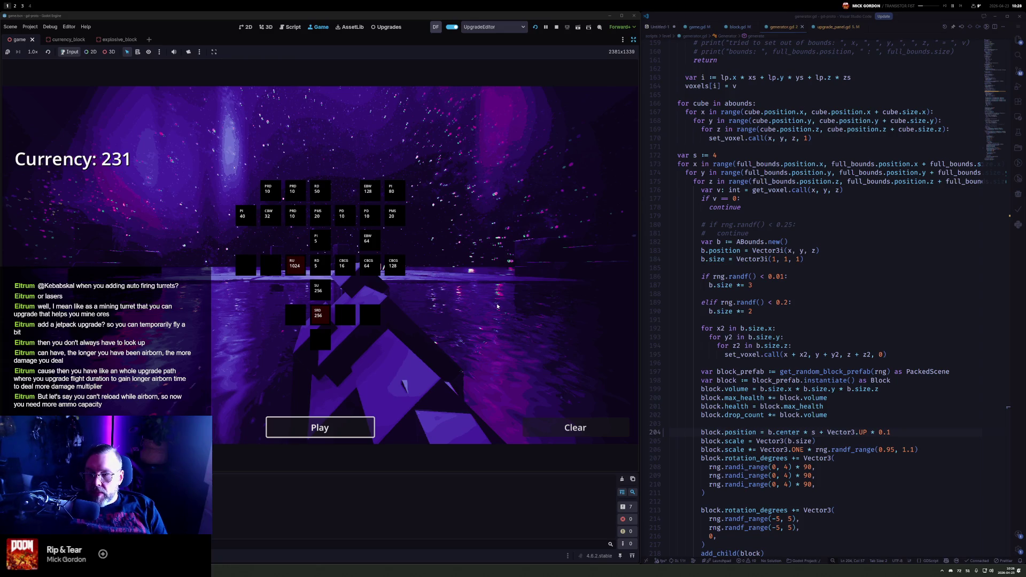
click(367, 427)
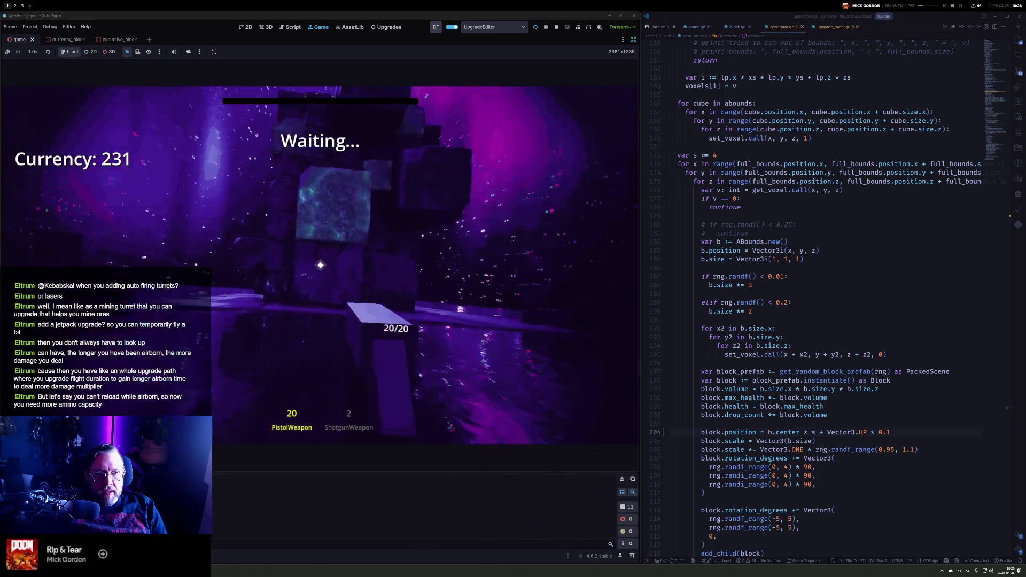
Approach the block structure and mine it with shotgun and pistol, reloading the pistol
key(w)
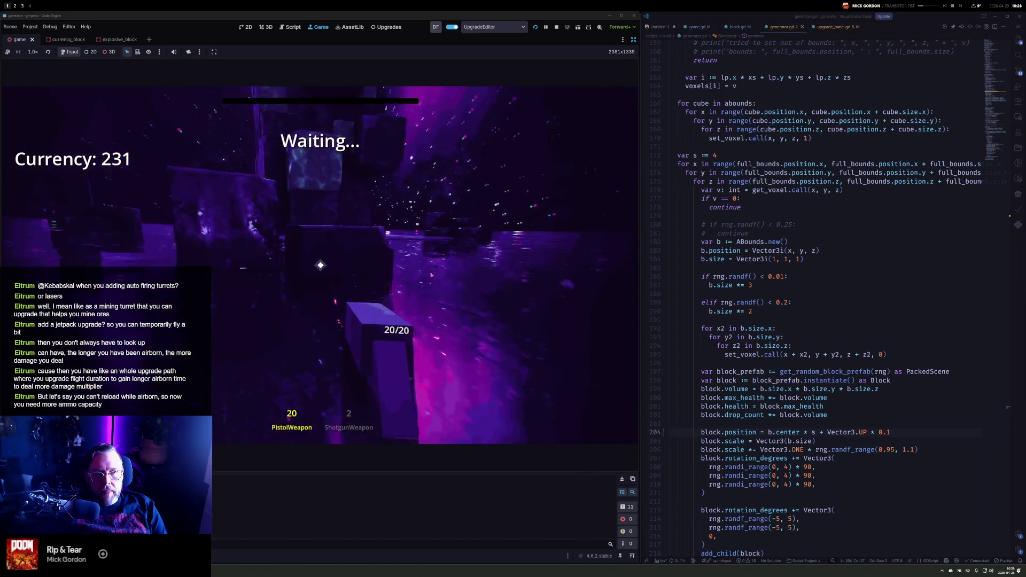
key(2)
click(321, 265)
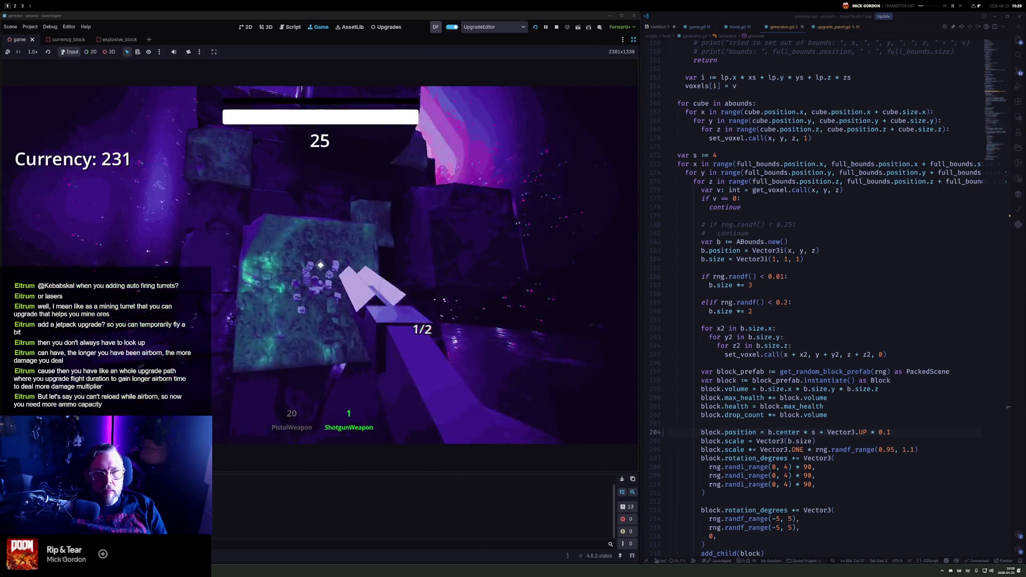
click(321, 265)
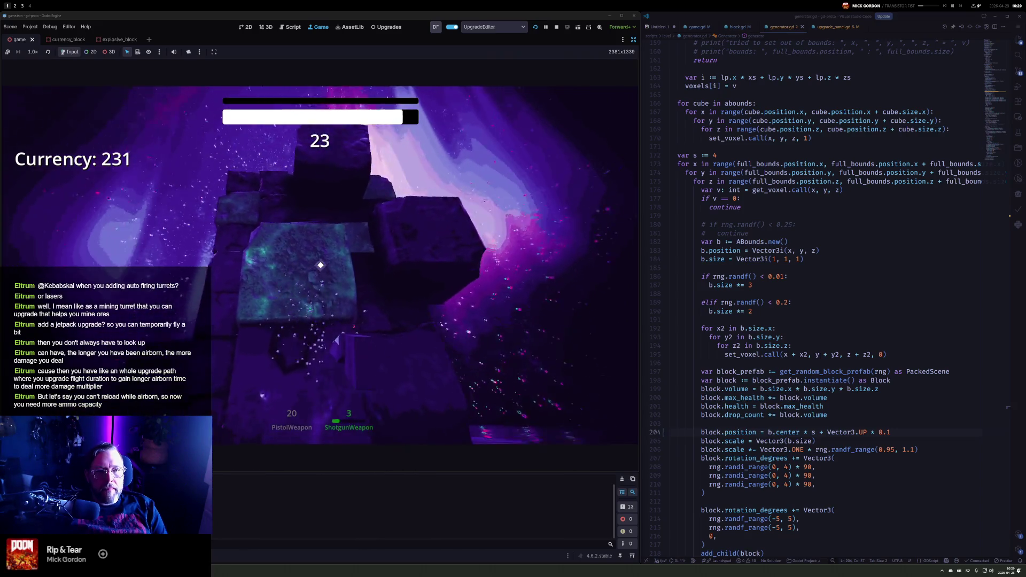
key(1)
click(321, 265)
click(320, 265)
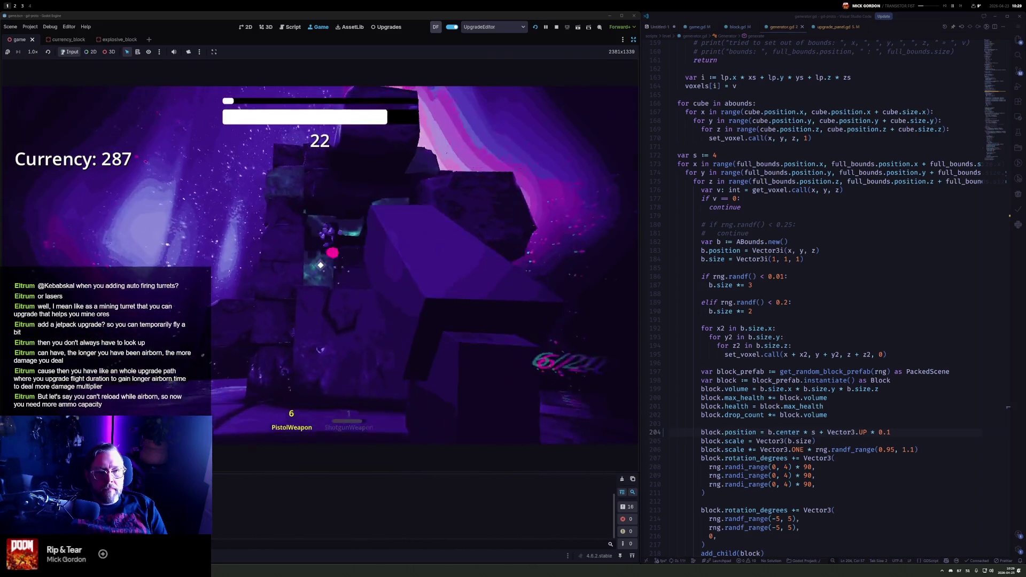
key(r)
Keep blasting blocks with shotgun and pistol until the timer runs out, earning Currency +266
key(2)
click(321, 265)
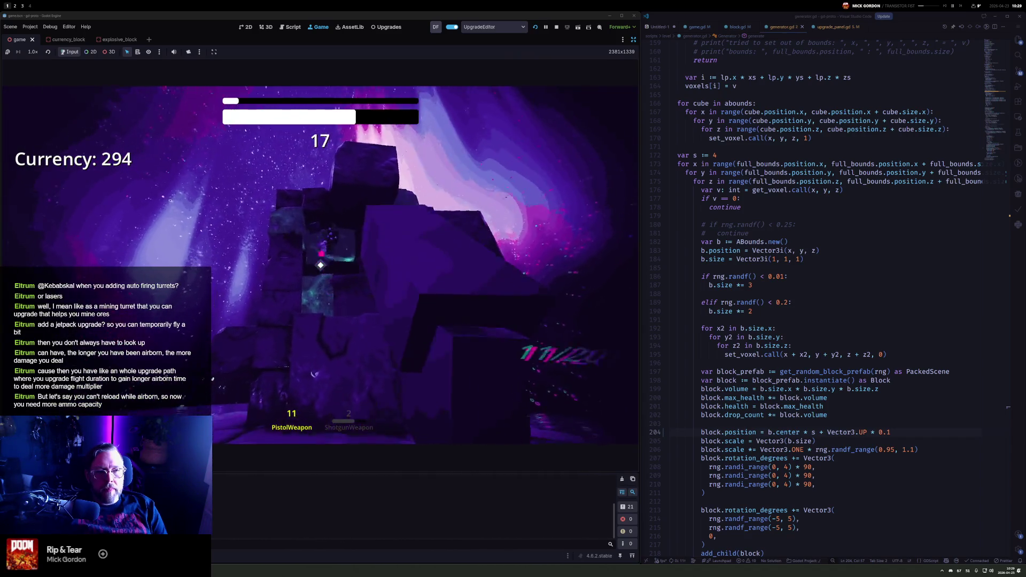
click(321, 265)
key(2)
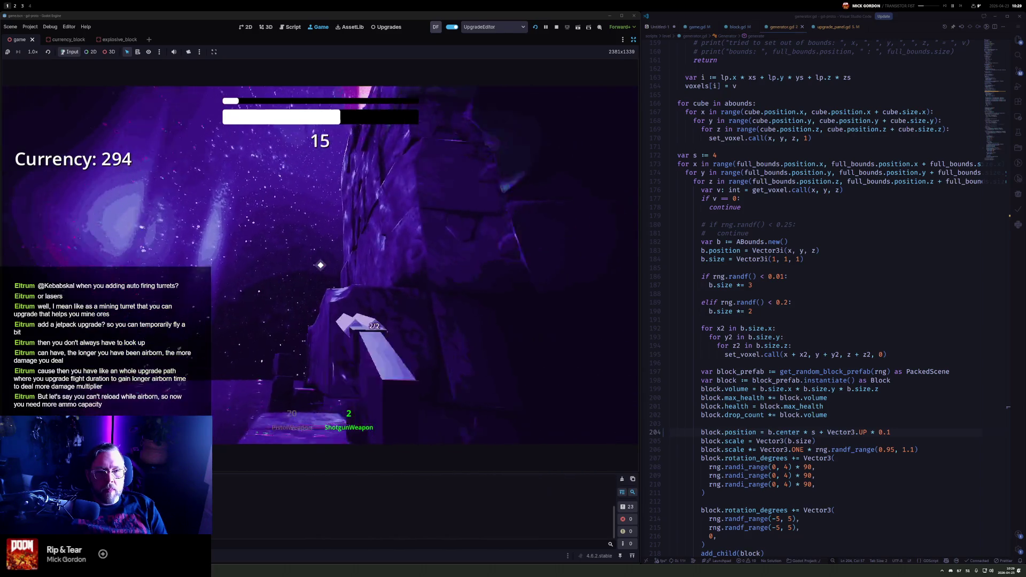
click(321, 265)
click(320, 265)
click(321, 265)
click(320, 265)
click(321, 265)
click(320, 265)
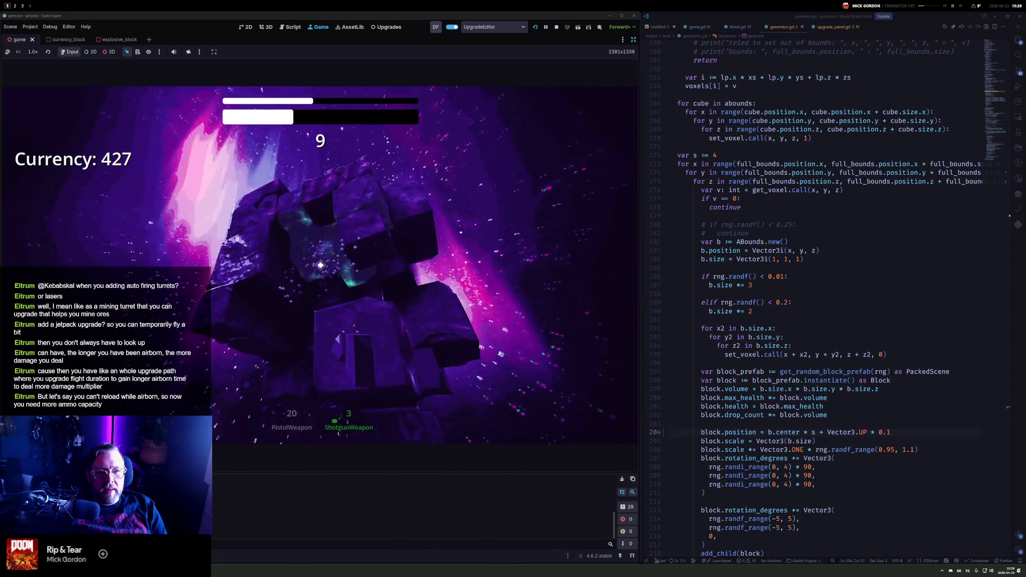
click(321, 265)
key(1)
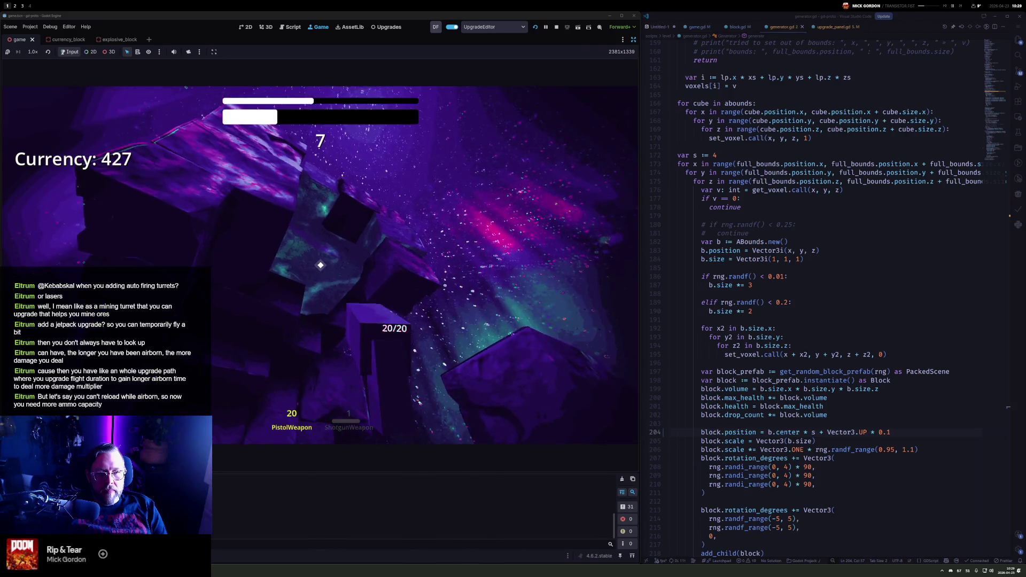
click(321, 265)
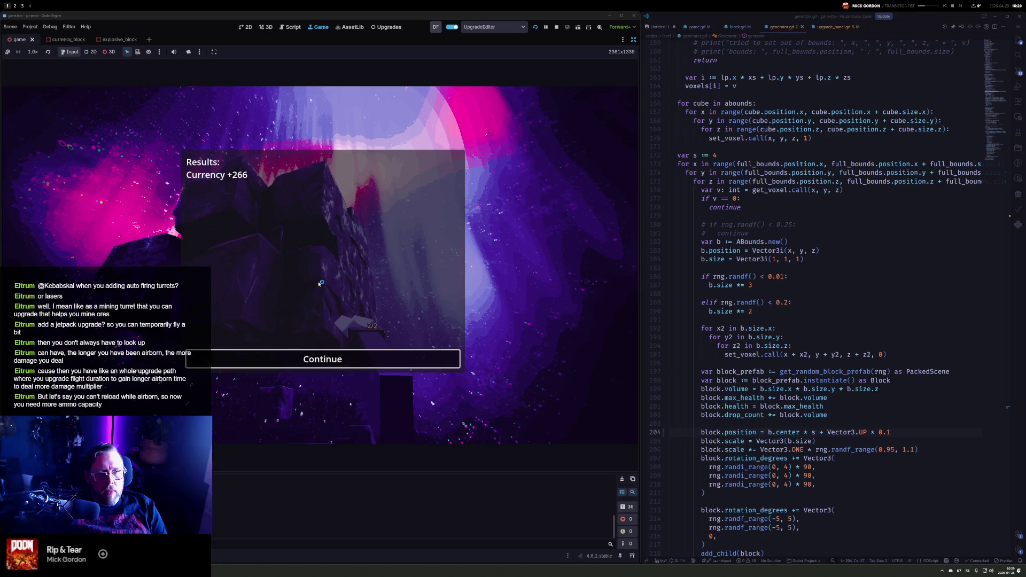
Continue past the results to the upgrade tree at Currency 240 and start the next round
key(Return)
mouse_move(316, 316)
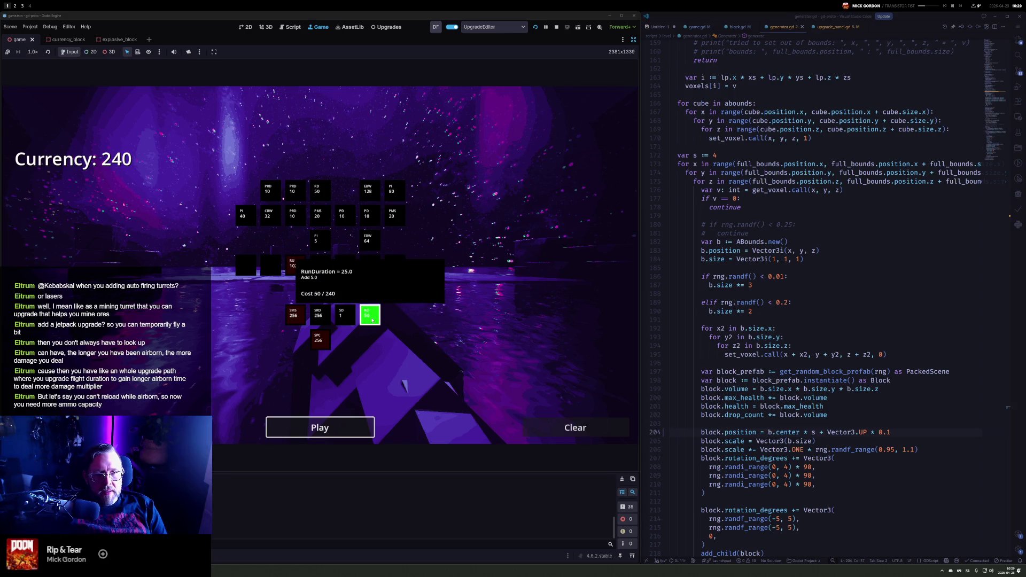
click(347, 433)
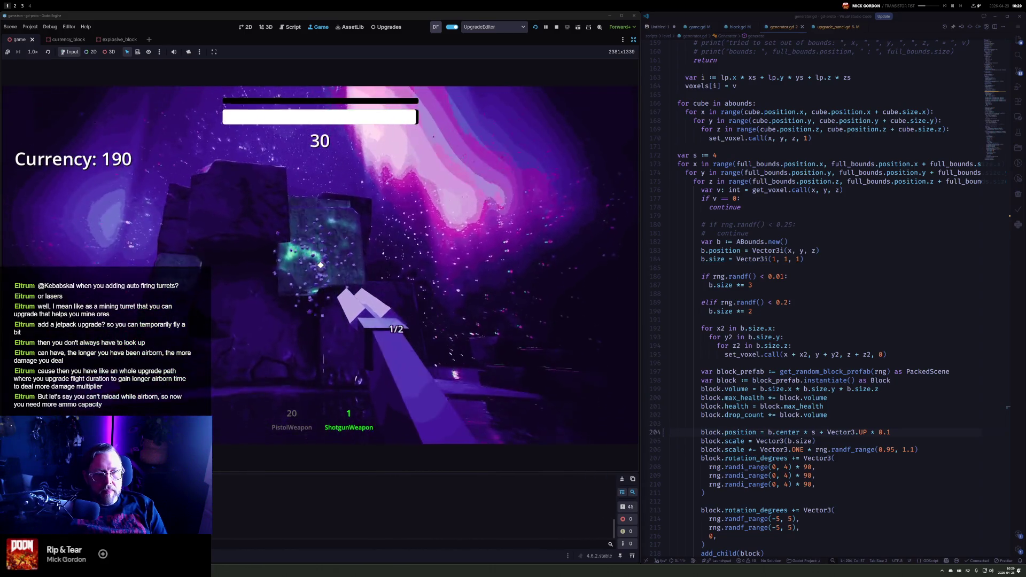
Turn toward new blocks, reload, and break the green ore block with the pistol
drag(320, 265, 321, 265)
key(r)
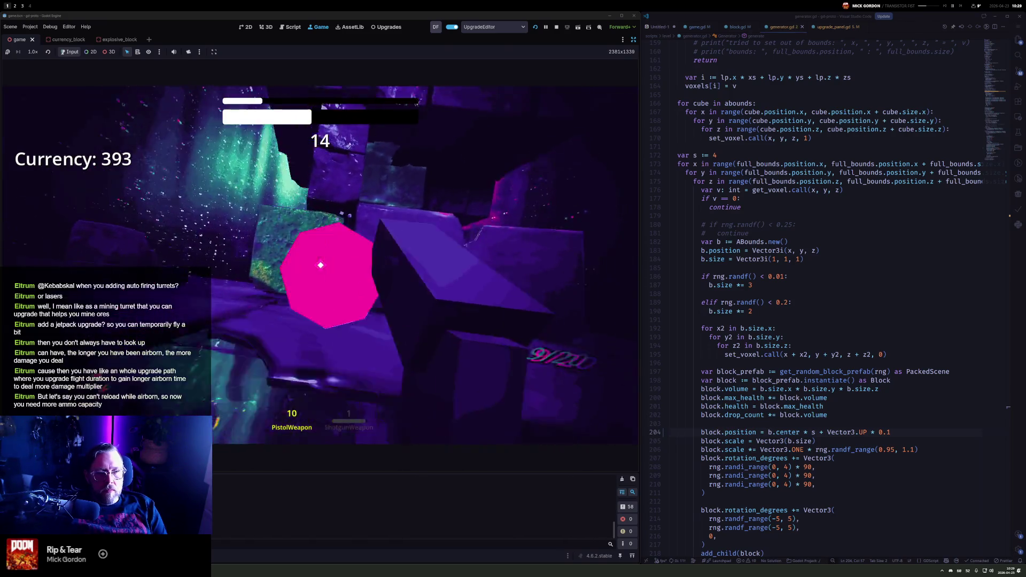
click(320, 265)
click(320, 265)
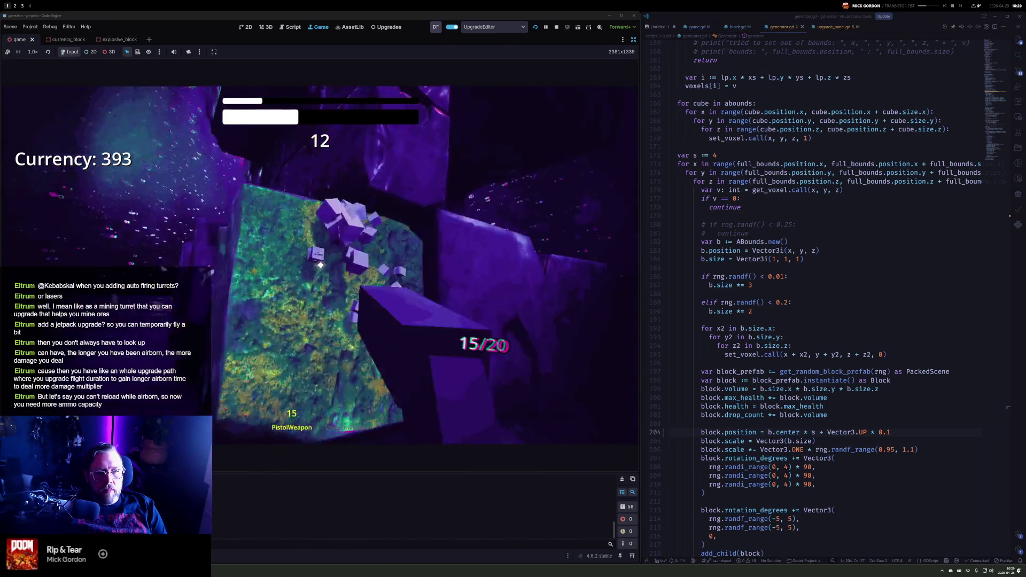
click(320, 265)
Finish the round with shotgun and pistol shots on the green and pink blocks
key(2)
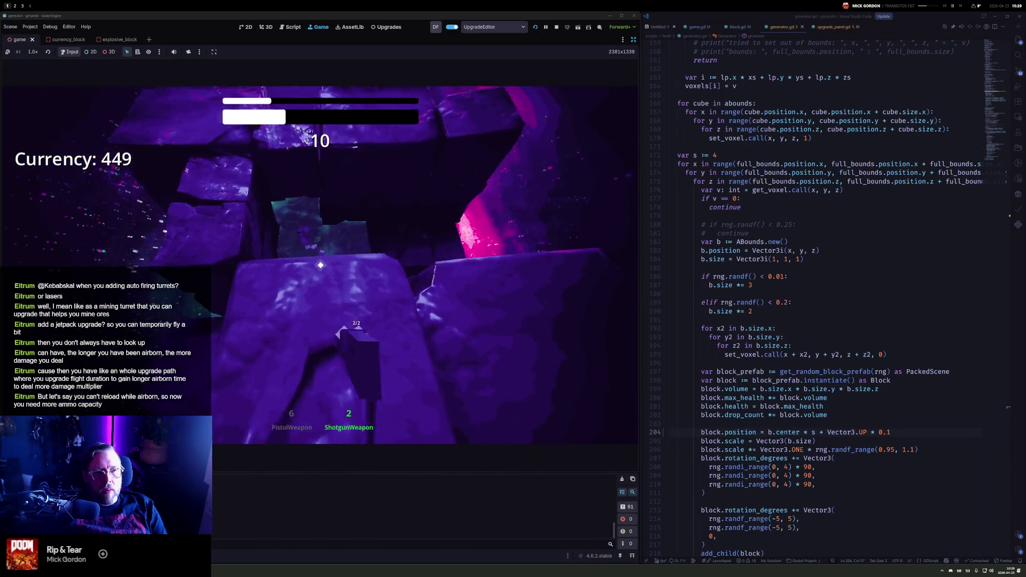
click(320, 265)
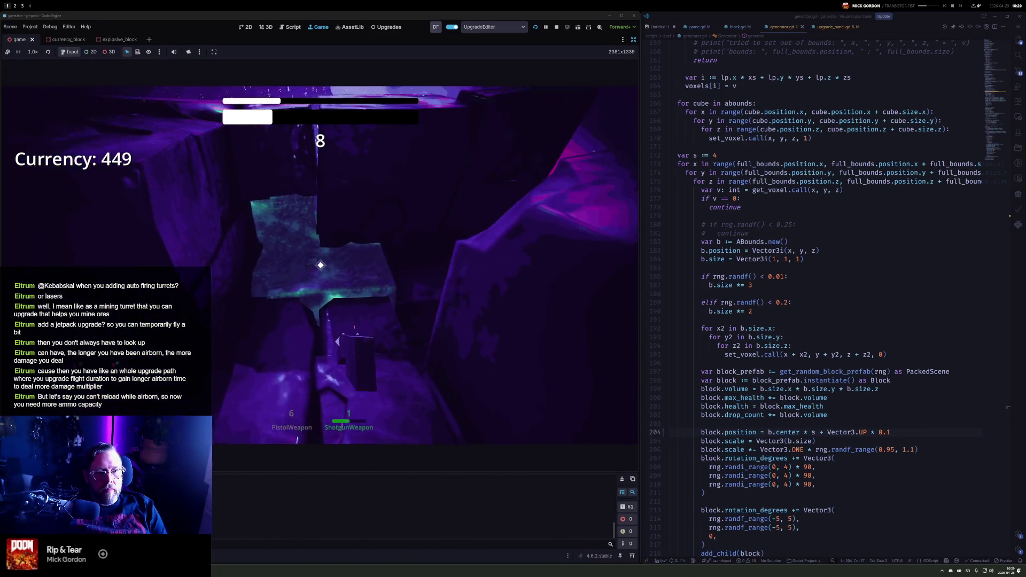
click(320, 265)
key(1)
click(320, 265)
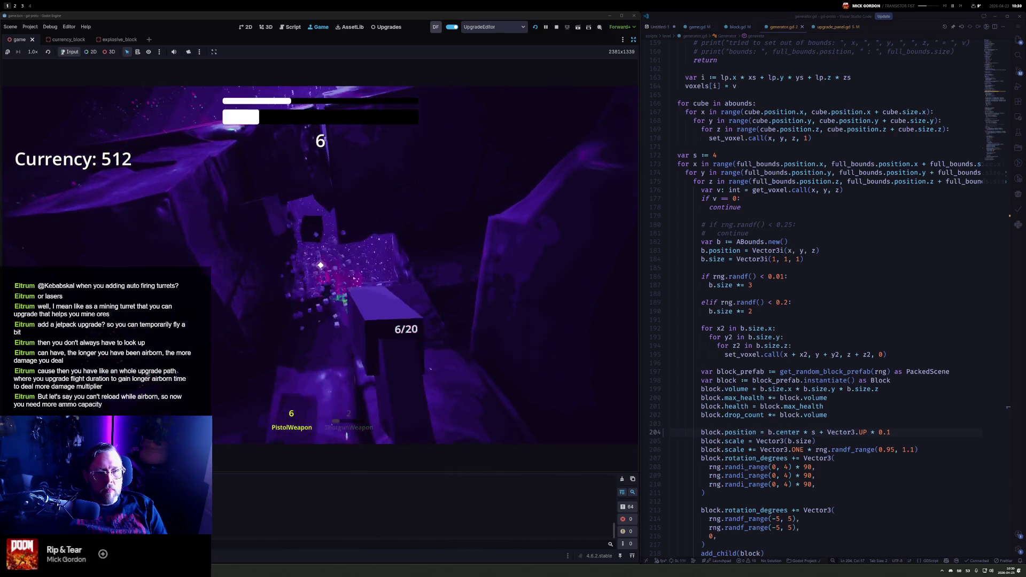
click(320, 265)
click(320, 265)
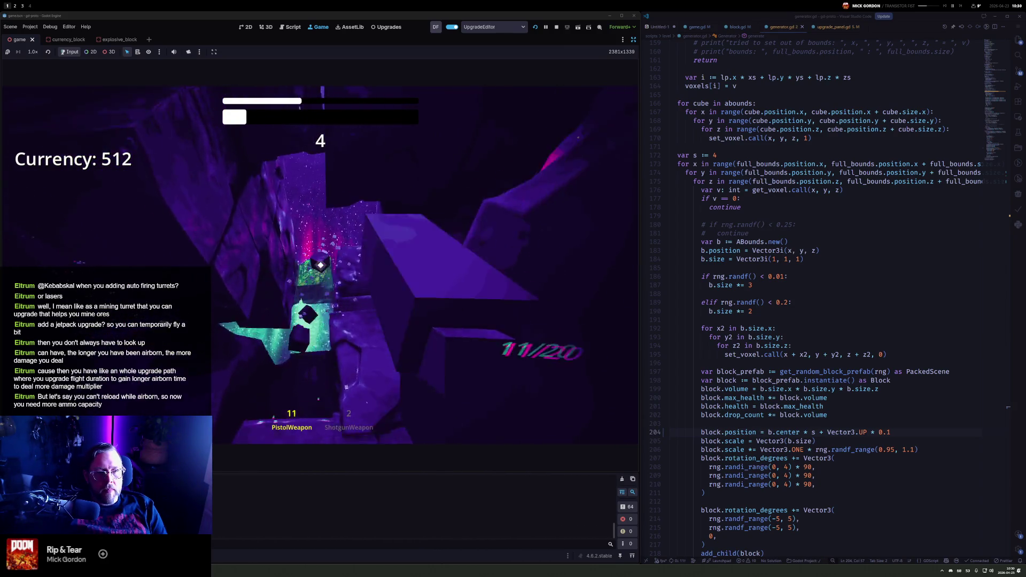
click(320, 265)
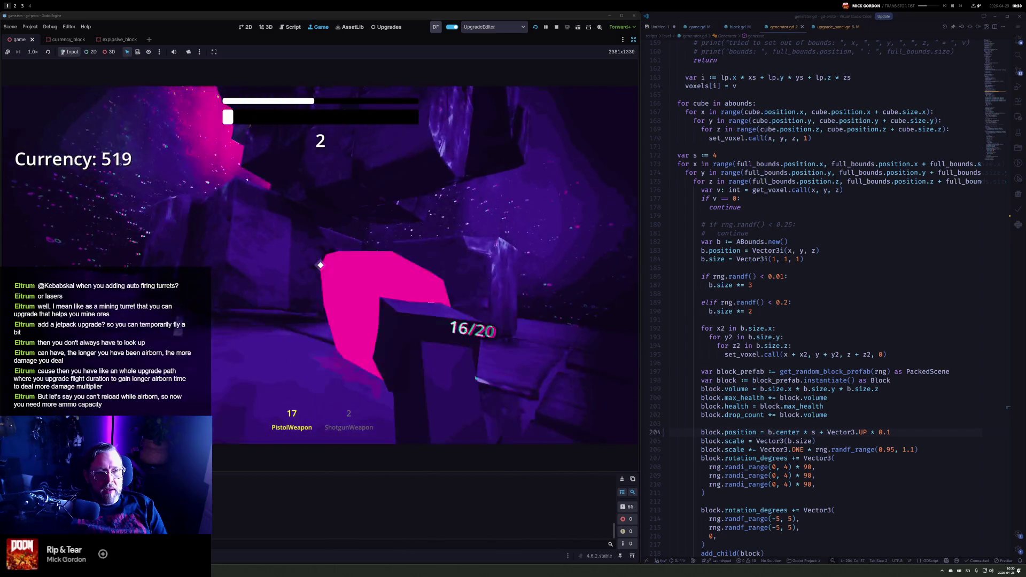
click(321, 265)
click(320, 265)
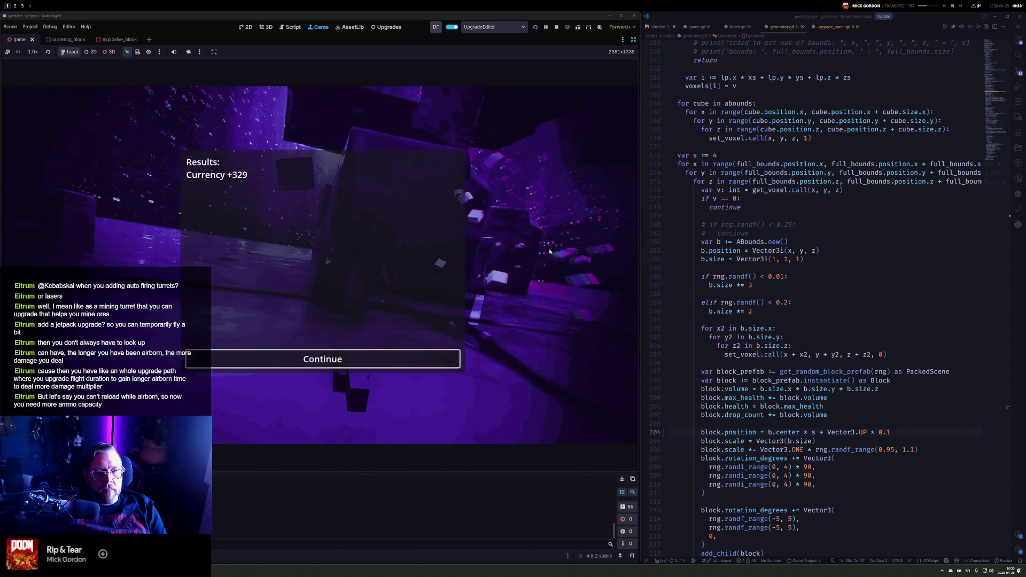
Dismiss the results, buy the SMS and SPC shotgun upgrades, and start the next round
click(368, 364)
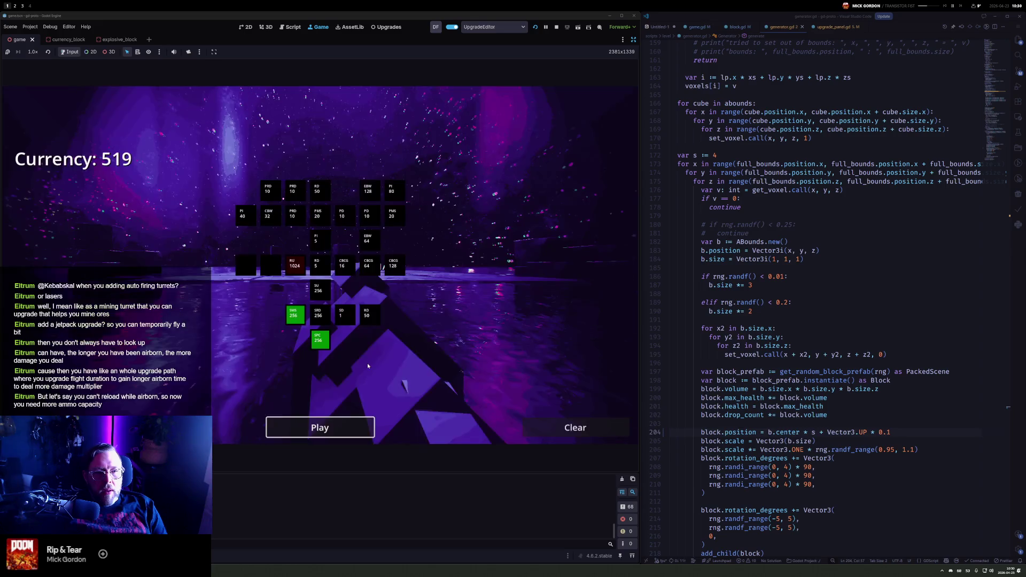
mouse_move(298, 267)
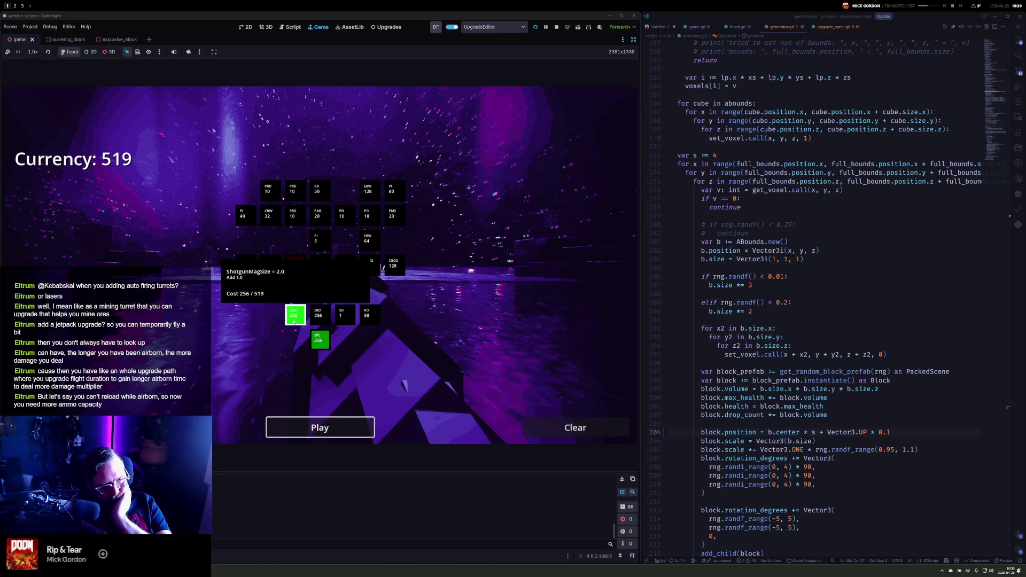
mouse_move(328, 348)
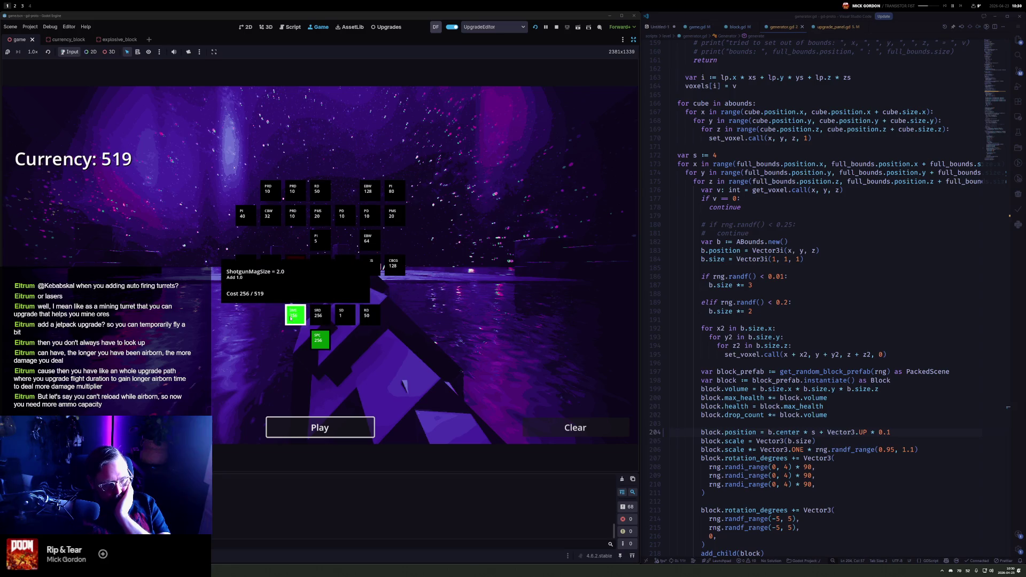
click(297, 317)
click(320, 340)
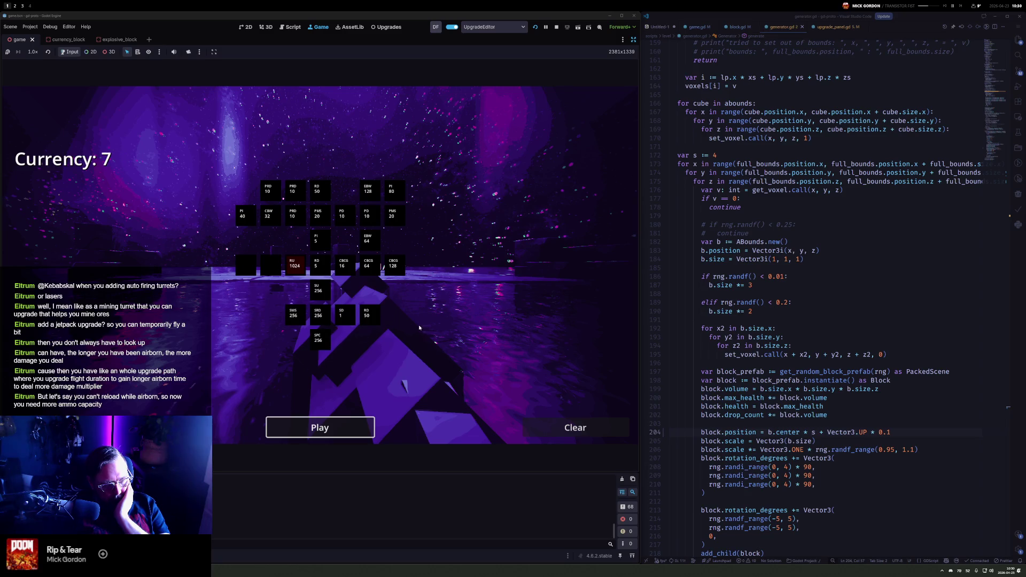
click(322, 430)
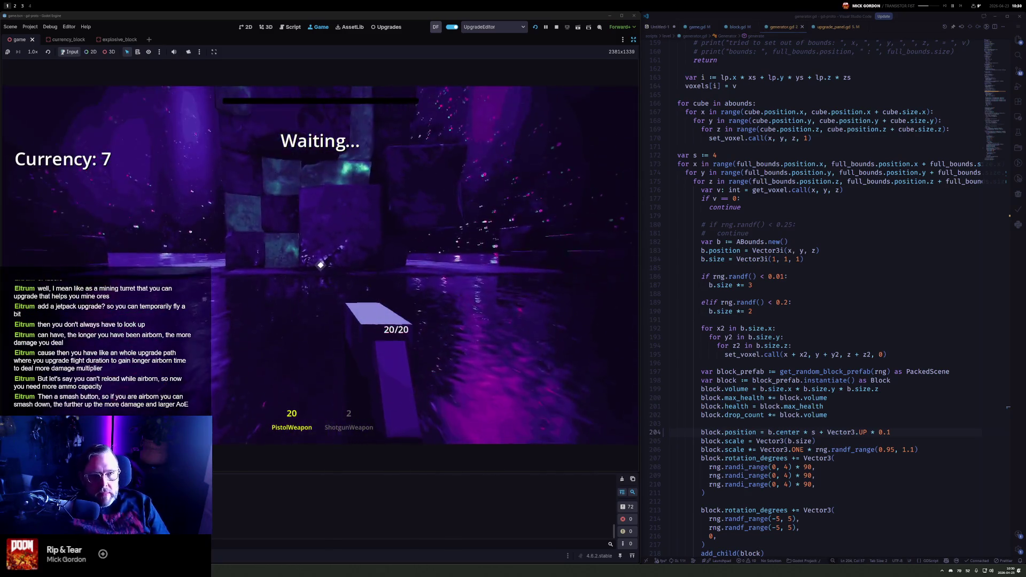
Mine the cube tower by alternating pistol and shotgun fire with keys 1 and 2
click(320, 265)
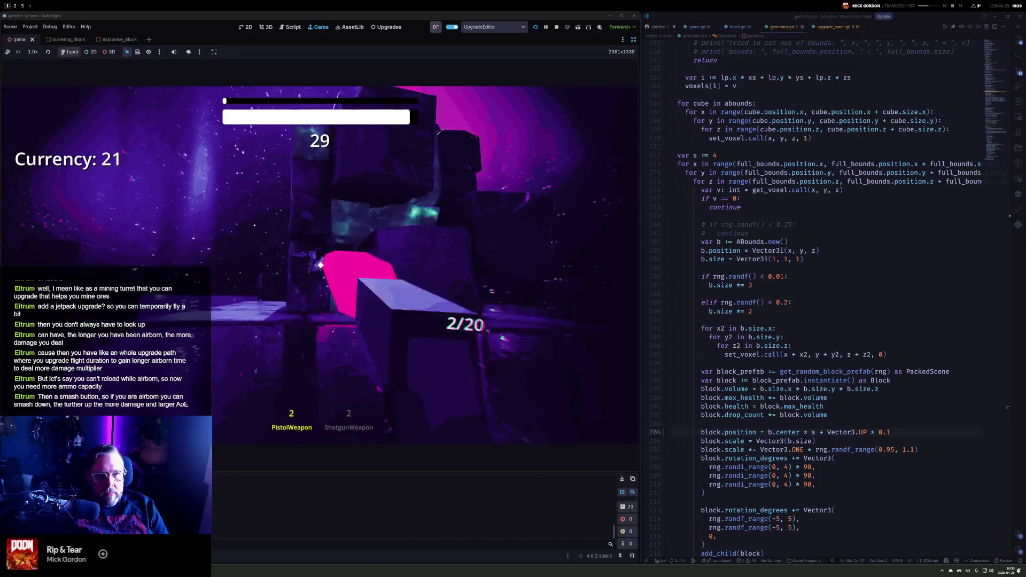
key(2)
click(320, 265)
click(321, 265)
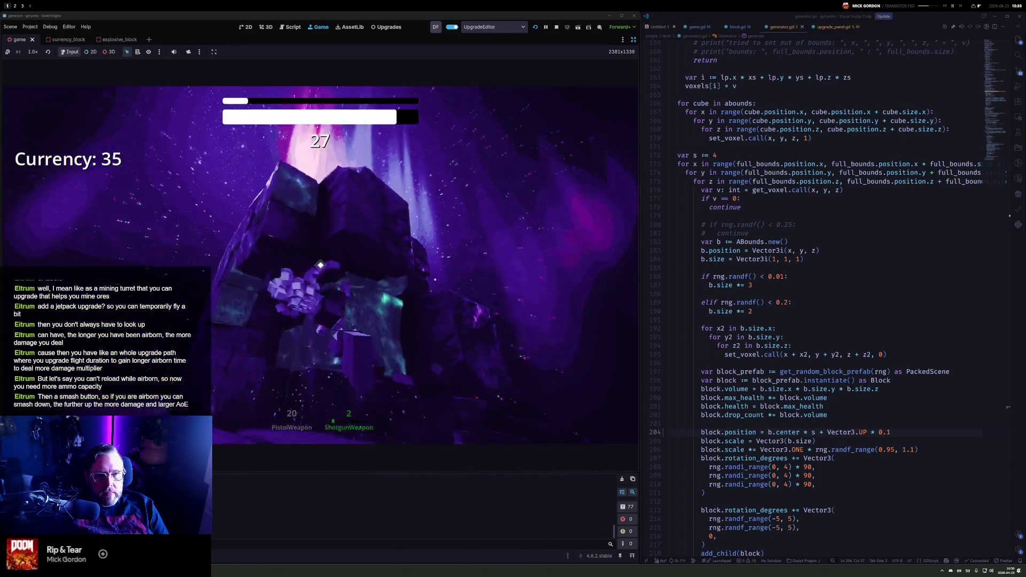
key(1)
click(321, 265)
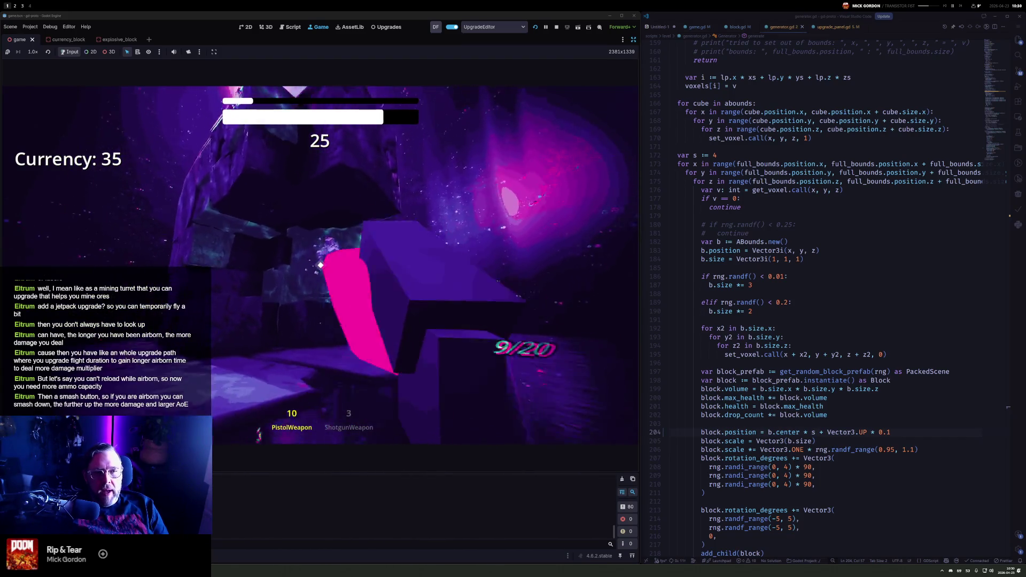
key(2)
click(321, 265)
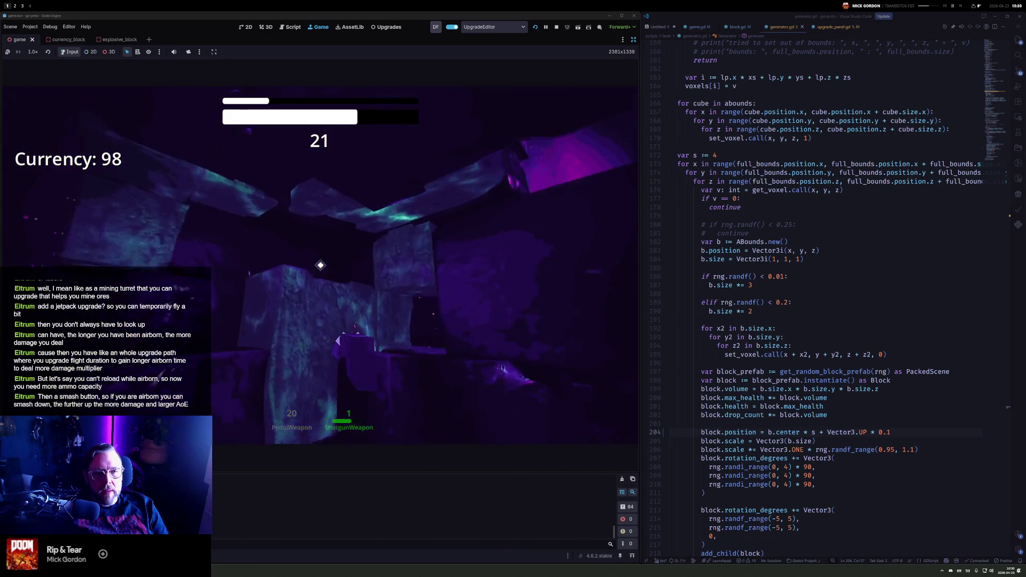
key(1)
click(320, 265)
click(321, 265)
click(321, 265)
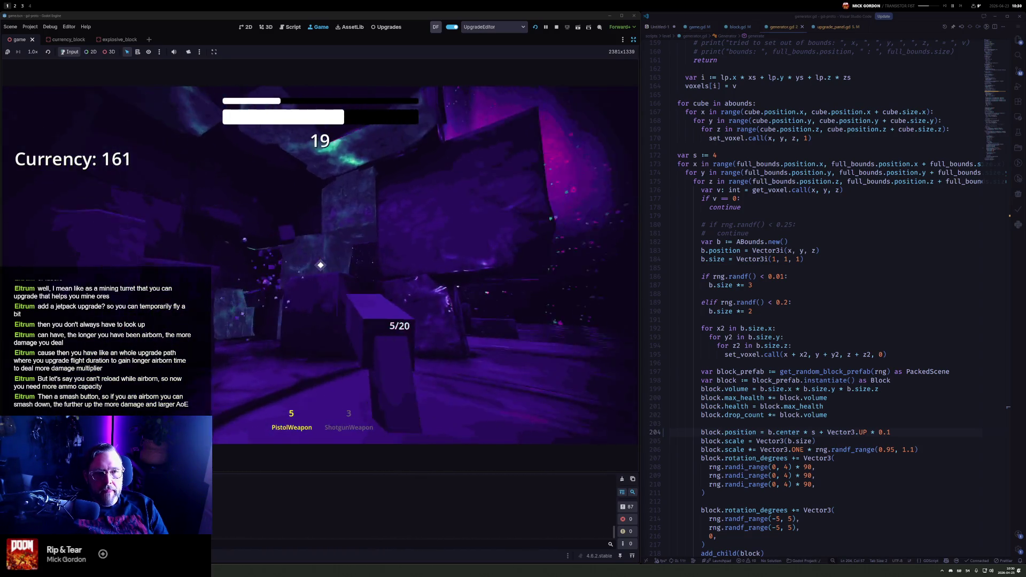
Keep blasting cubes until the timer expires, then dismiss the results at Currency 301
key(2)
click(320, 265)
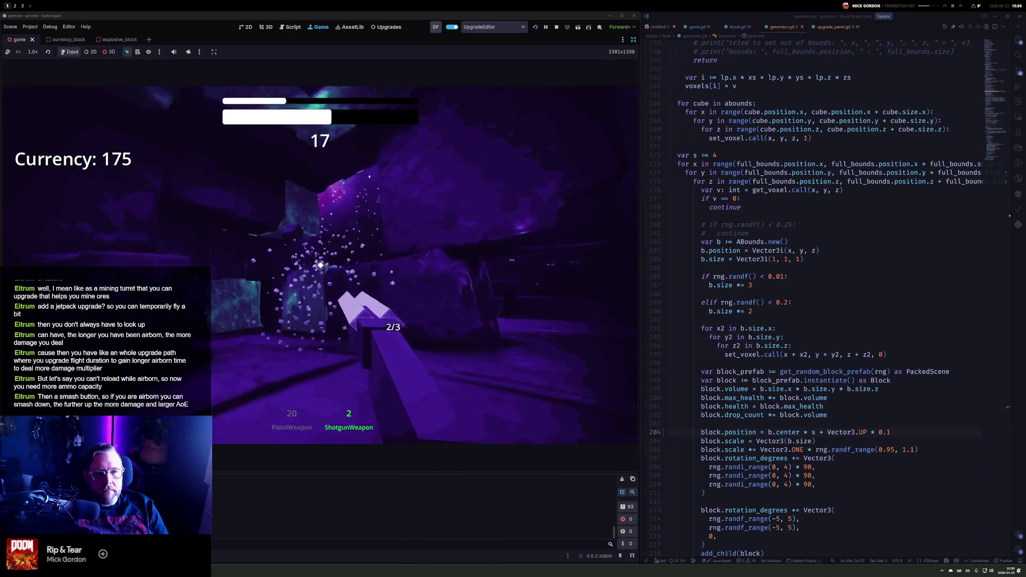
click(321, 265)
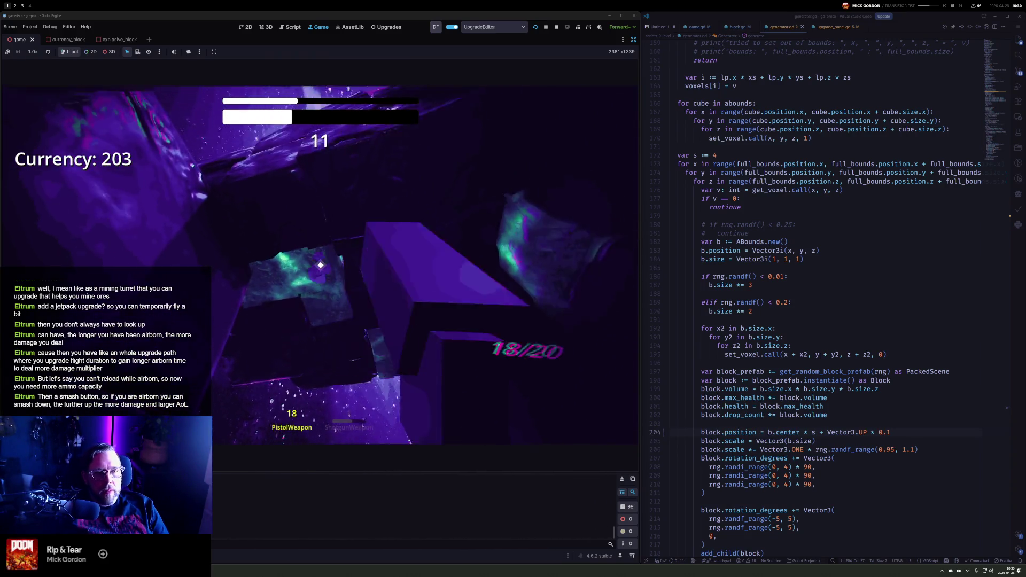
key(2)
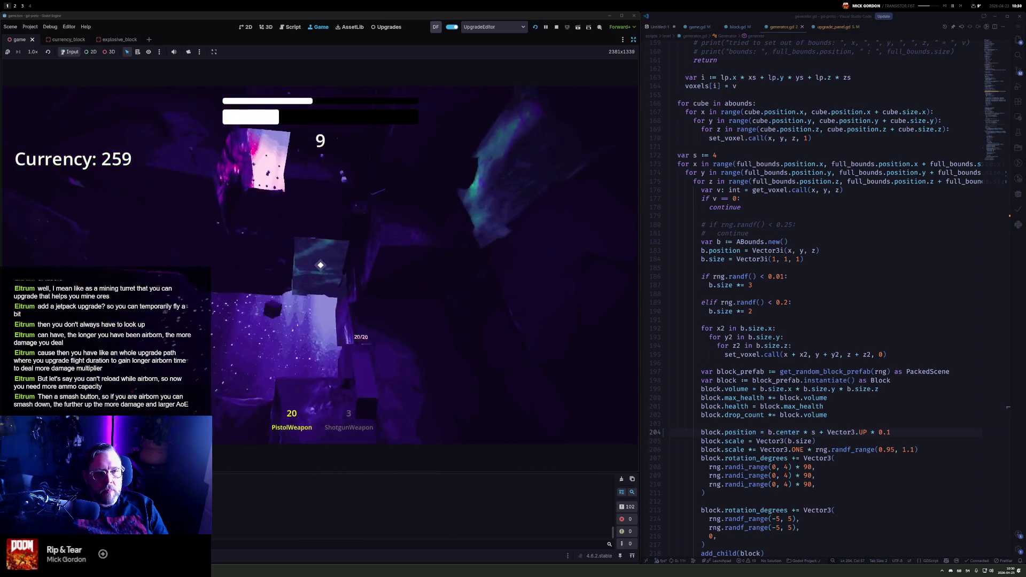
click(321, 265)
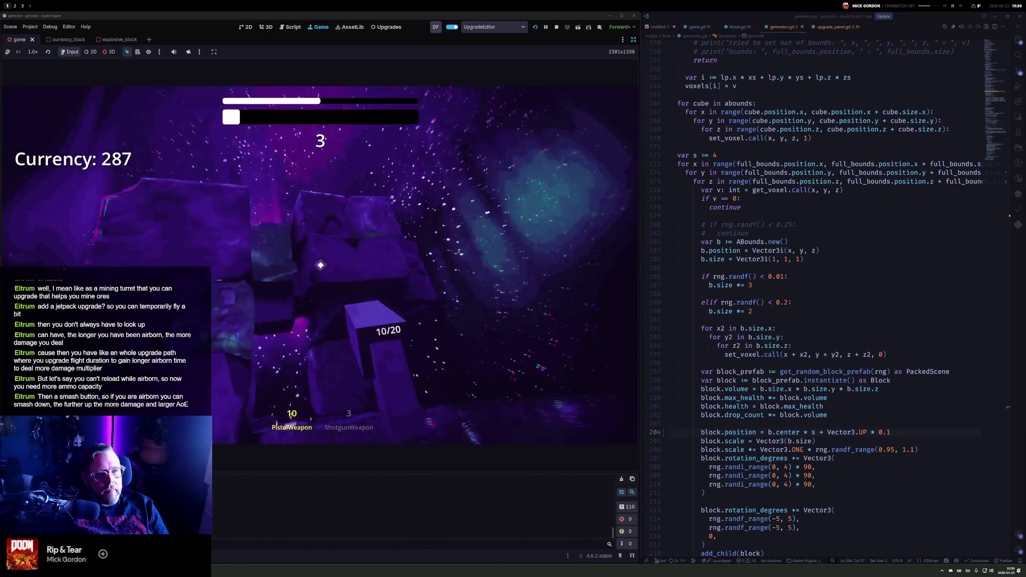
click(321, 265)
click(320, 265)
key(2)
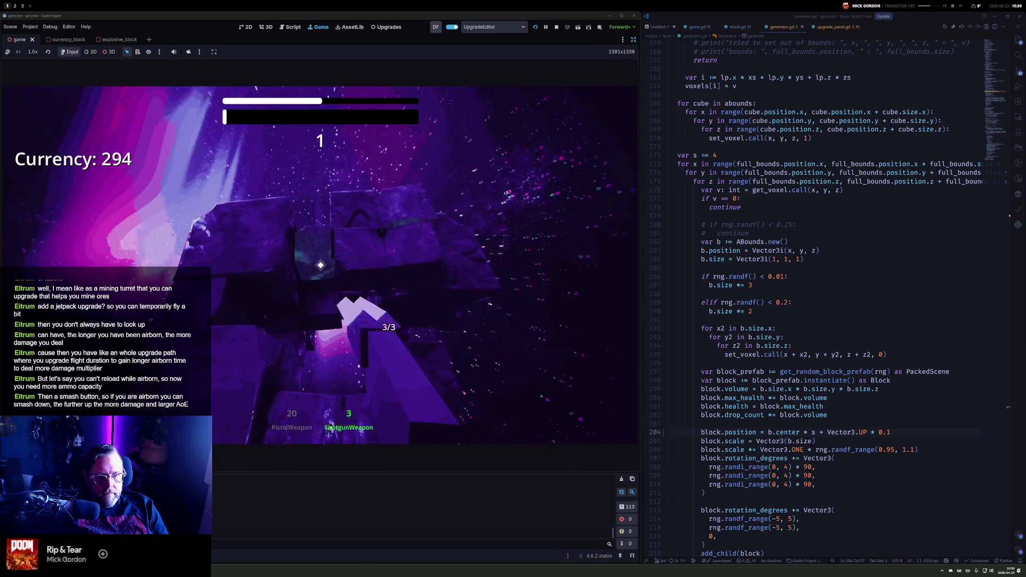
key(Return)
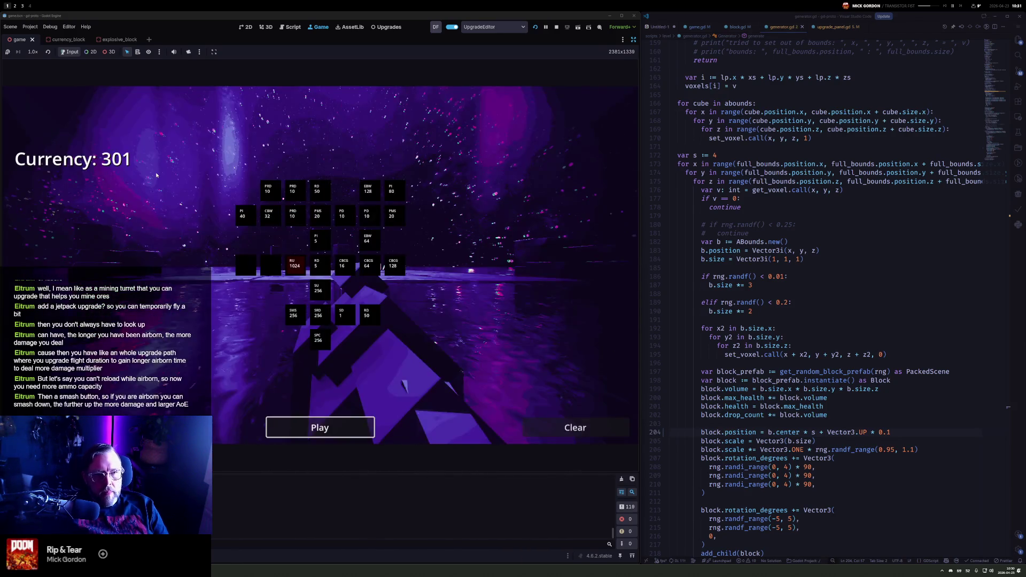
Start a round and shatter blocks with shotgun and pistol, rising toward floating blocks, until Results show +371
key(Return)
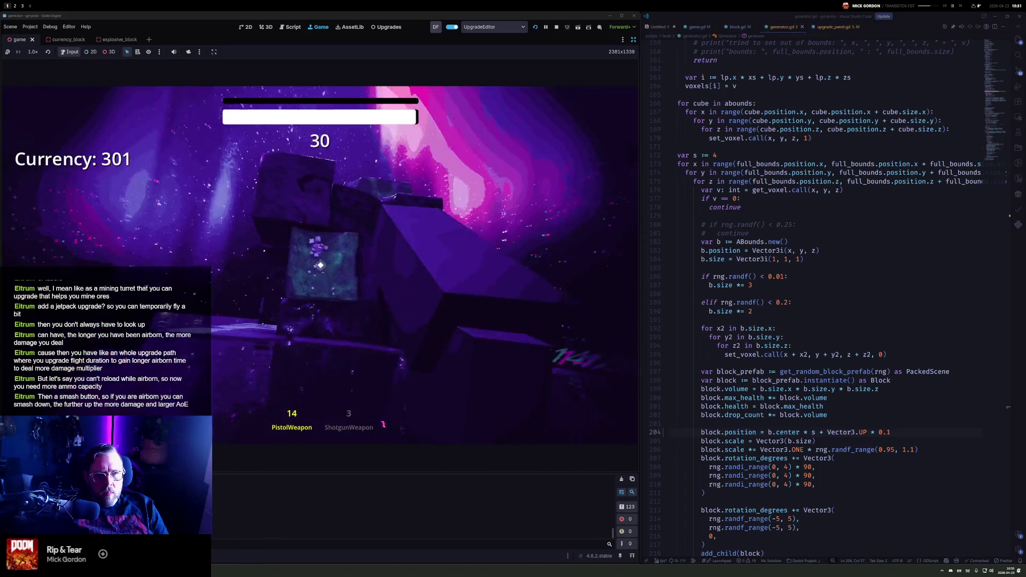
key(2)
click(320, 265)
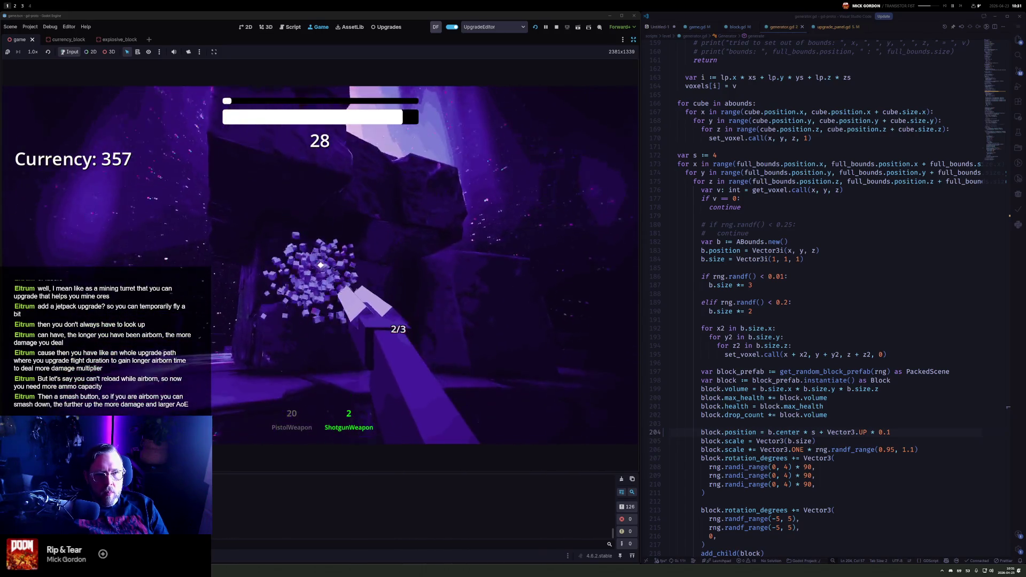
click(321, 265)
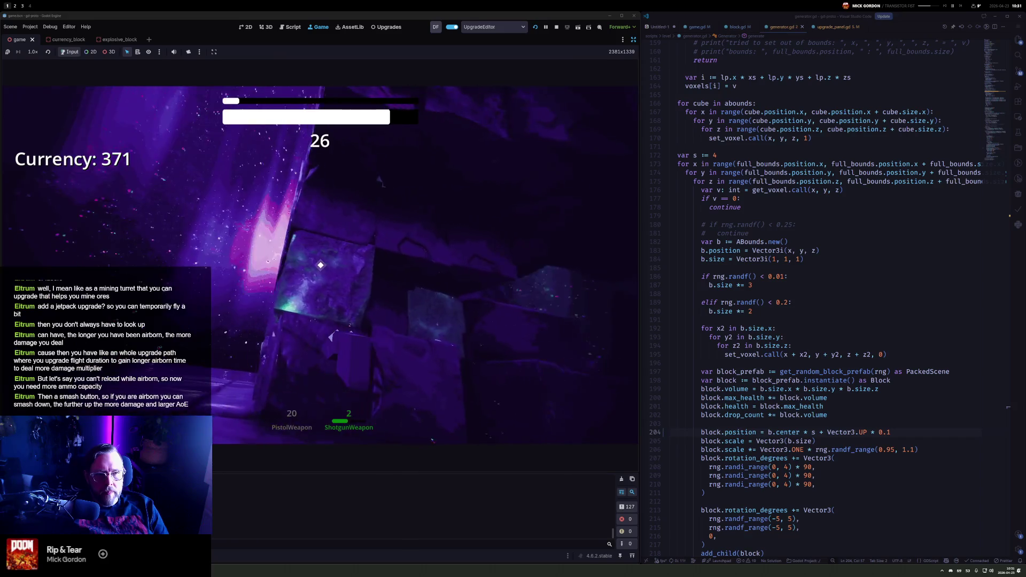
click(320, 265)
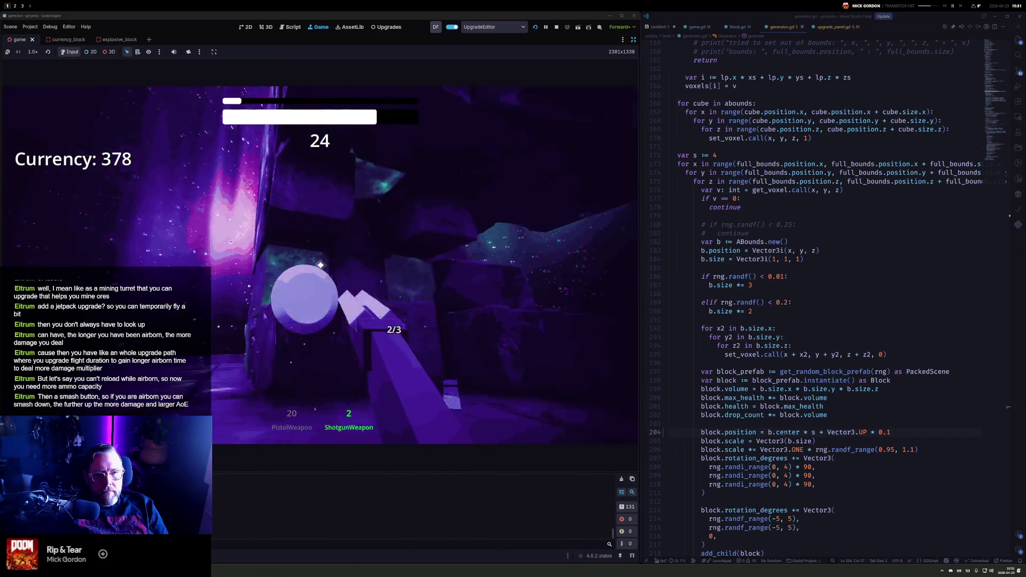
key(1)
click(320, 265)
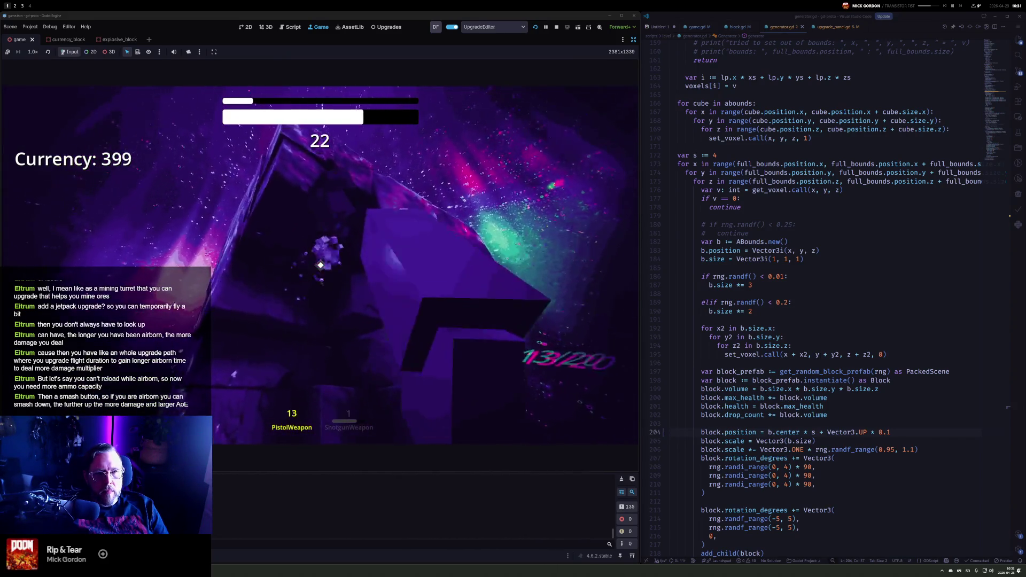
key(2)
click(320, 265)
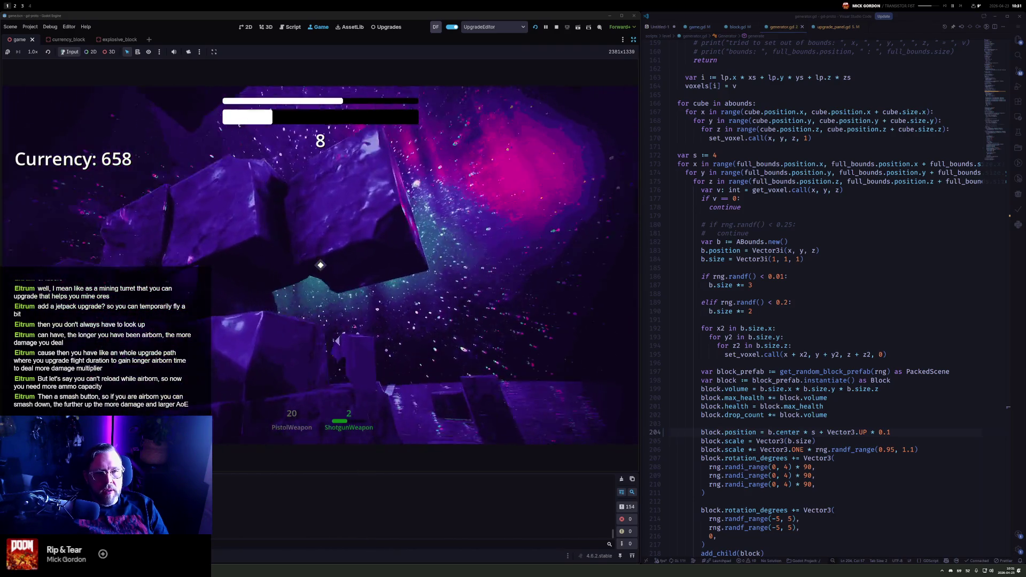
click(320, 265)
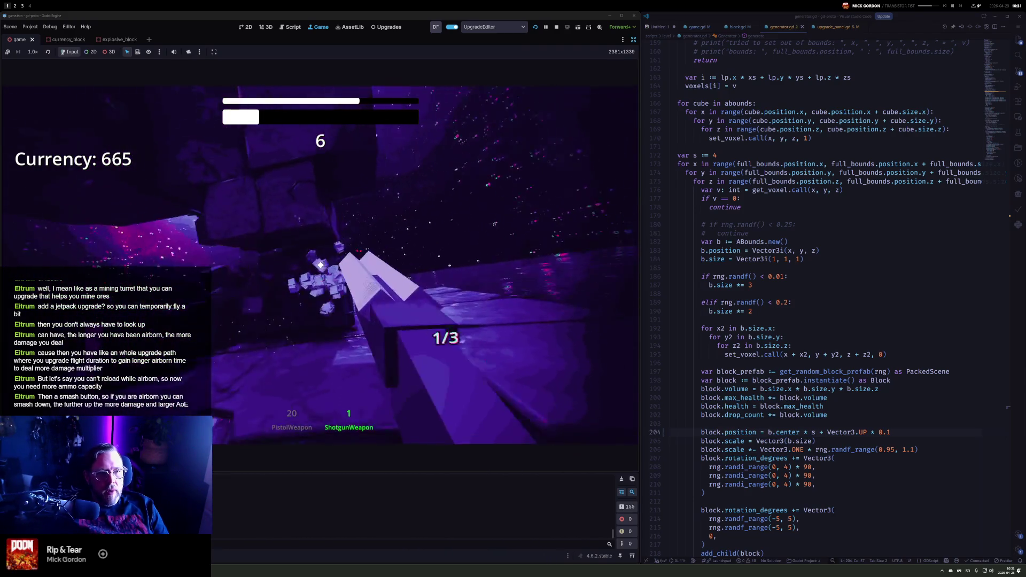
key(r)
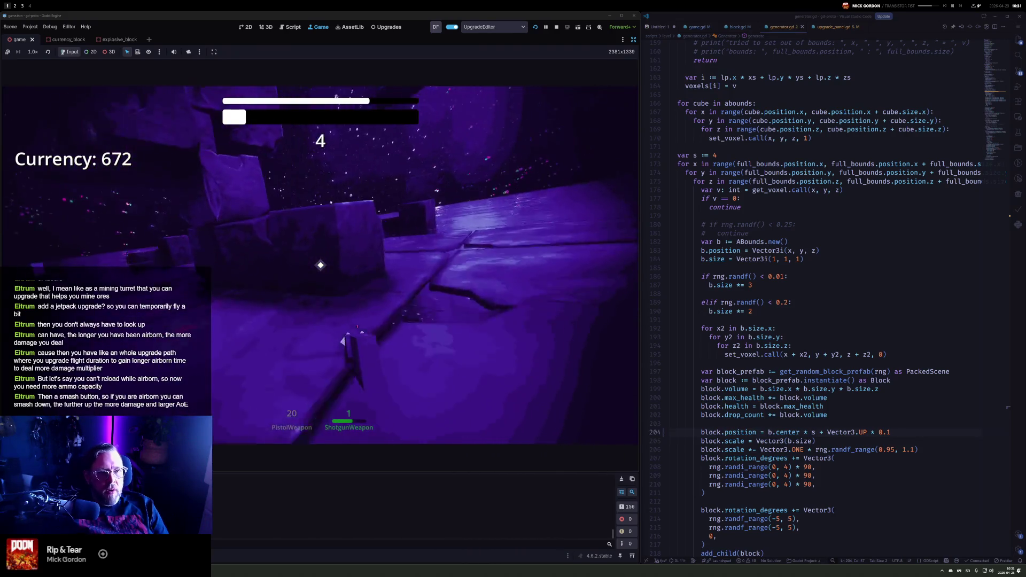
key(space)
key(space)
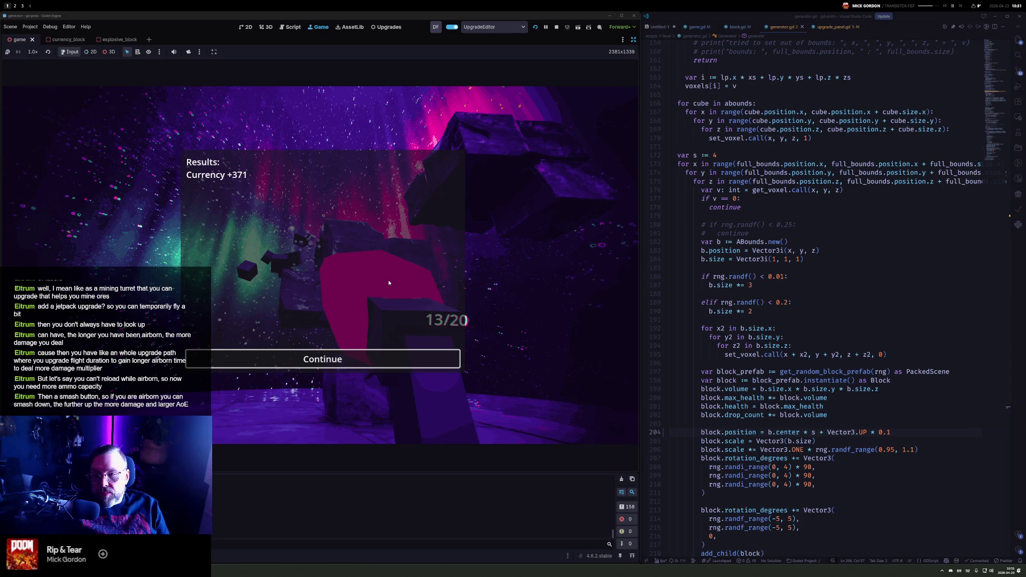
Dismiss the round results and start a new round with Currency at 672
key(Return)
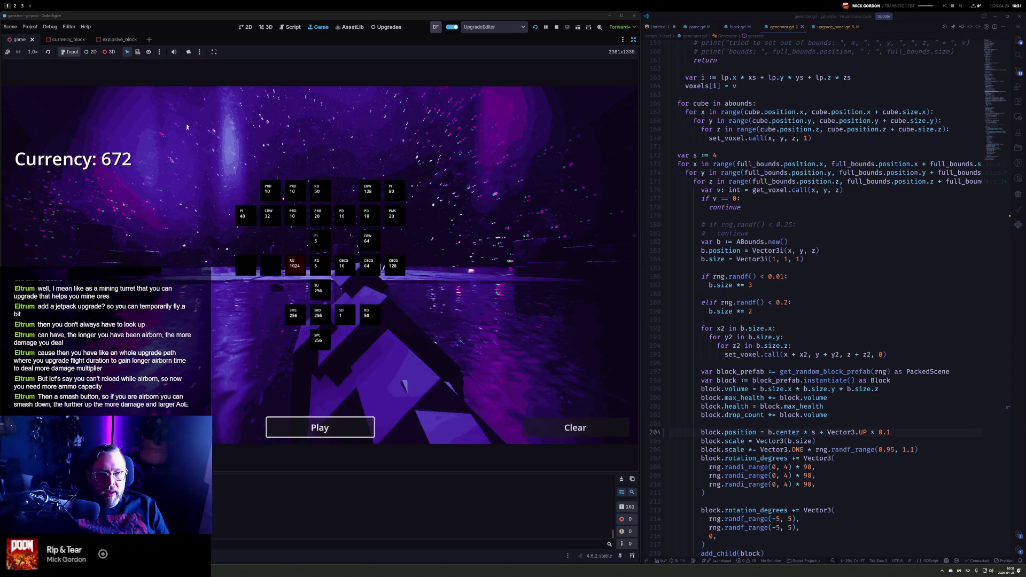
key(Return)
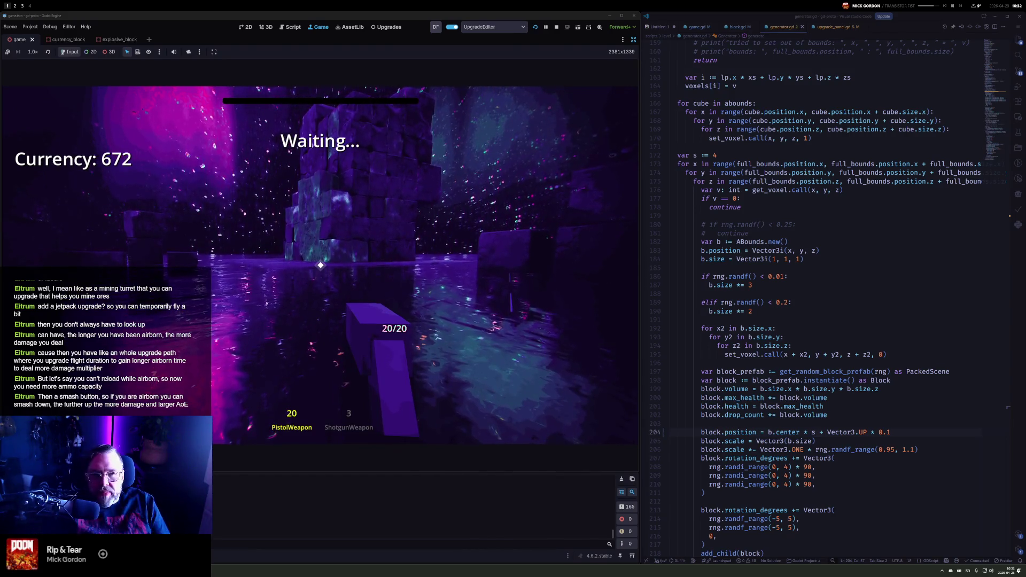
Blast the cube wall, alternating between shotgun and pistol shots
key(2)
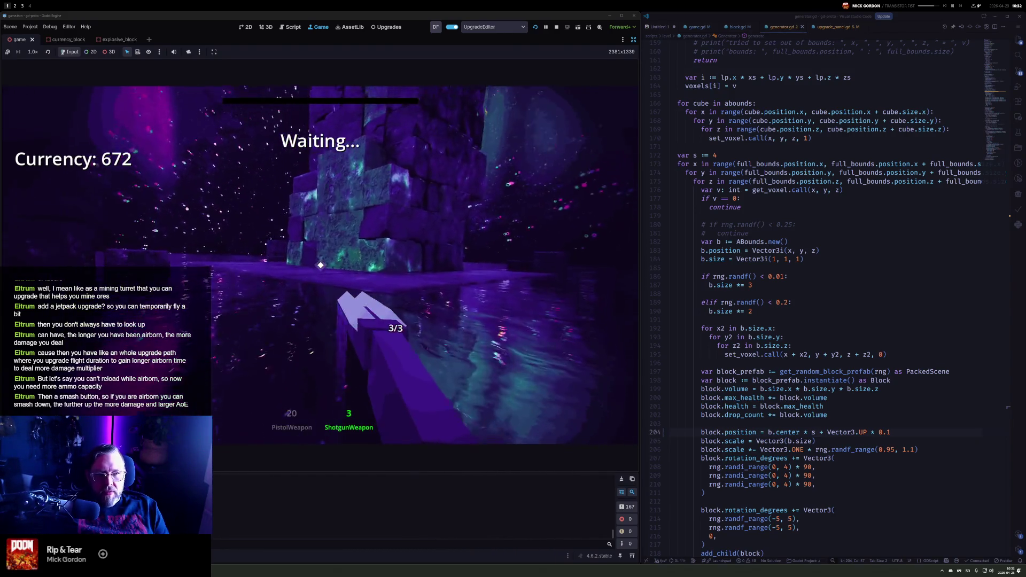
click(320, 265)
click(320, 265)
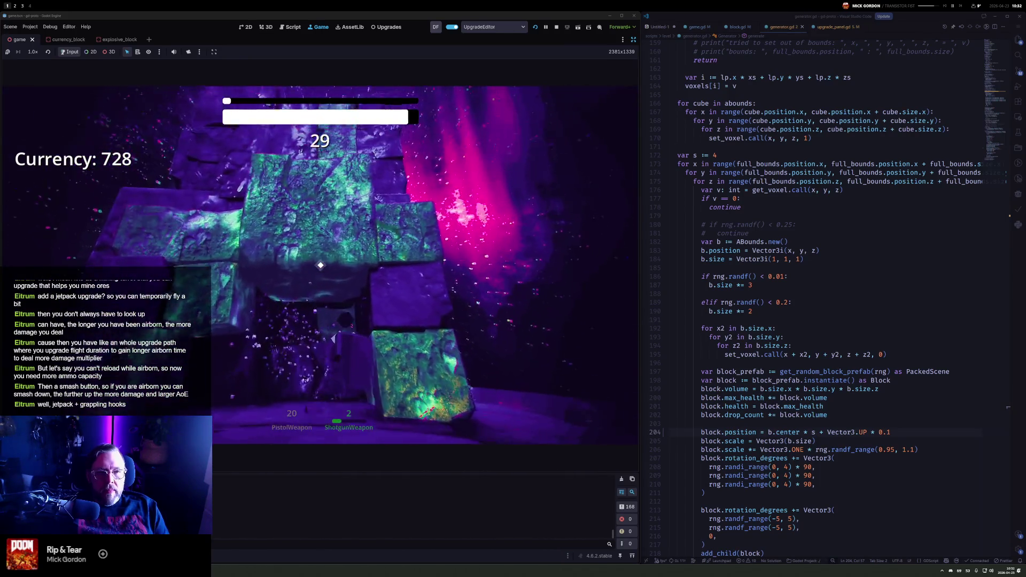
key(1)
click(321, 265)
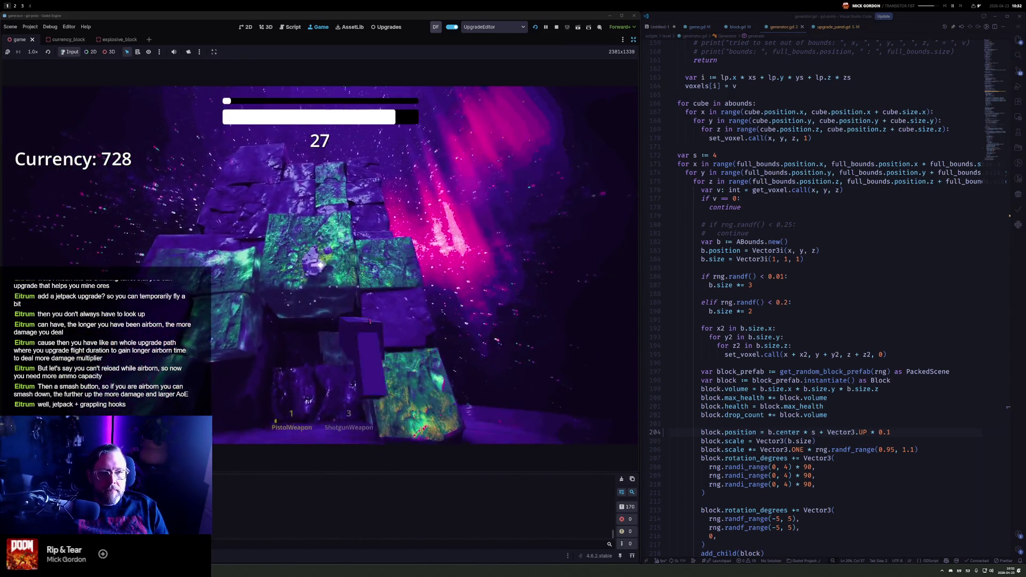
key(2)
click(321, 265)
click(321, 265)
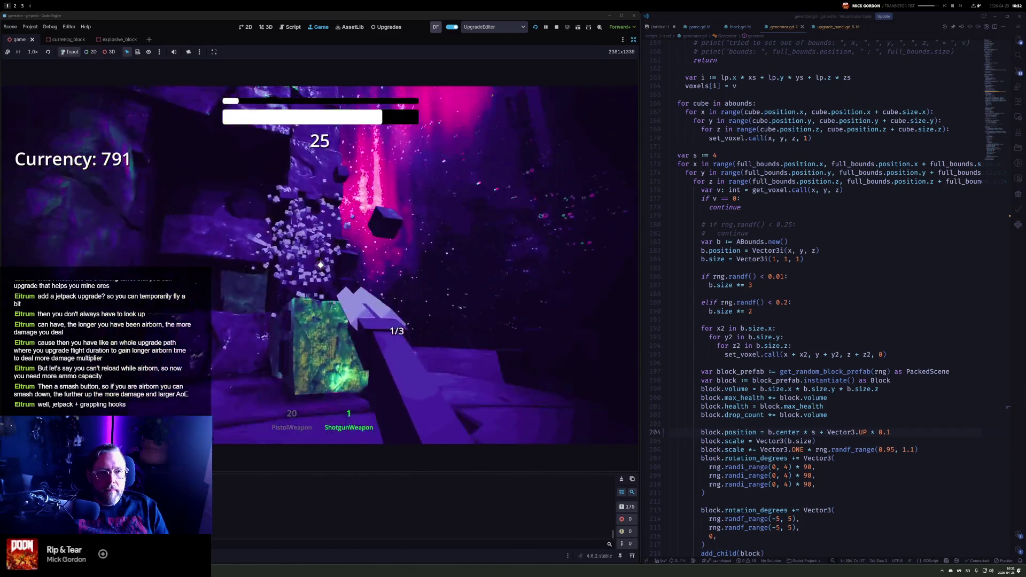
key(1)
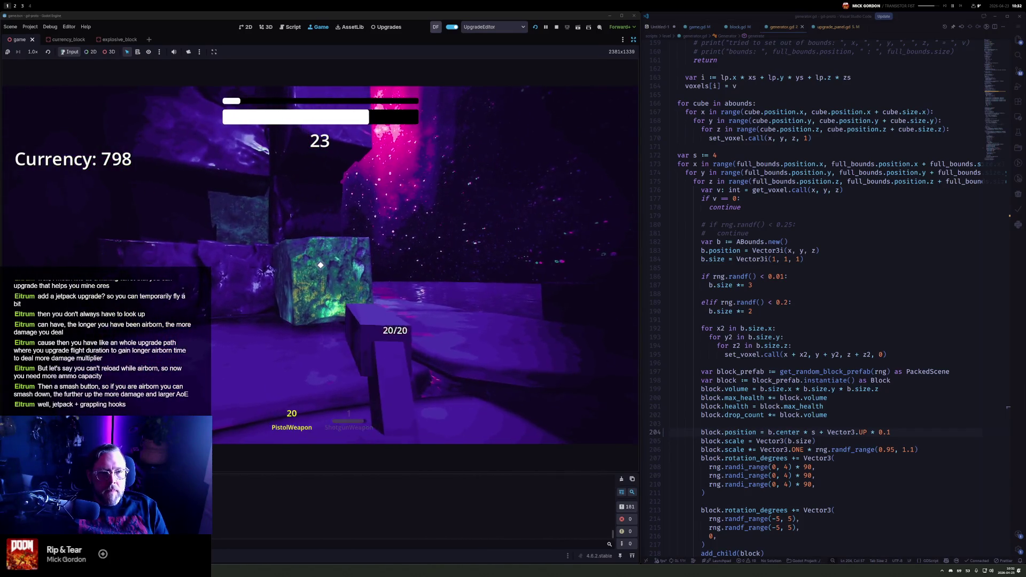
click(321, 265)
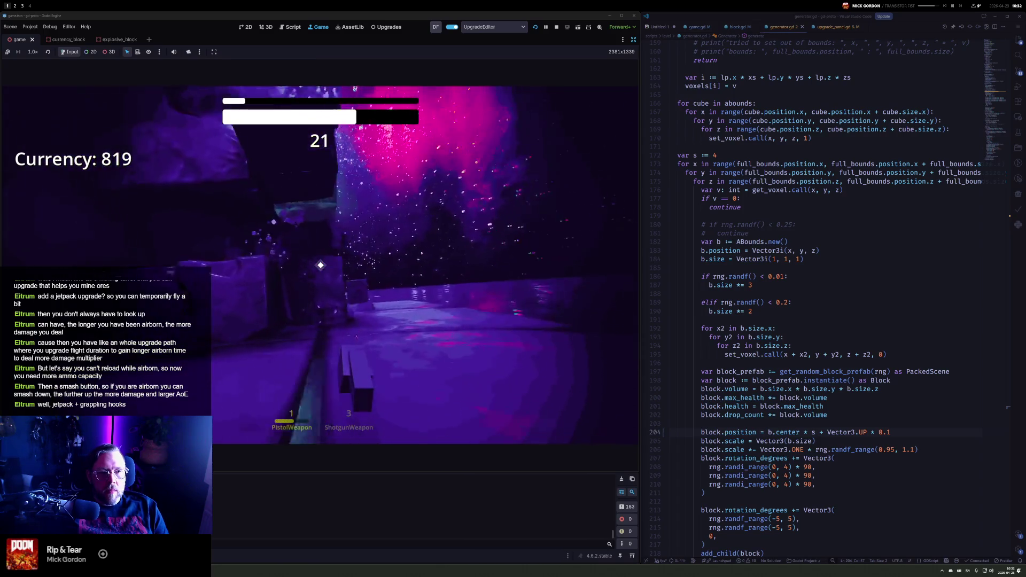
Keep mining blocks with shotgun and pistol until the timer nearly expires, reaching Currency 987
key(2)
click(321, 265)
click(320, 265)
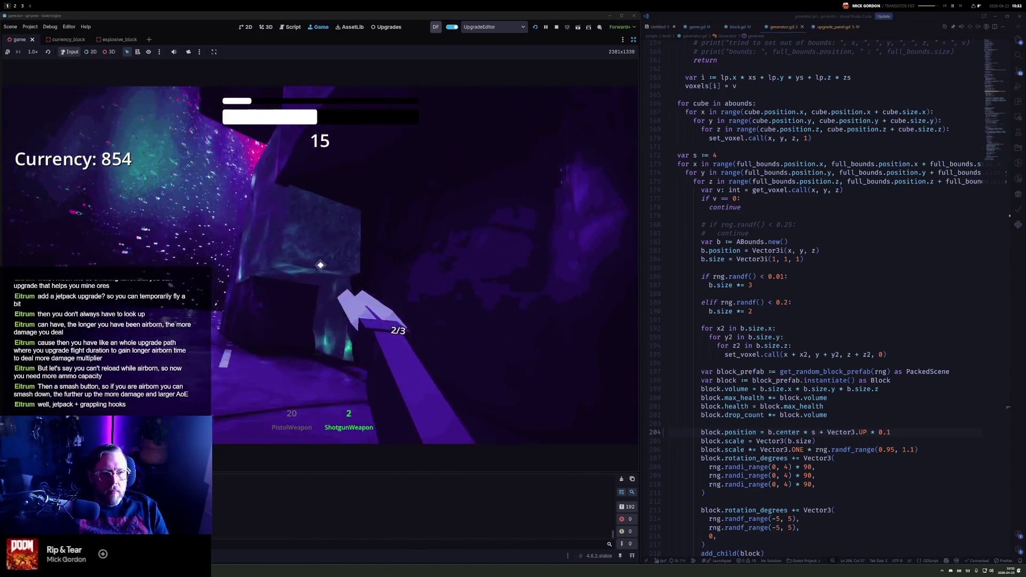
click(321, 265)
key(1)
click(321, 265)
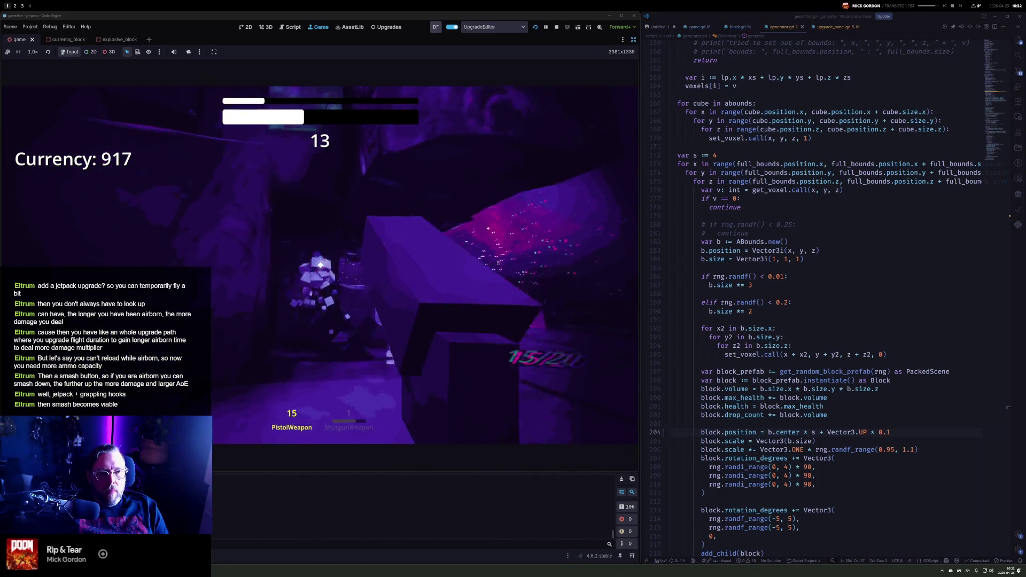
click(320, 265)
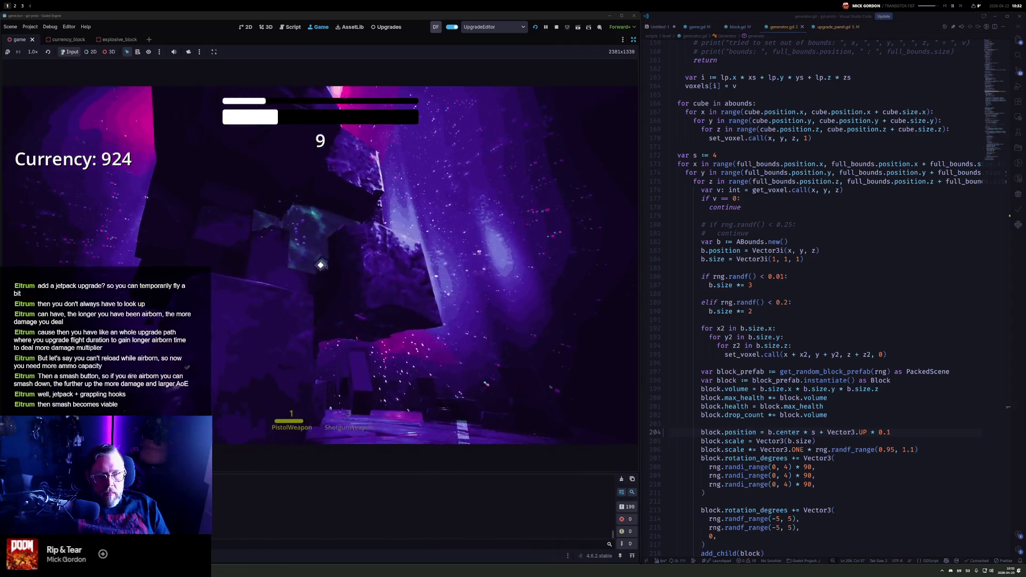
key(2)
click(321, 265)
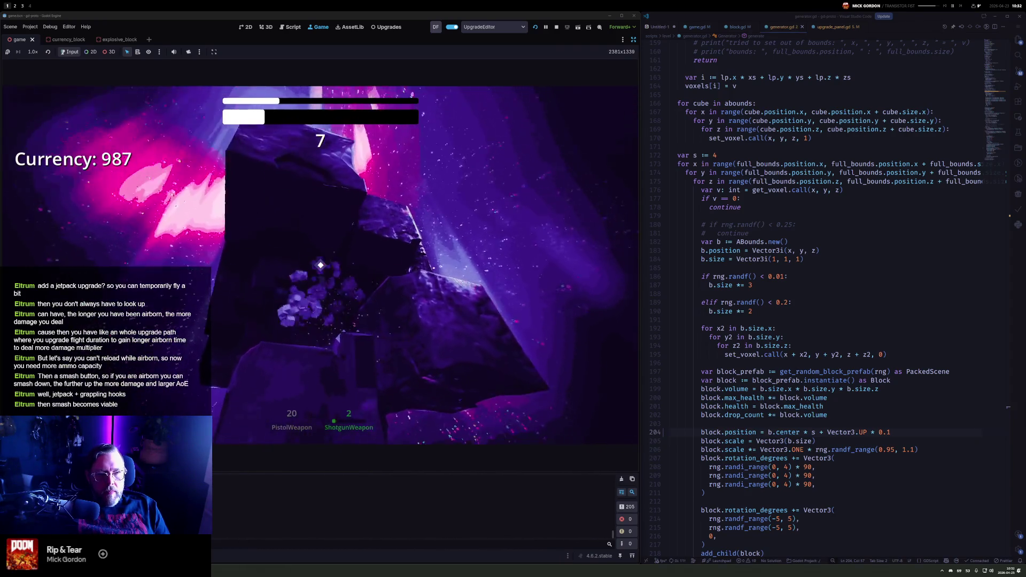
key(1)
click(321, 265)
click(321, 265)
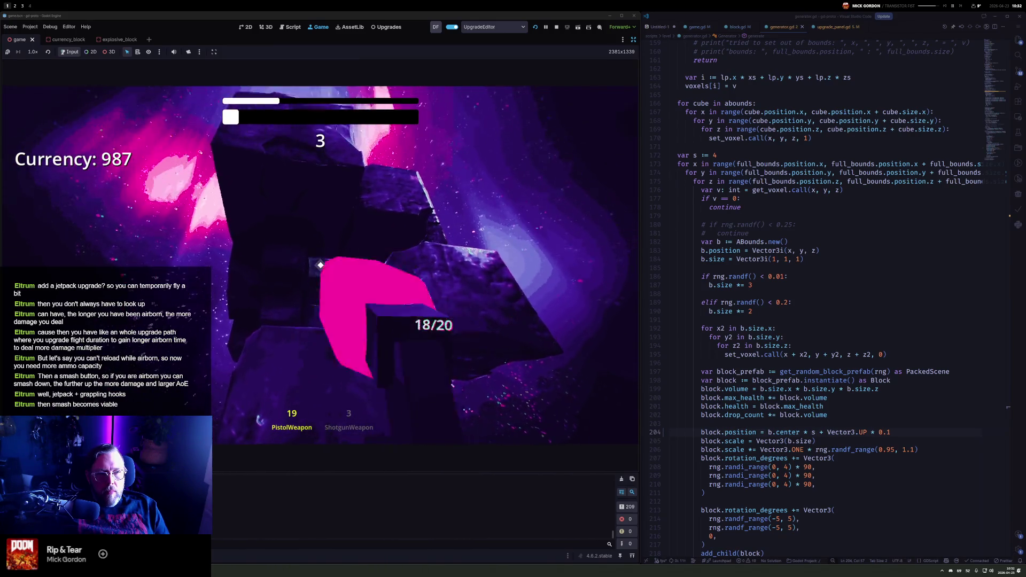
click(321, 265)
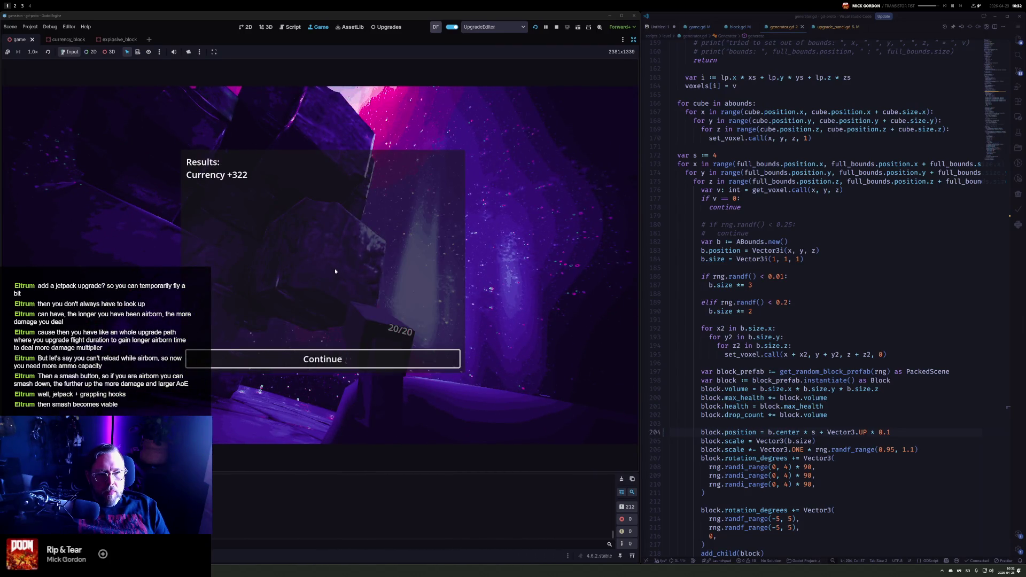
Continue past the results and mine blocks with shotgun and pistol, reloading both weapons
click(323, 358)
drag(320, 265, 321, 265)
key(2)
click(321, 265)
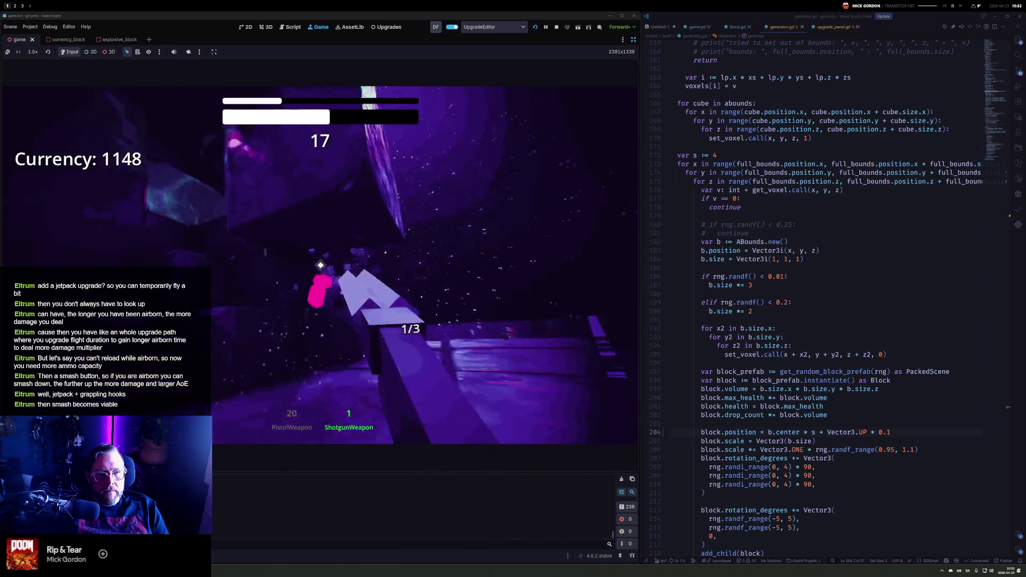
key(r)
key(1)
drag(320, 265, 321, 265)
key(r)
Finish the round with more shotgun and pistol fire, then close the results at Currency 1323
key(2)
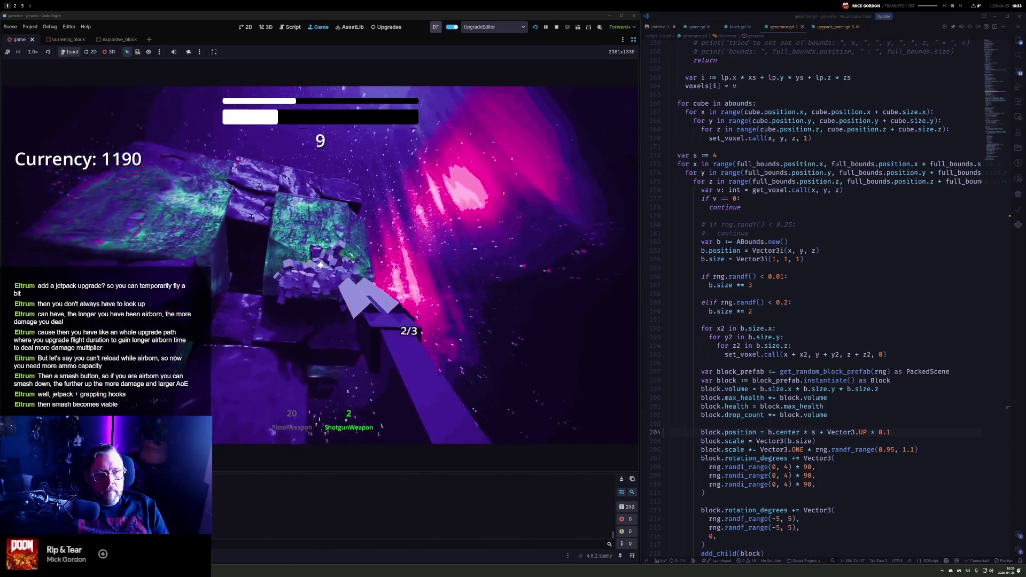
click(320, 265)
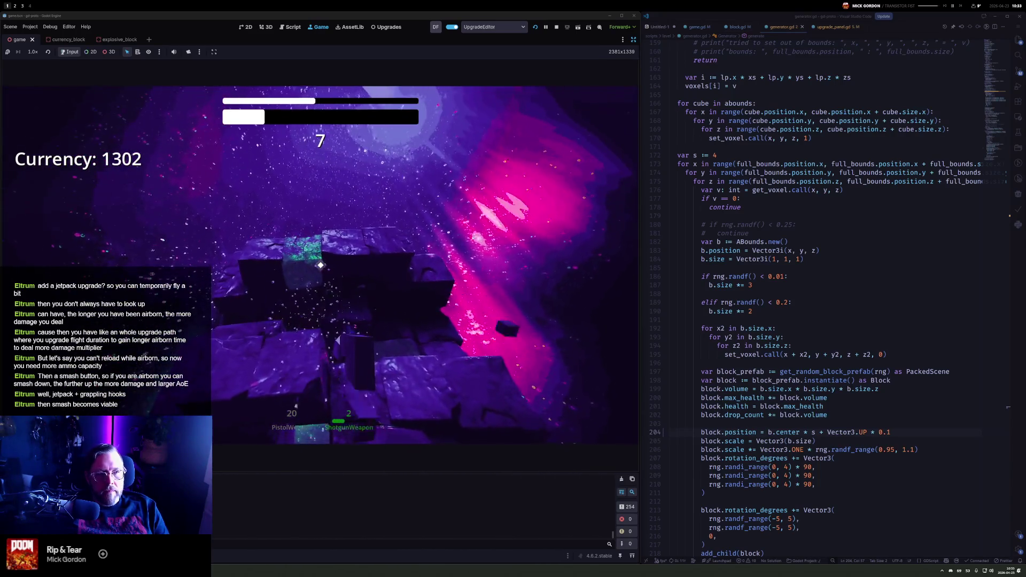
key(1)
drag(321, 266, 321, 265)
key(2)
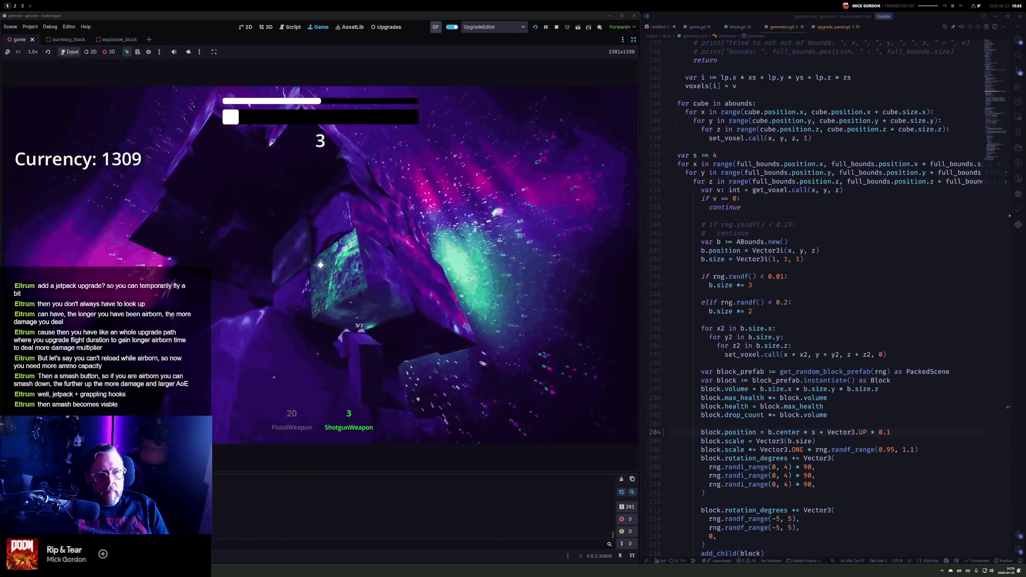
click(321, 265)
click(321, 265)
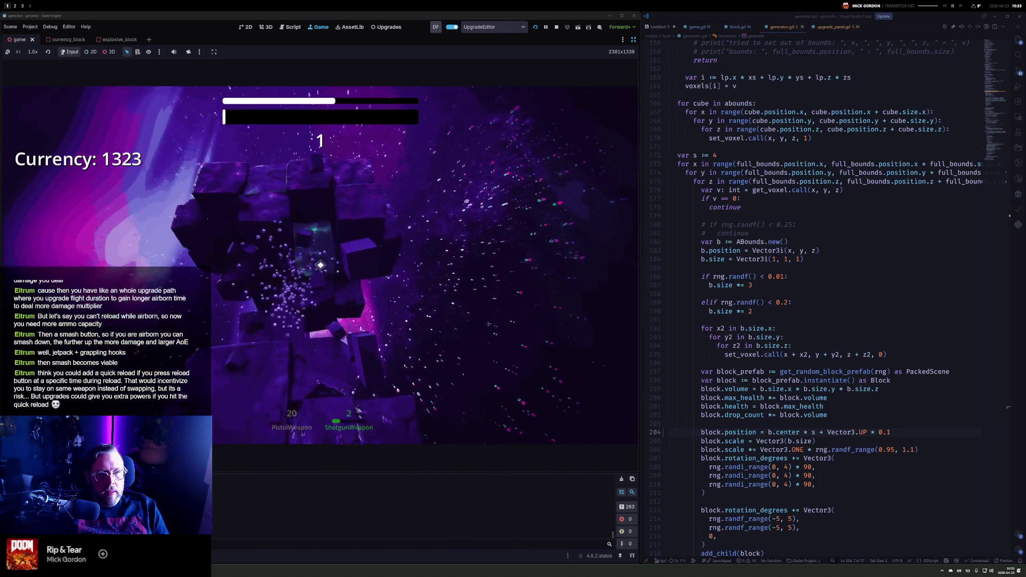
click(301, 359)
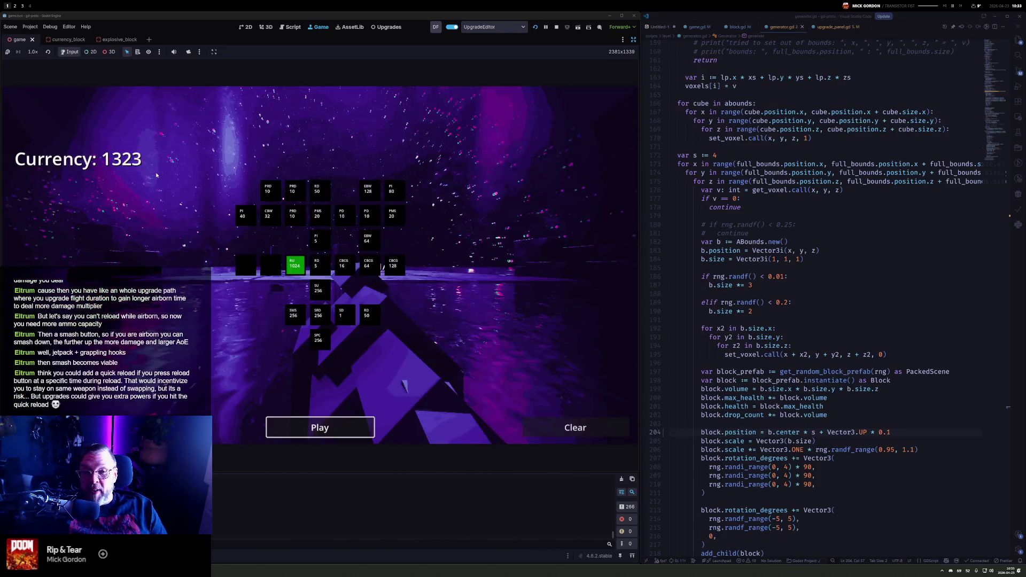
Buy the 1024-cost RailUnlock upgrade, start the round, and fire the RailWeapon at blocks
click(291, 264)
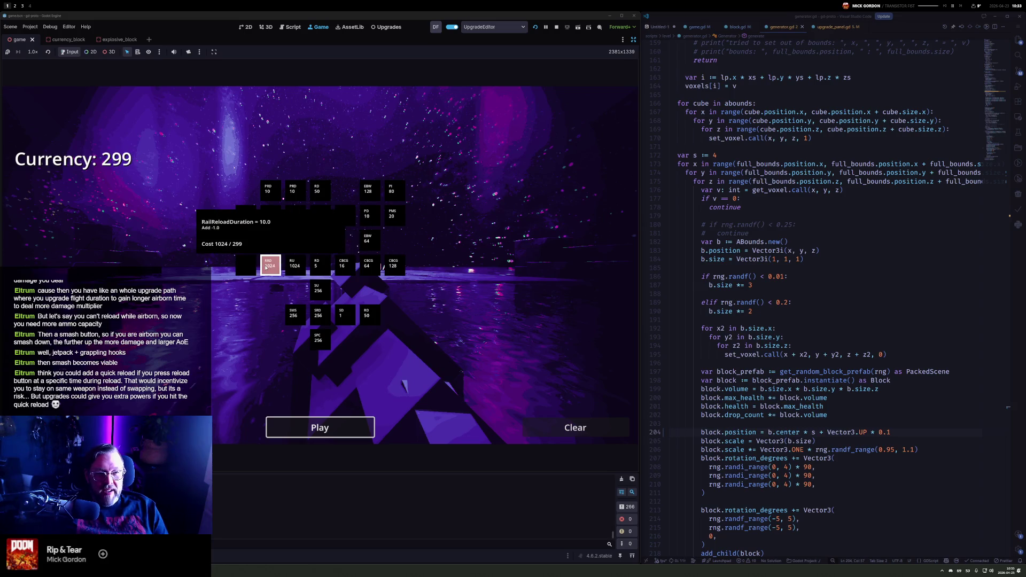
click(336, 430)
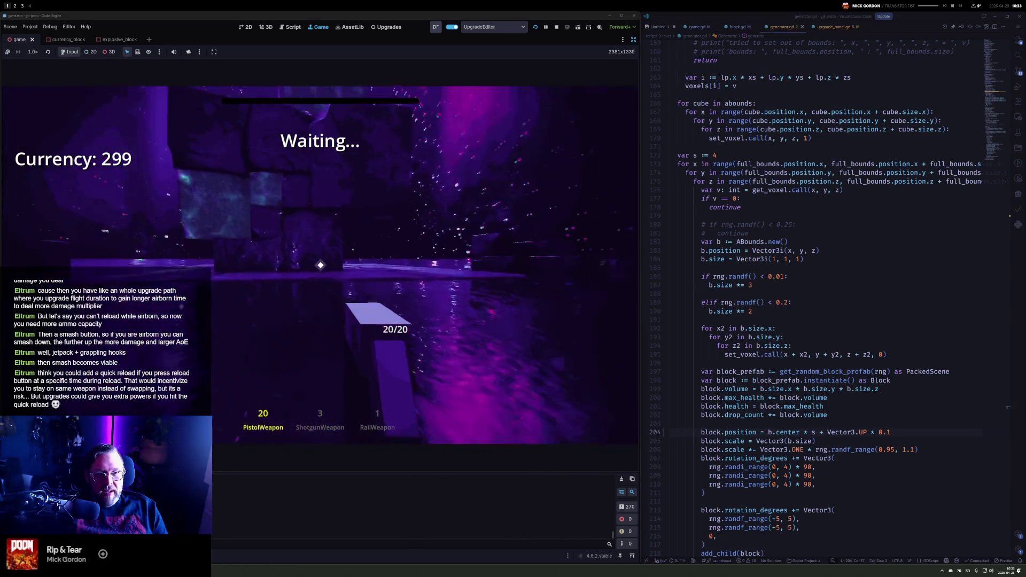
scroll(321, 265, down, 2)
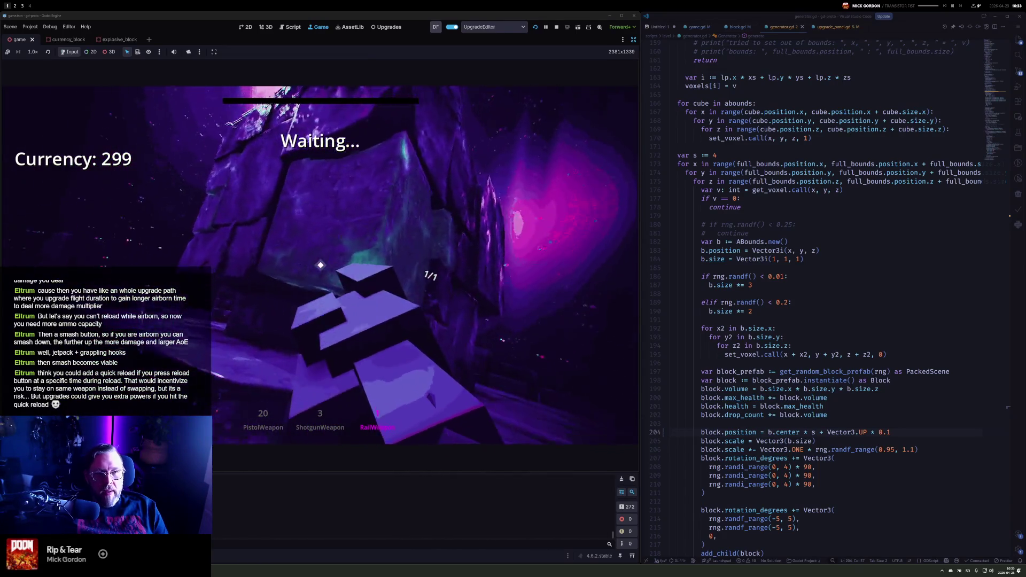
click(320, 265)
scroll(320, 265, down, 1)
click(320, 265)
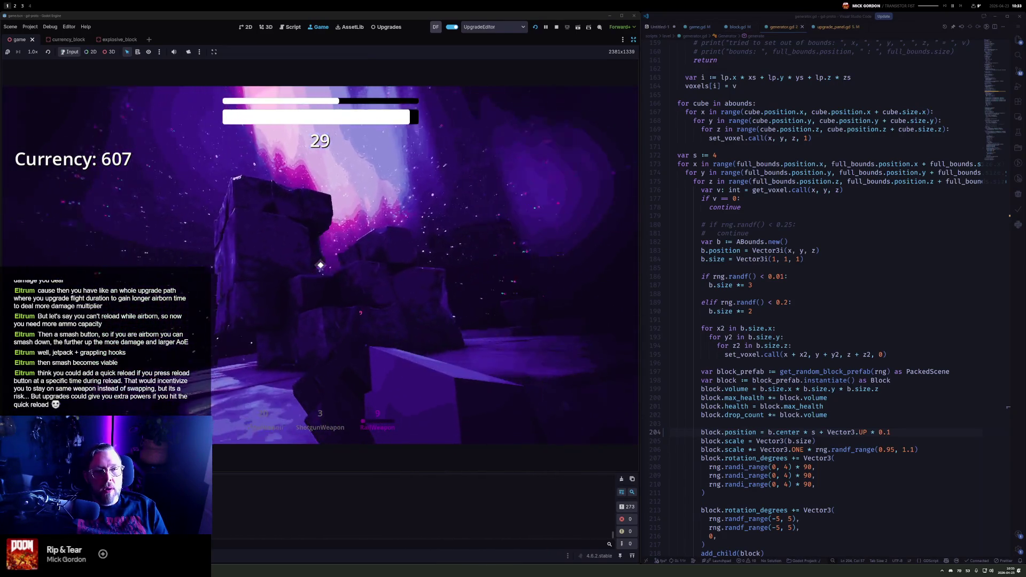
Cycle weapons with the mouse wheel and blast blocks, including the green one, with shotgun and pistol
drag(320, 265, 320, 265)
scroll(320, 265, down, 1)
click(320, 265)
click(320, 265)
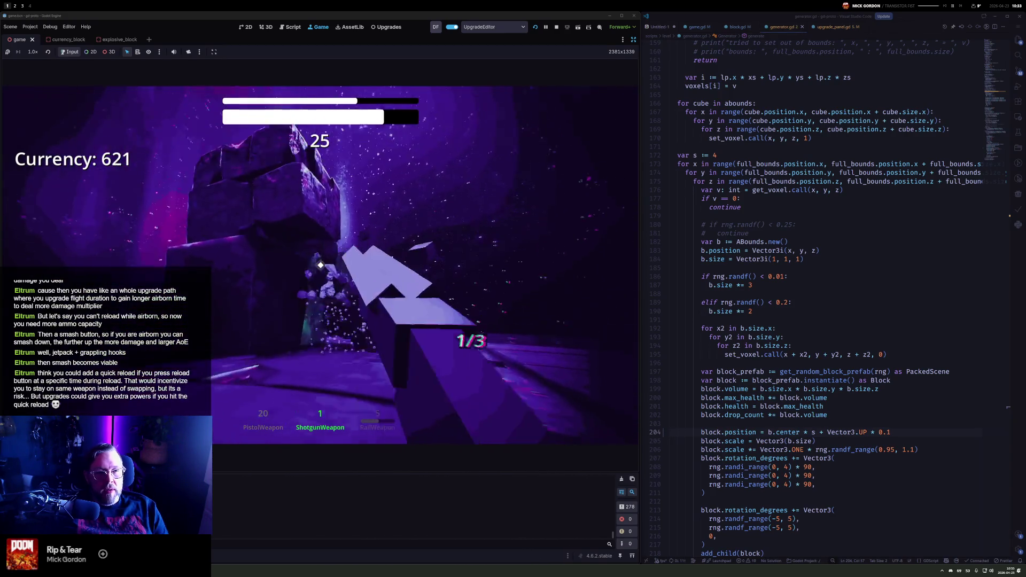
click(321, 265)
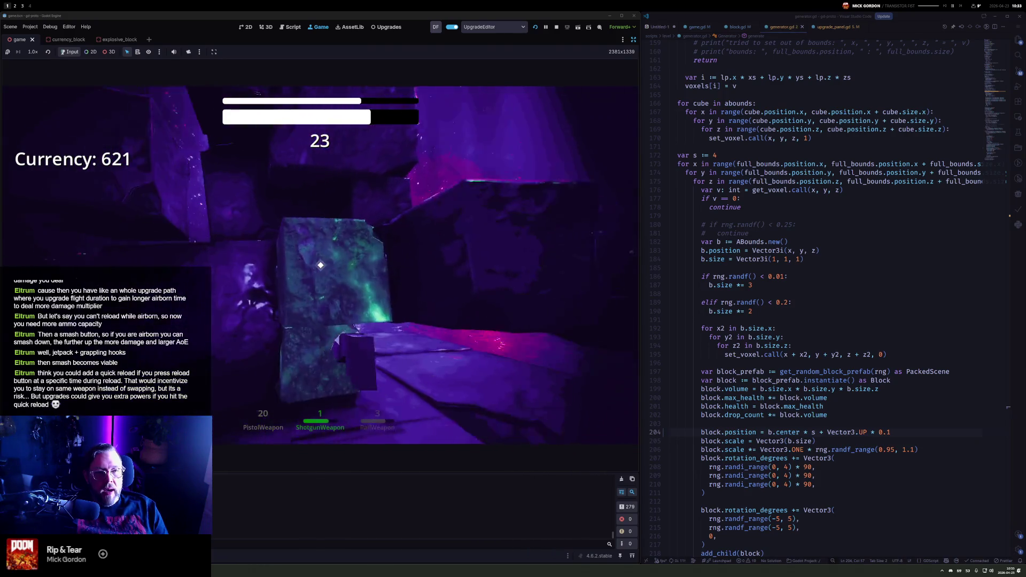
drag(320, 265, 320, 265)
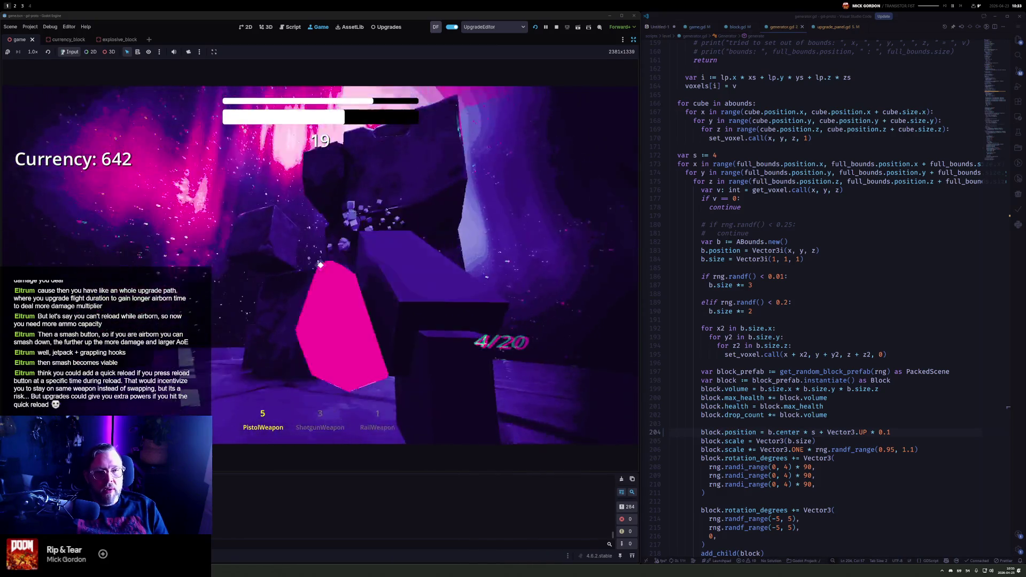
key(2)
click(320, 265)
click(321, 265)
click(320, 265)
Alternate pistol and RailWeapon shots at the remaining blocks until the round ends with +357
key(1)
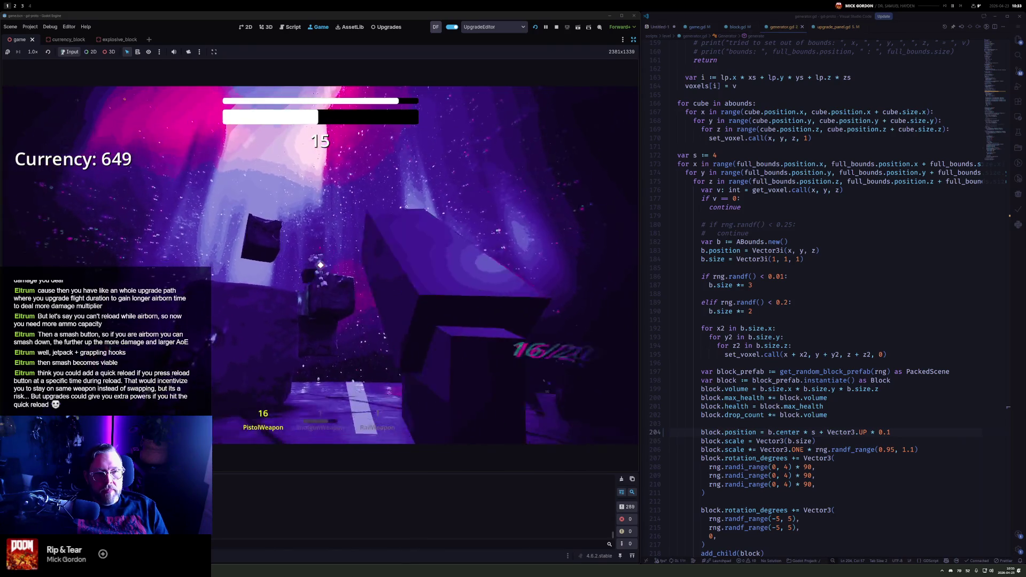
click(321, 265)
click(321, 265)
click(321, 265)
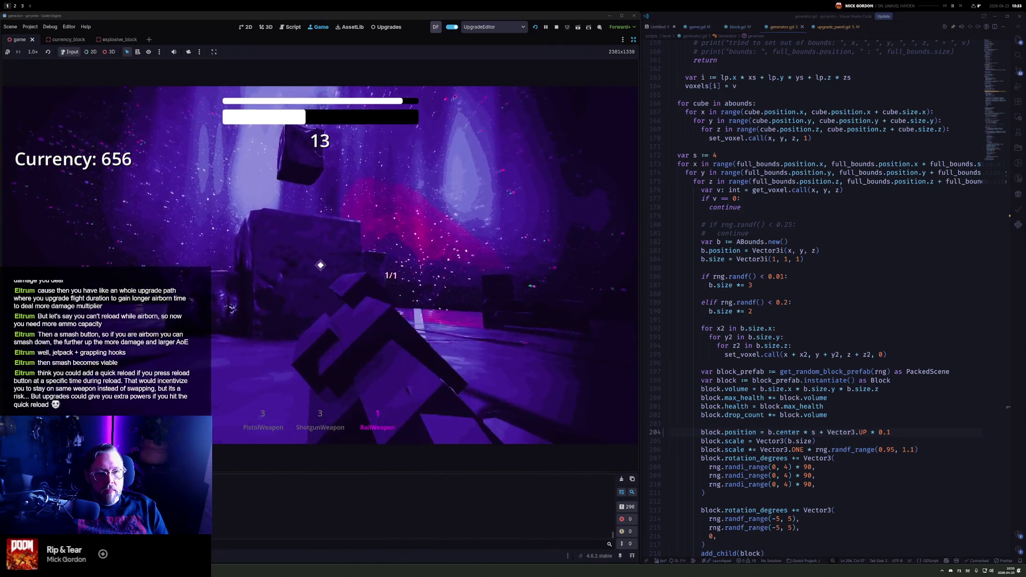
key(3)
click(320, 265)
key(1)
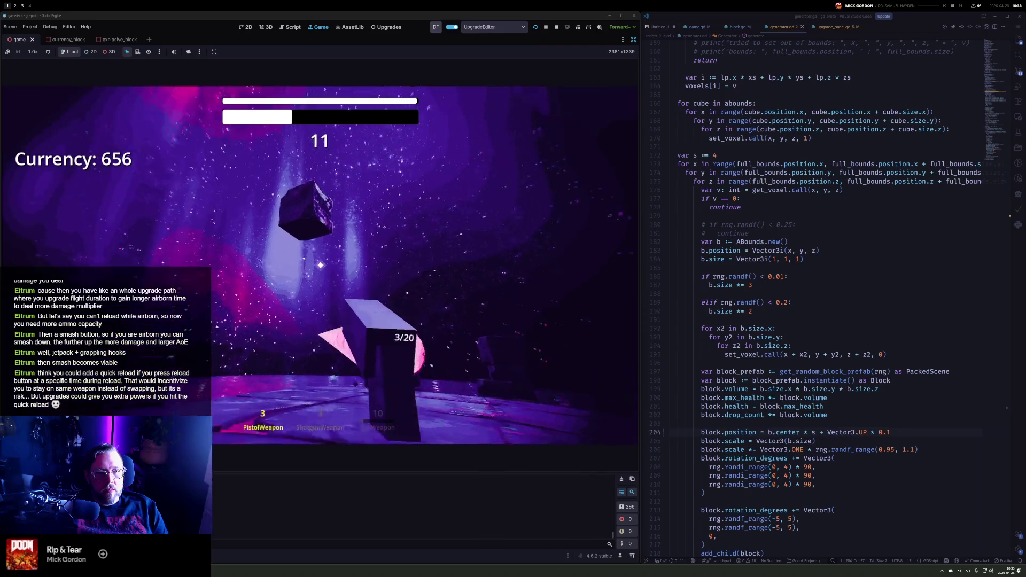
click(321, 265)
click(320, 265)
click(321, 265)
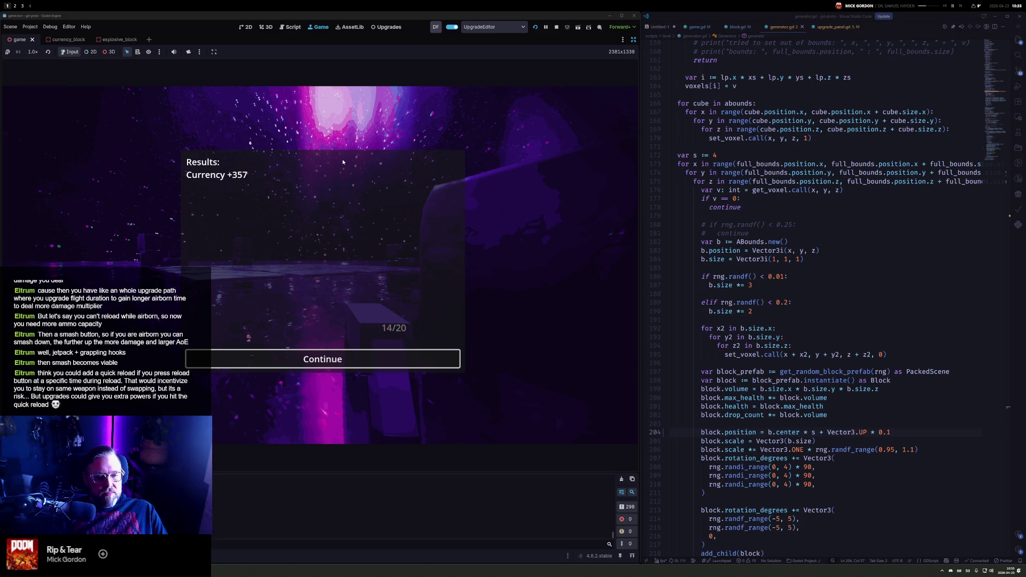
Close the results at Currency 656 and stop the running game from the editor toolbar
click(364, 362)
mouse_move(251, 269)
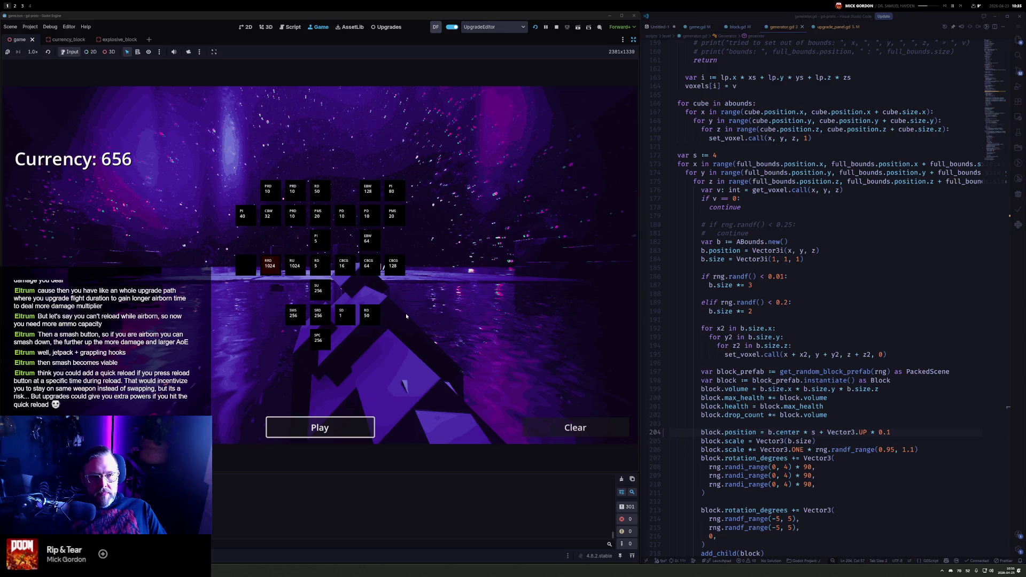
click(556, 27)
click(828, 104)
key(ctrl+p)
In save.gd, add 'var max_cube_size:int = 5' and reset it with 'max_cube_size = 5' in clear()
text(save)
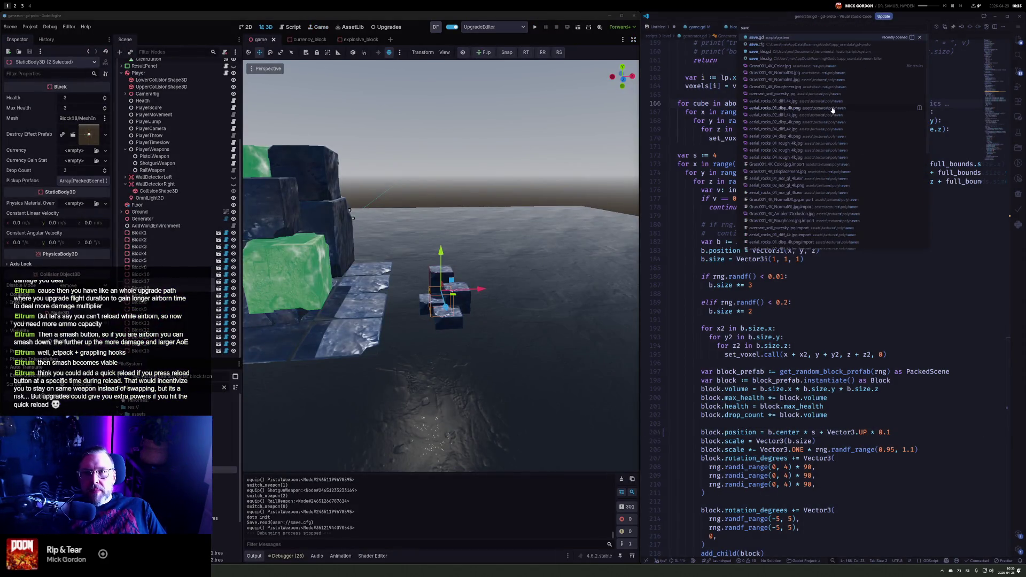
key(Return)
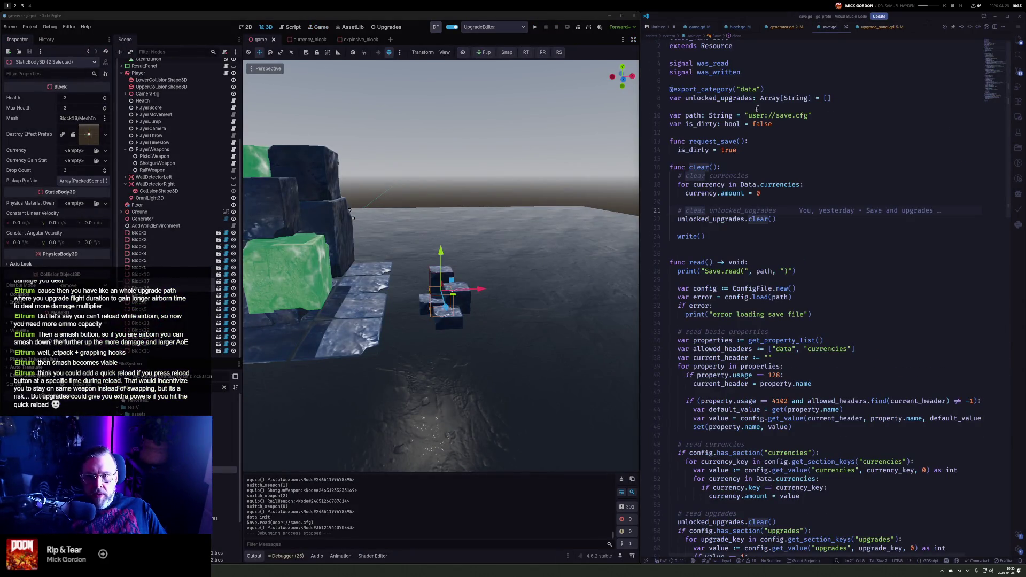
click(871, 91)
key(Return)
text(var )
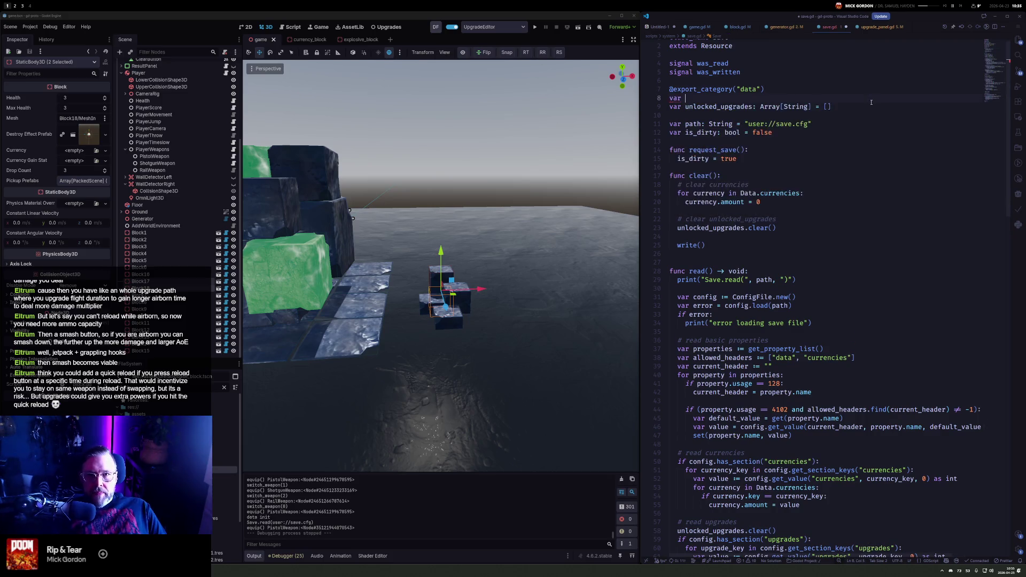
text(max_cube_size:int = 5)
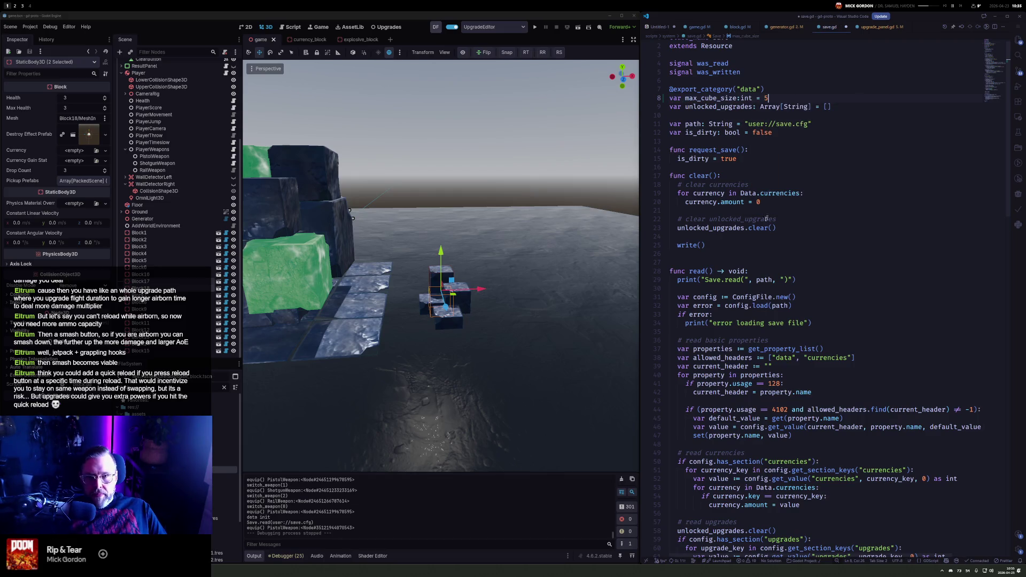
click(824, 179)
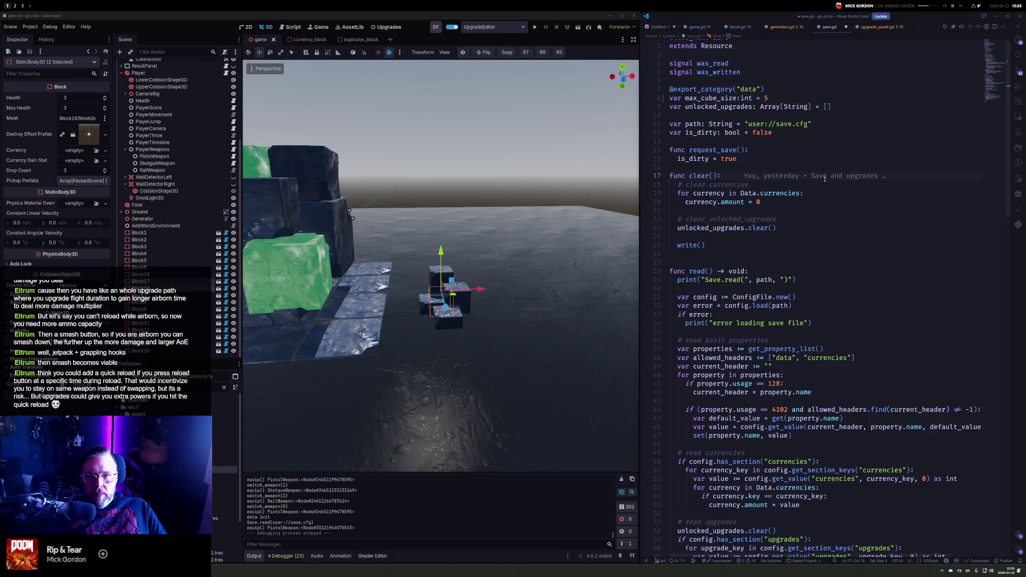
key(Return)
text(max_cube_size = 5)
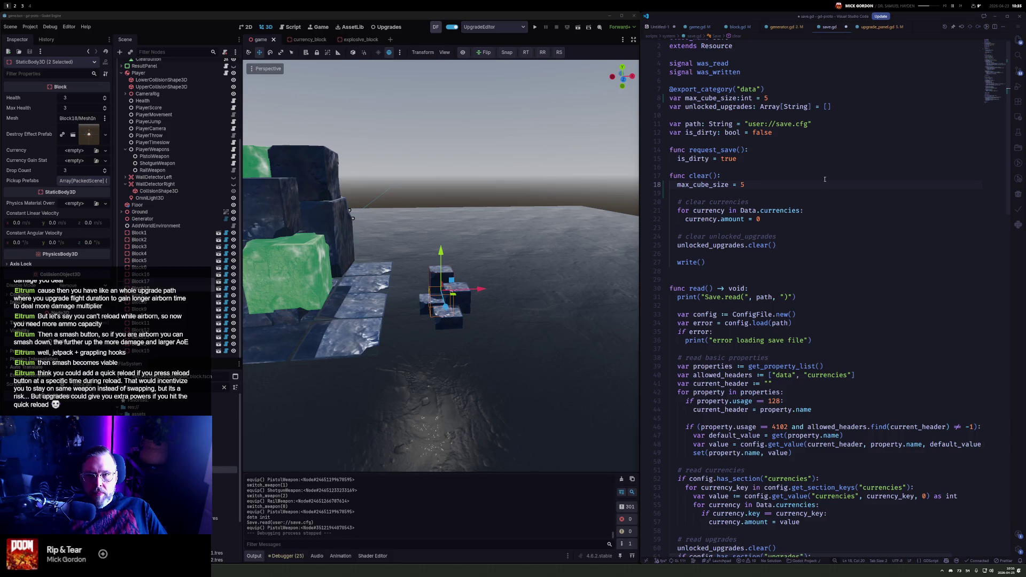
Declare 'const STARTING_CUBE_SIZE:int = 5' below the signals
key(Up)
key(Up)
key(Up)
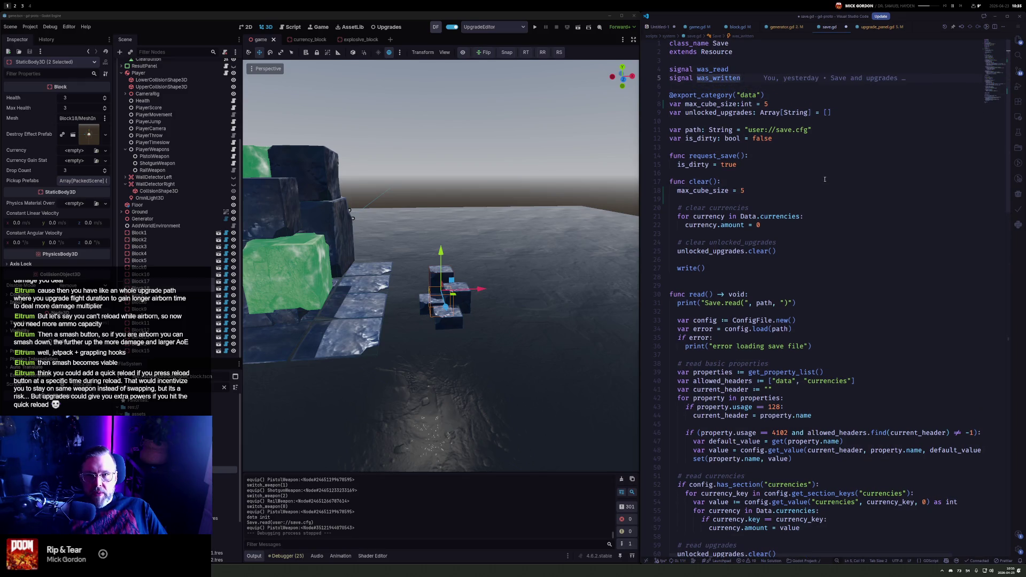
key(Return)
key(Return)
text(cont)
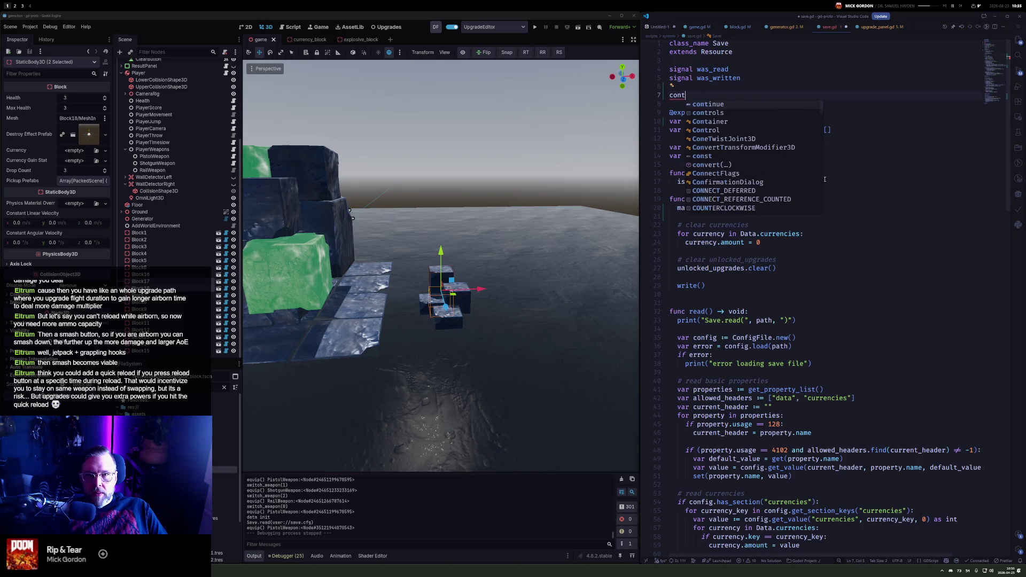
key(BackSpace)
text(st )
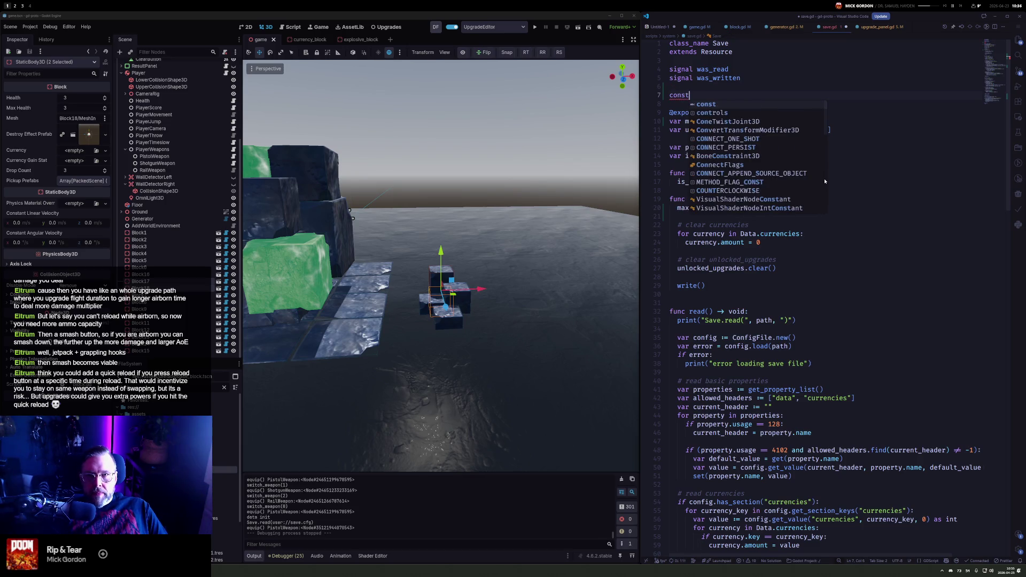
text(STAR)
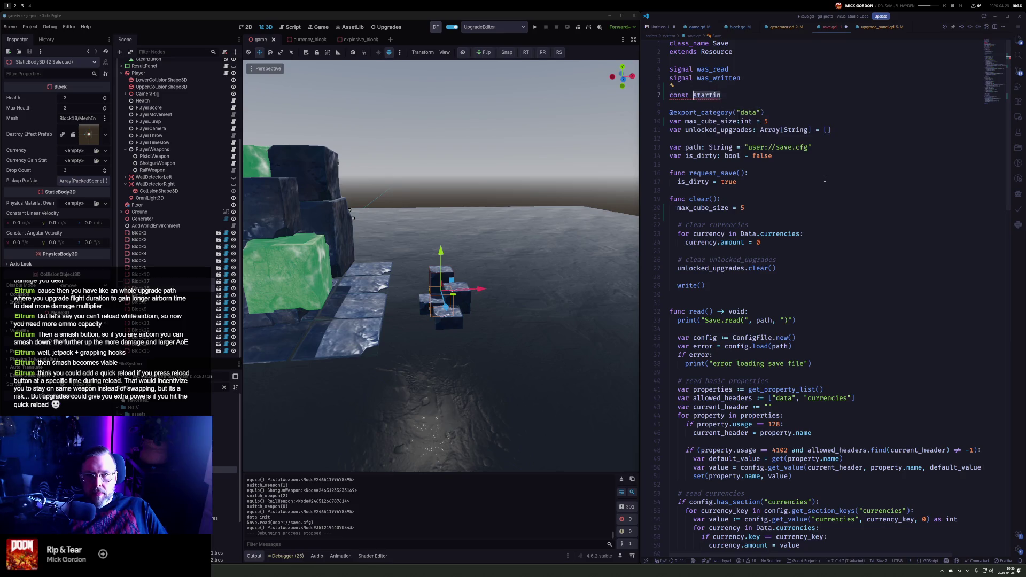
text(TING_CUBE)
text(_SIZE = )
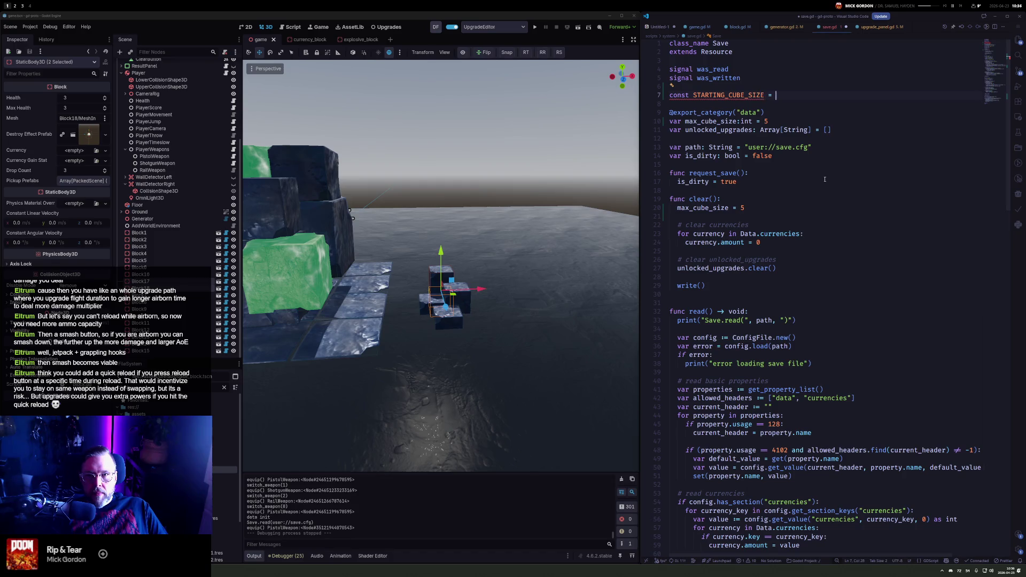
text(5)
key(Left)
text(:int)
key(Escape)
key(Home)
Replace both literal 5s with STARTING_CUBE_SIZE and save save.gd
key(Down)
key(Down)
key(Down)
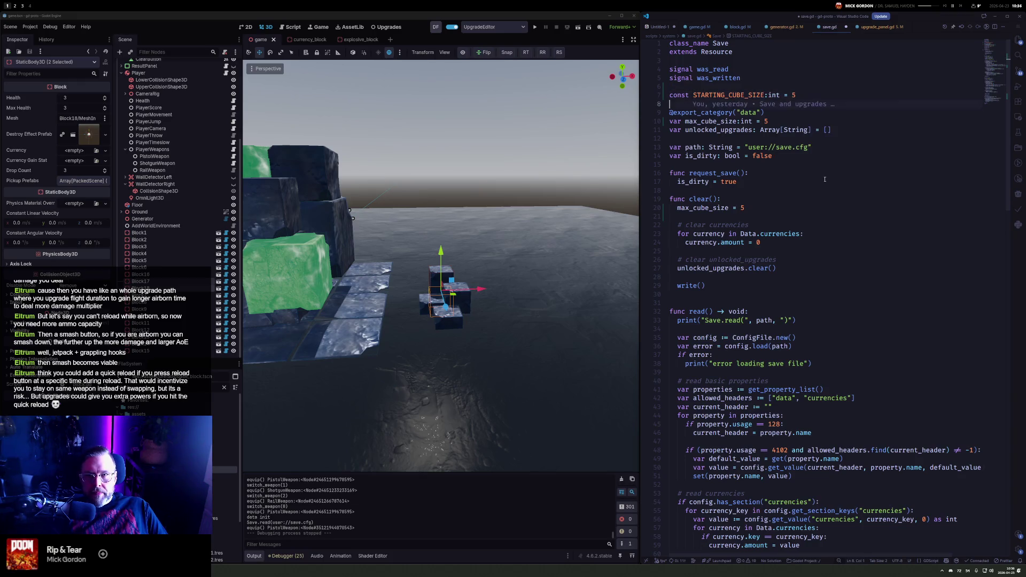
key(End)
key(ctrl+d)
key(ctrl+d)
text(STARTING_CUBE_SIZE)
key(ctrl+s)
click(831, 205)
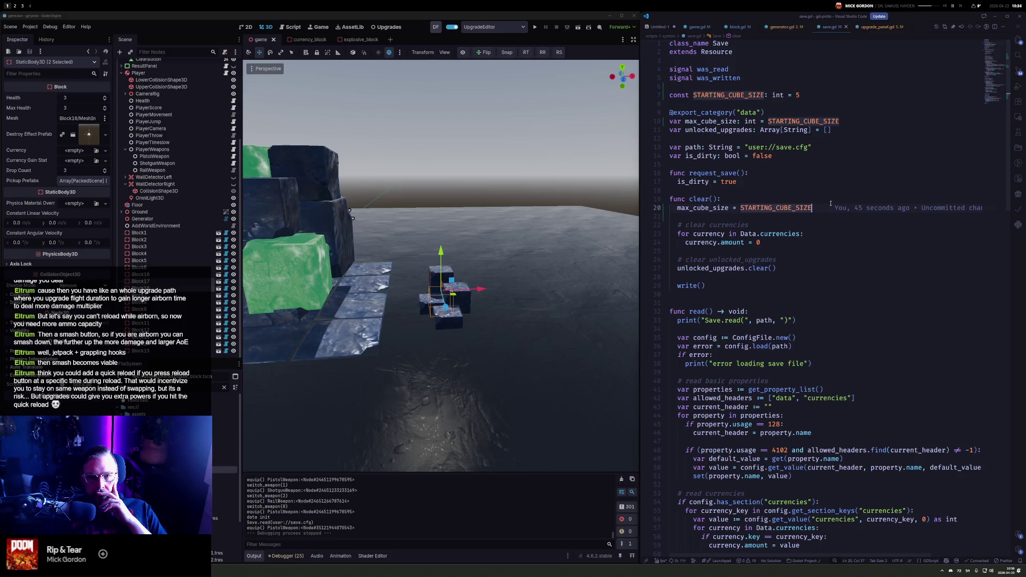
click(801, 156)
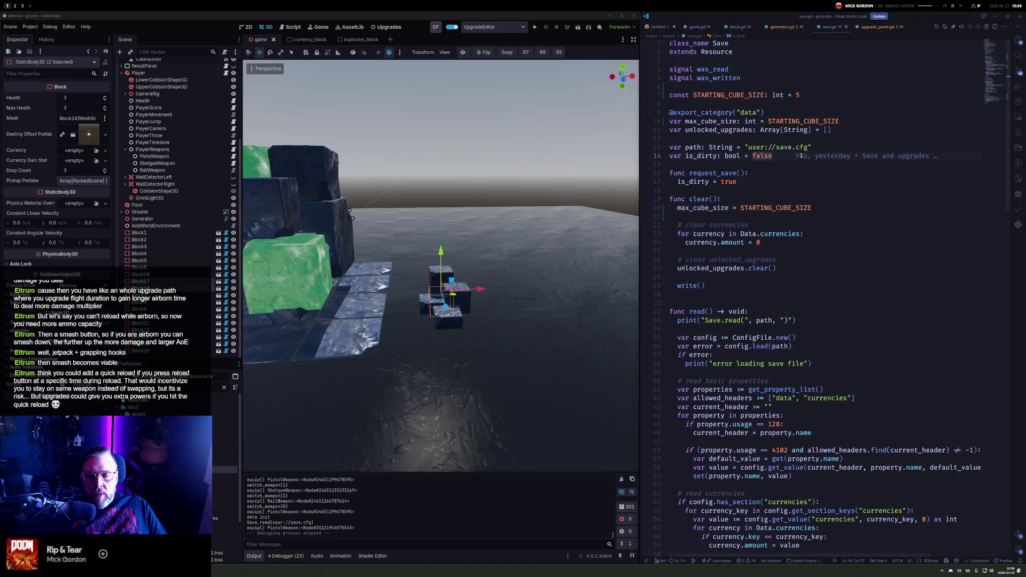
Open generator.gd and delete the size_stat export line
key(ctrl+p)
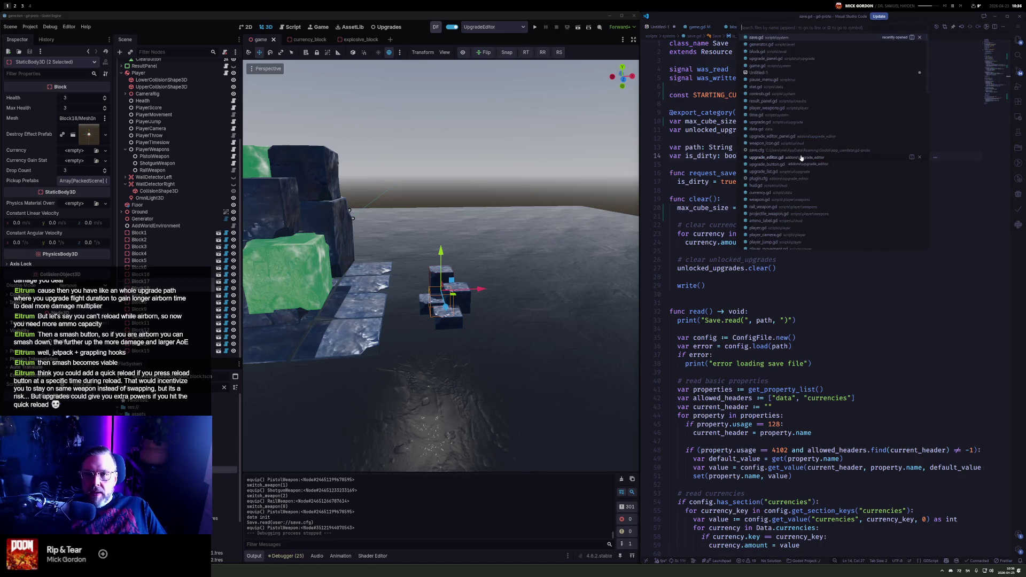
key(Down)
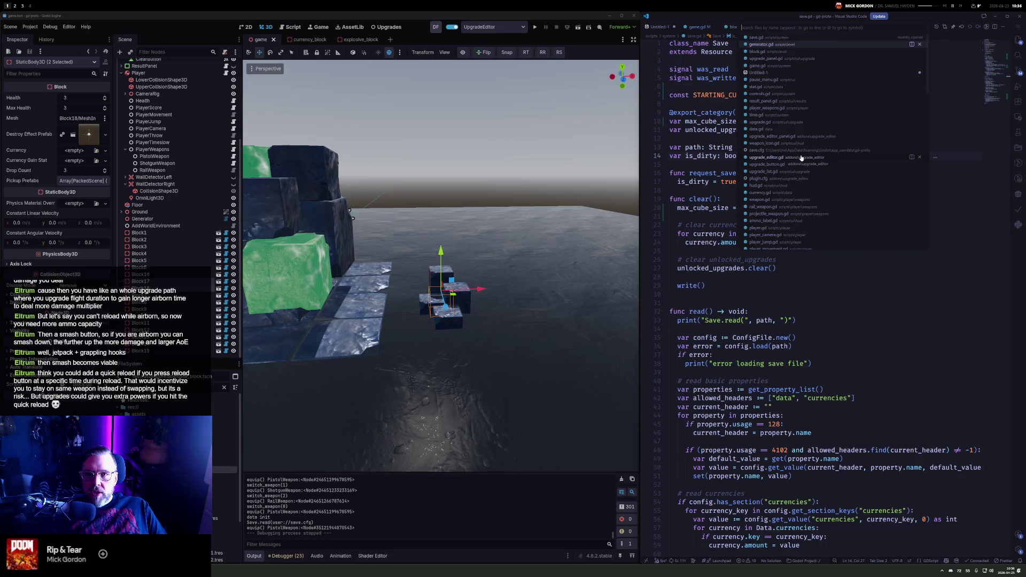
key(Return)
drag(987, 97, 995, 49)
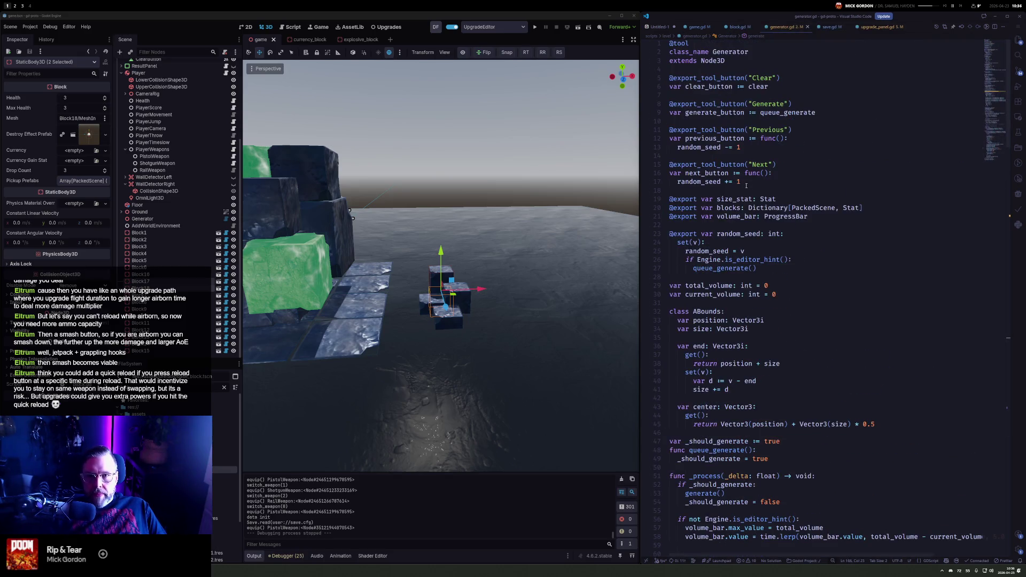
click(793, 198)
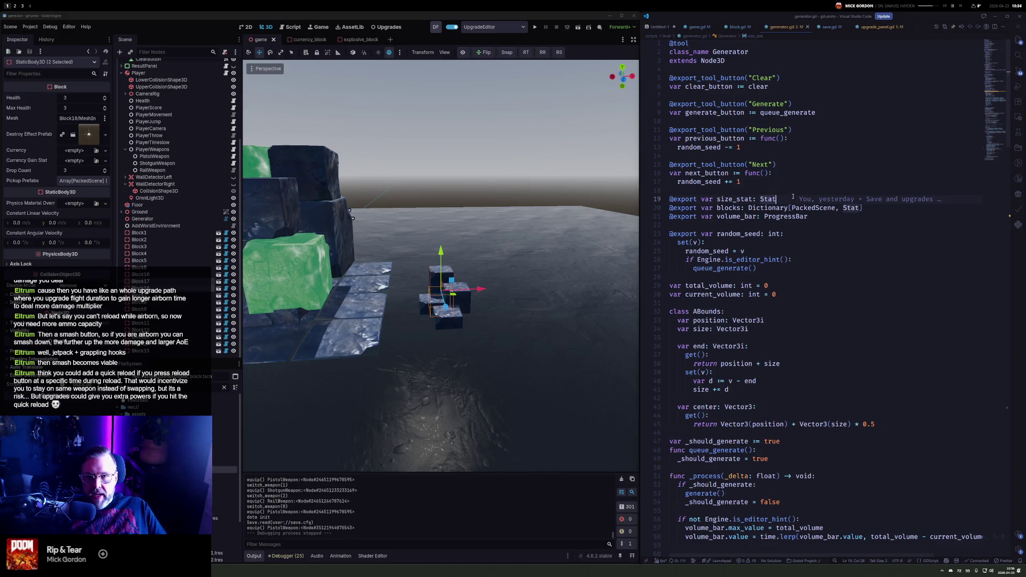
key(shift+Home)
key(BackSpace)
key(Delete)
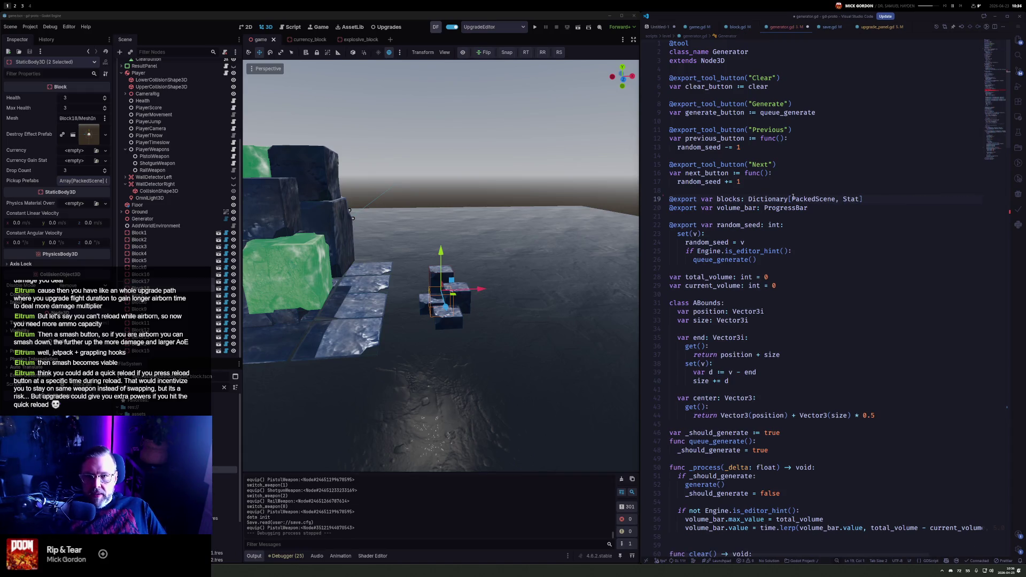
Replace the size_stat reference on line 96 with Game.save.max_cube_size and save
click(992, 91)
key(F8)
key(F8)
key(shift+End)
text(Save)
key(Escape)
text(.)
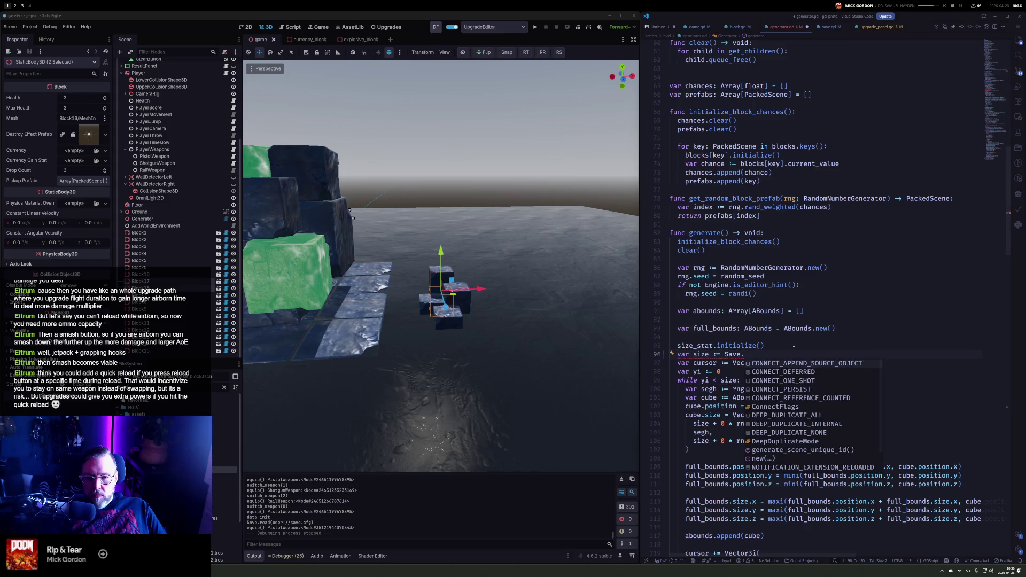
key(BackSpace)
key(BackSpace)
key(BackSpace)
key(BackSpace)
key(BackSpace)
text(Ga)
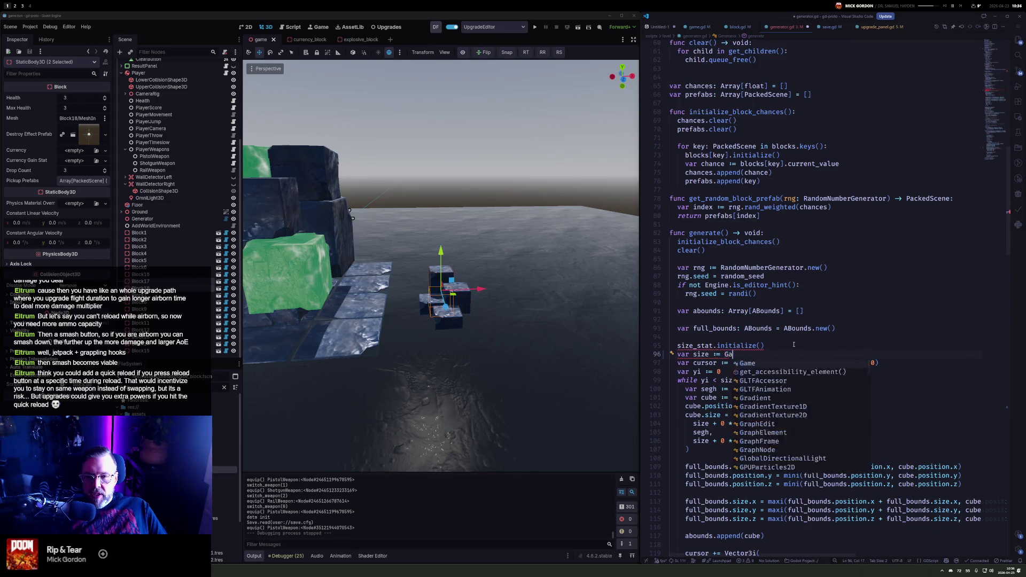
text(me.save.)
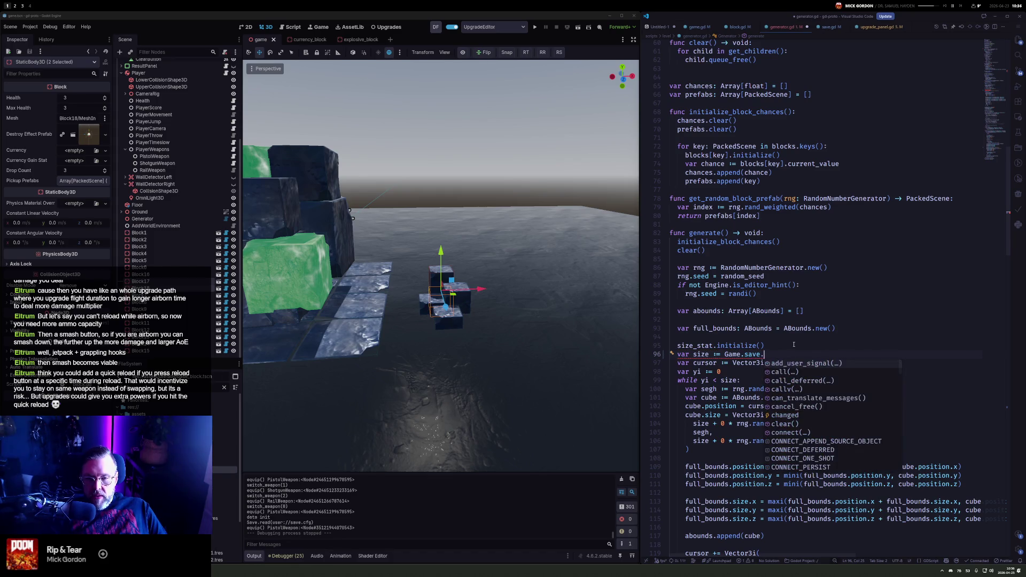
text(max_cube_size)
key(ctrl+s)
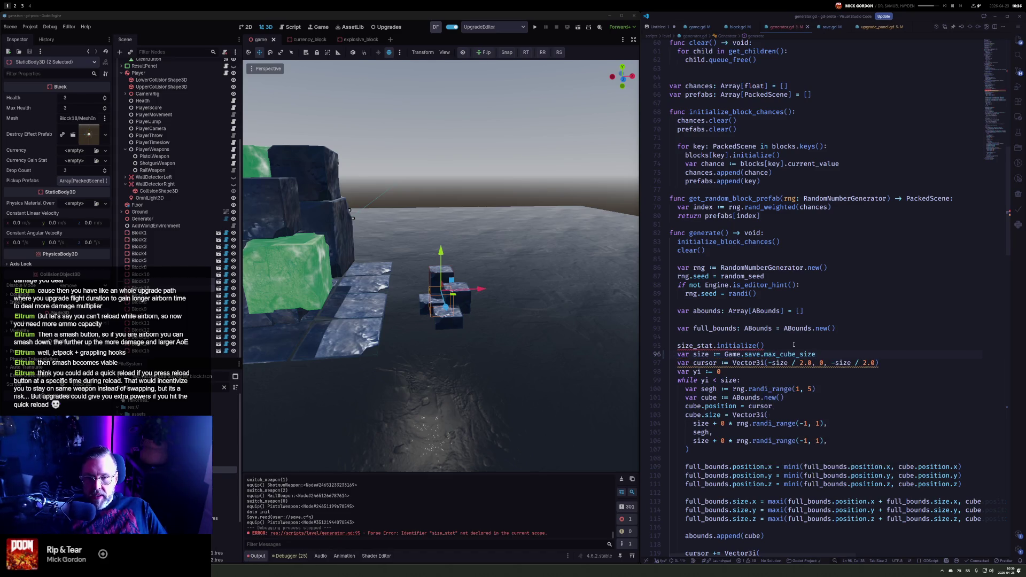
Append 'if not Engine.is_editor_hint() else _debug_size' to line 96
text(if not )
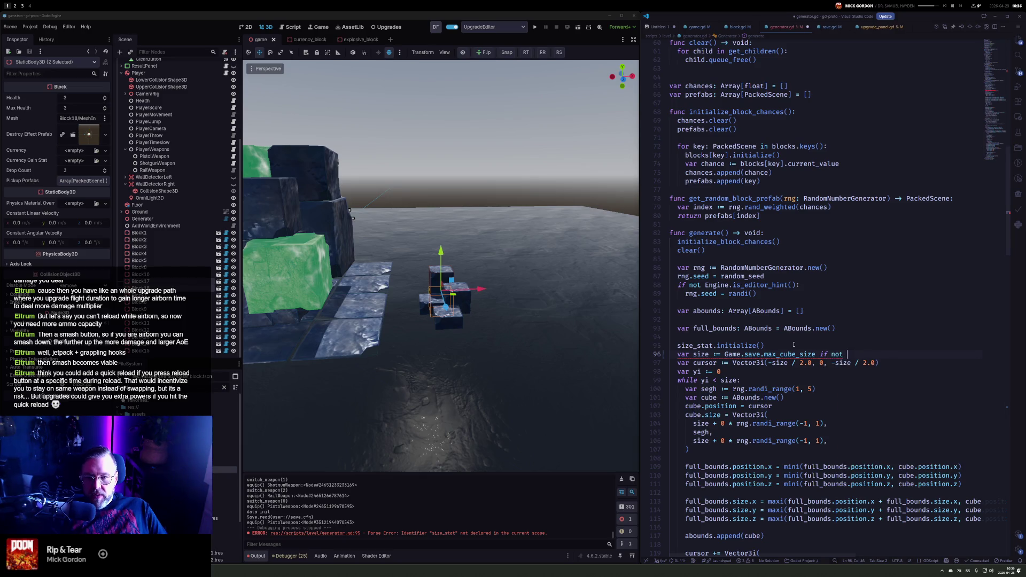
text(t is Eng)
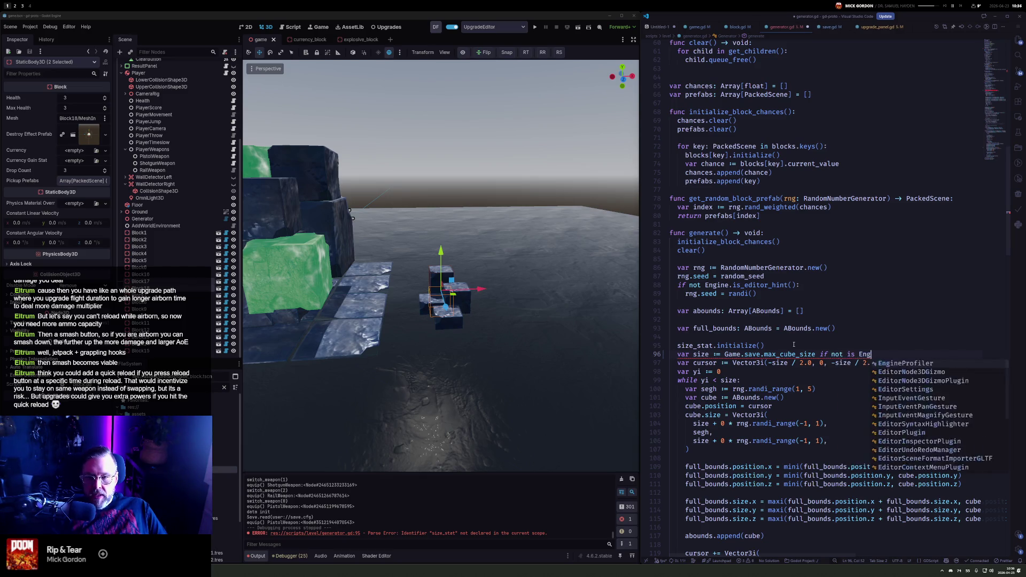
text(ine.isedt)
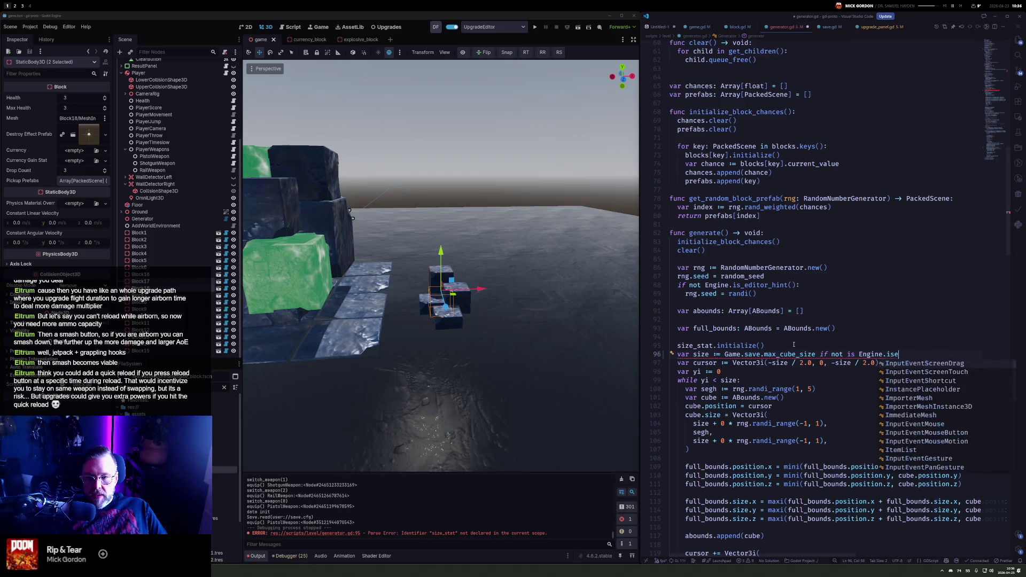
key(ctrl+shift+Left)
key(ctrl+shift+Left)
key(ctrl+shift+Left)
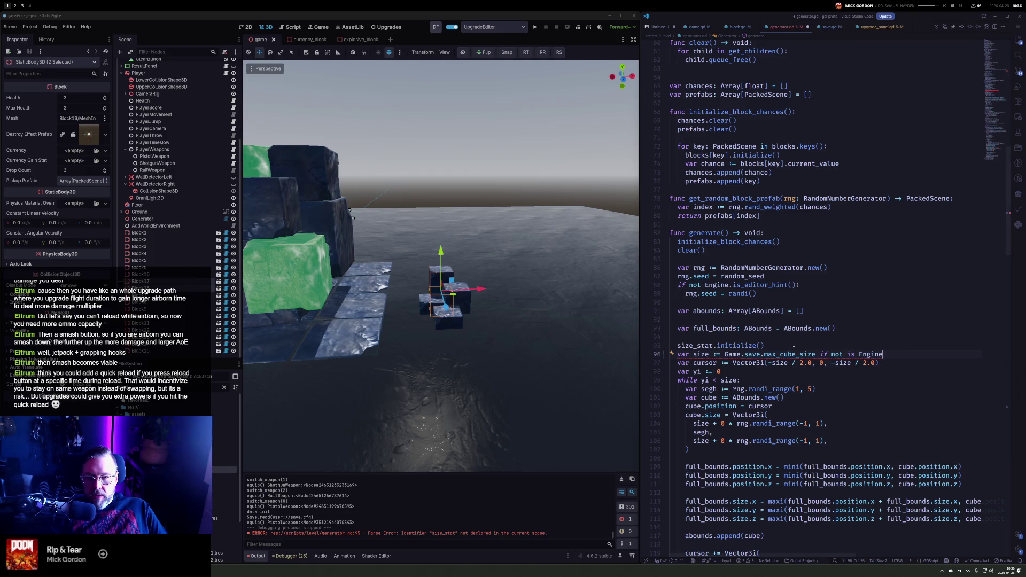
text(Engine.ise)
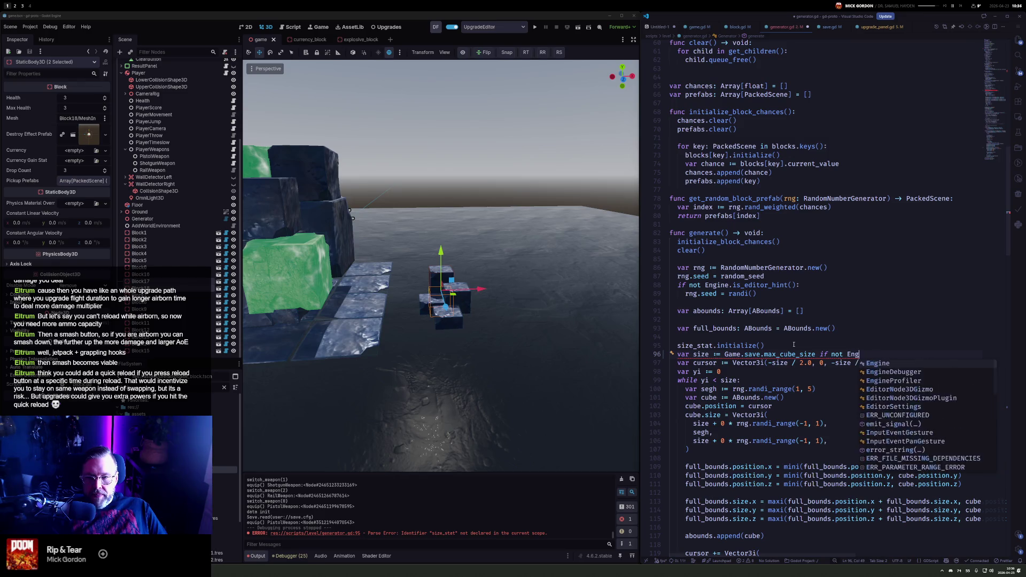
key(Tab)
text(else _debug_size)
Duplicate the random_seed export and setter block in generator.gd
scroll(797, 194, up, 15)
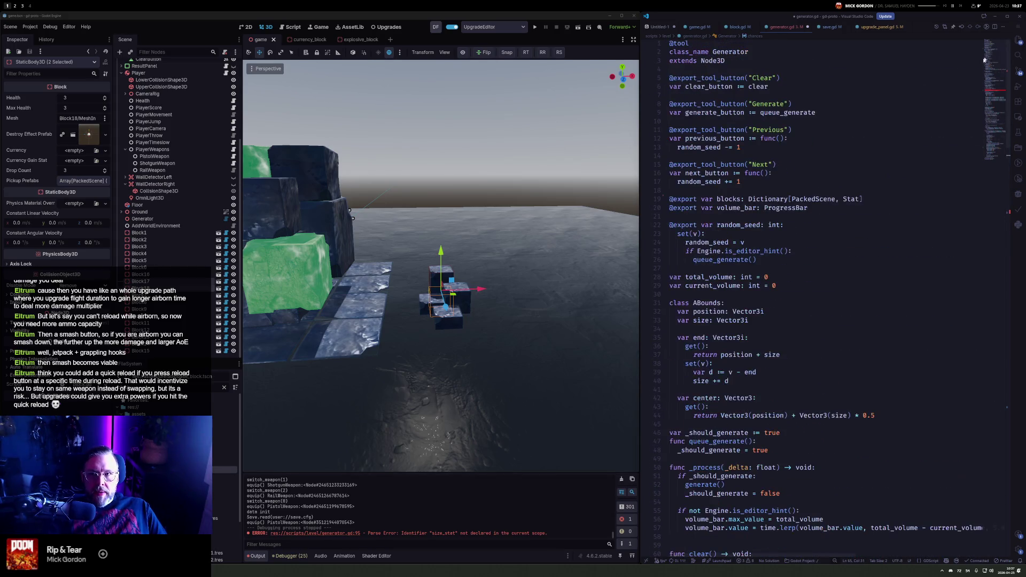
click(992, 93)
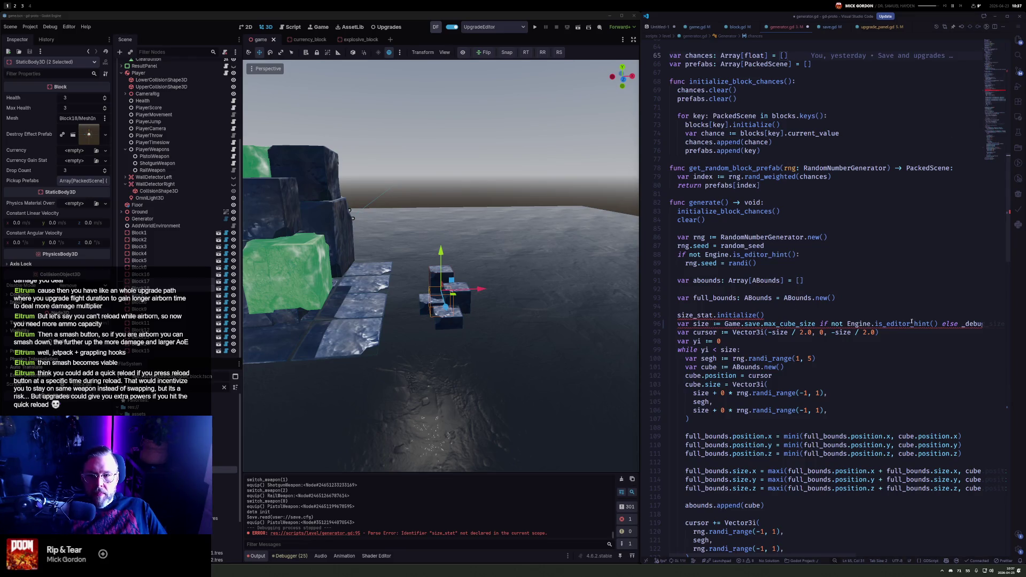
scroll(975, 58, up, 15)
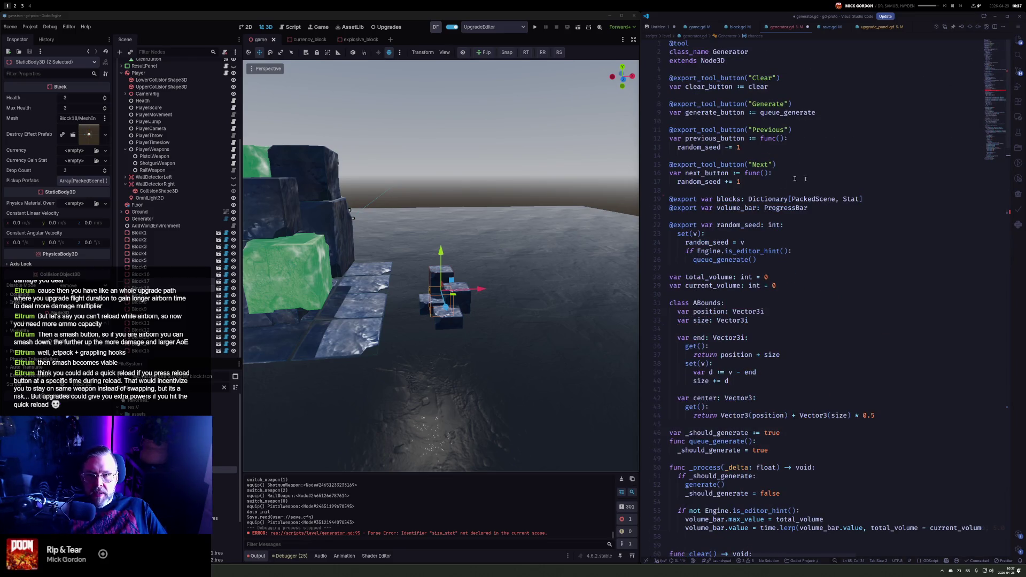
drag(748, 183, 641, 167)
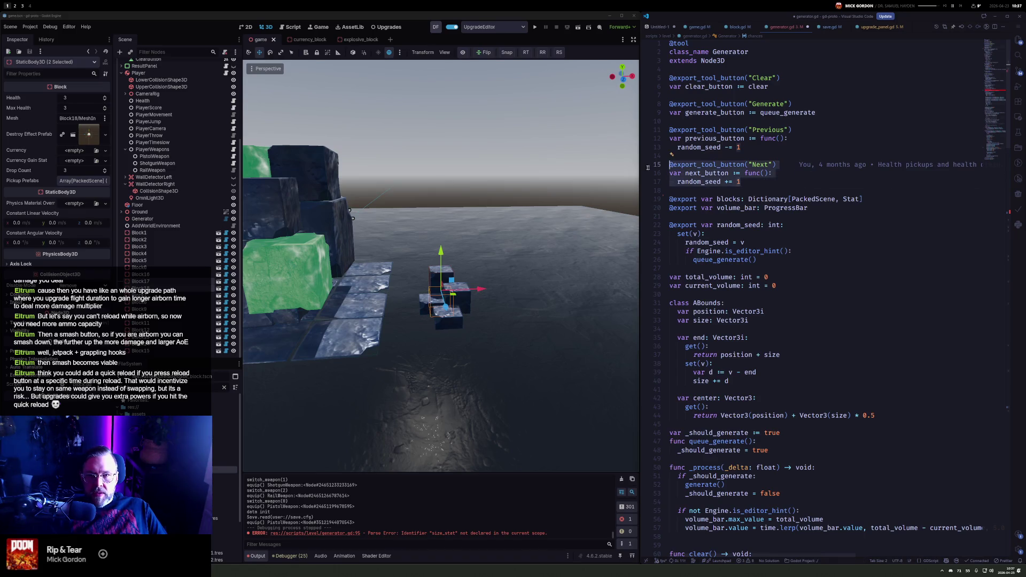
drag(671, 268, 669, 224)
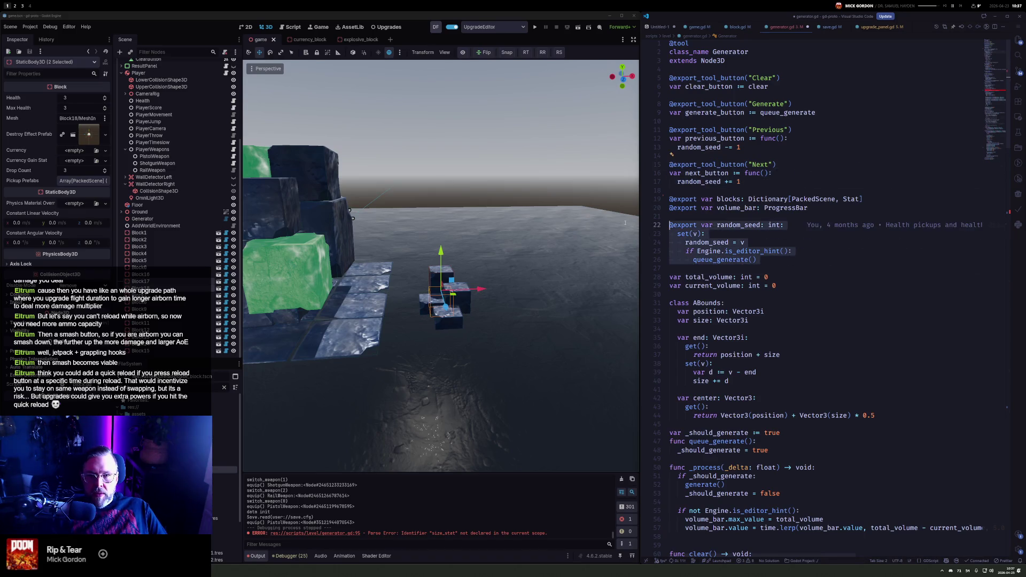
key(shift+alt+Down)
Rename random_seed to _debug_size throughout the copy and save the script
click(811, 267)
key(Home)
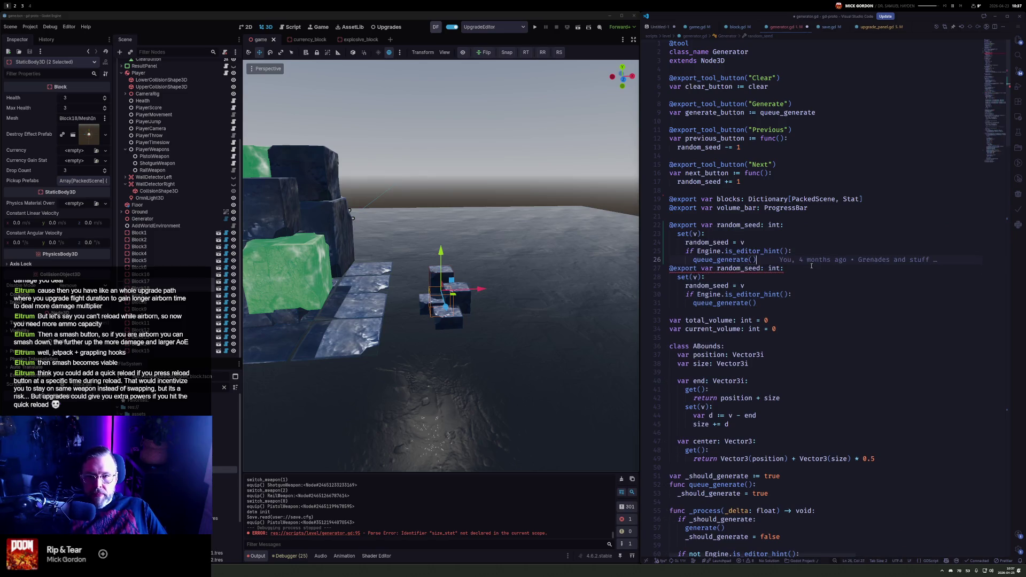
key(Return)
key(ctrl+d)
key(ctrl+d)
text(_debug_size)
key(ctrl+s)
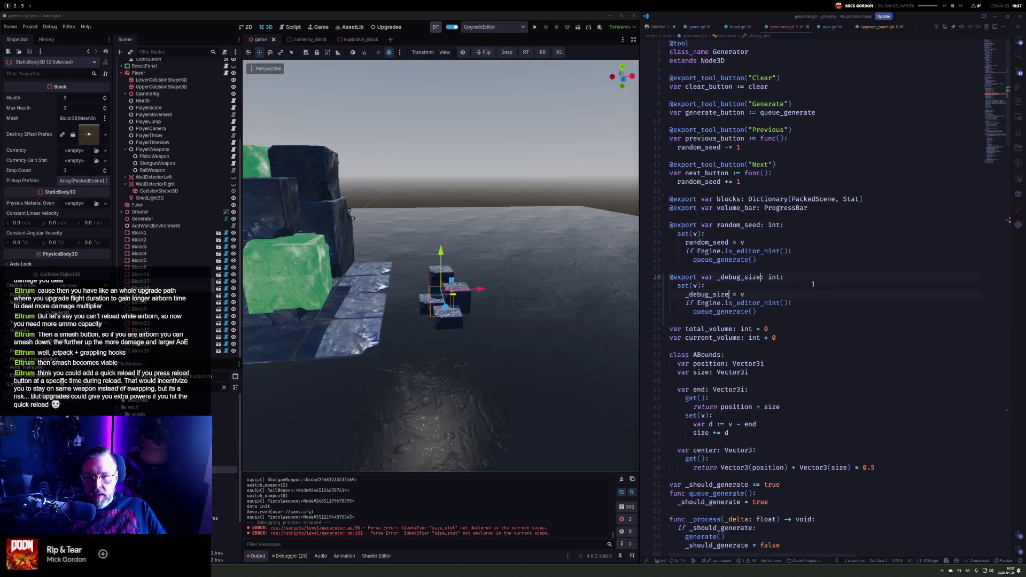
click(706, 286)
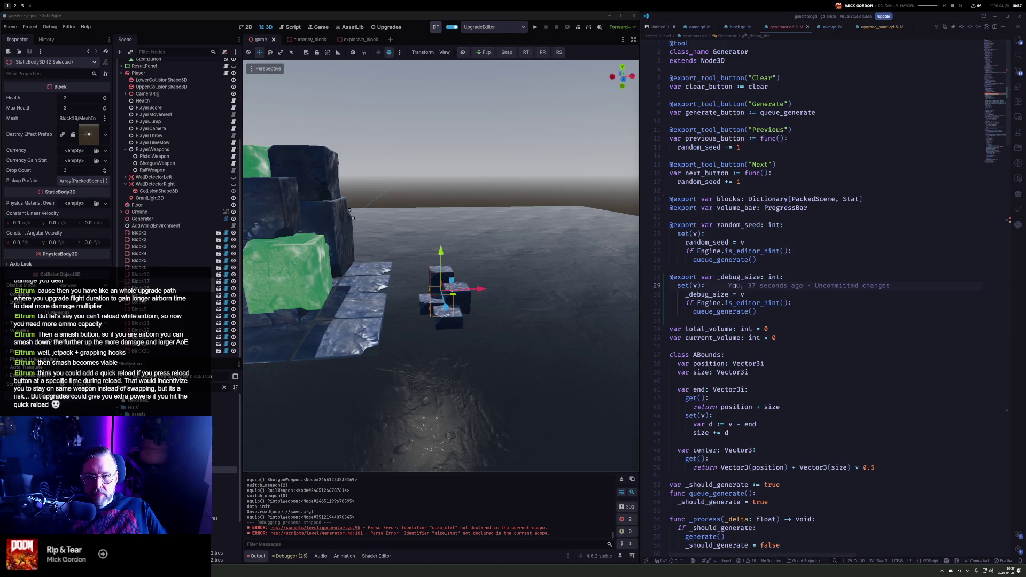
click(161, 220)
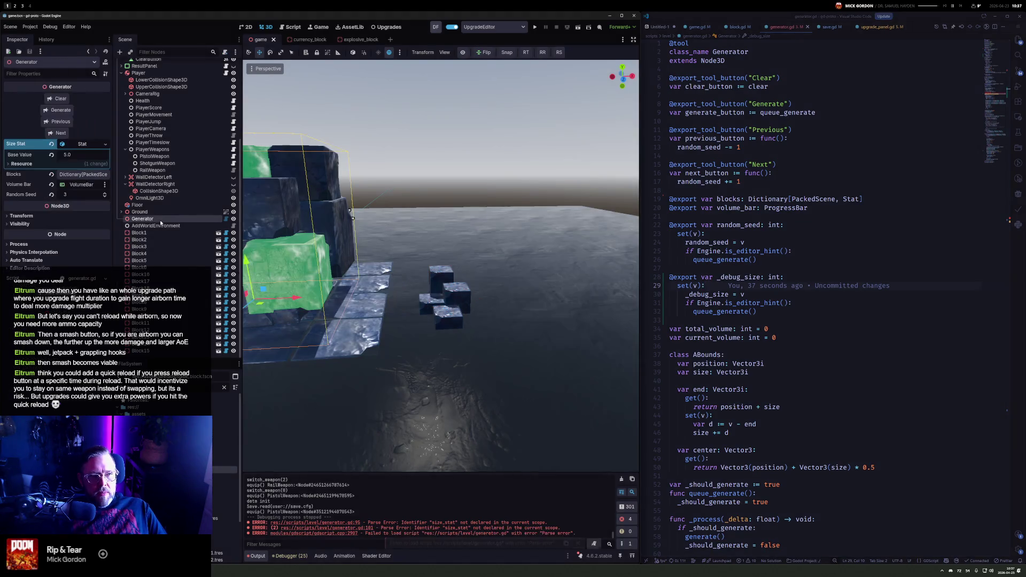
Move Block1–Block17 under the Ground node in the Scene tree
key(f)
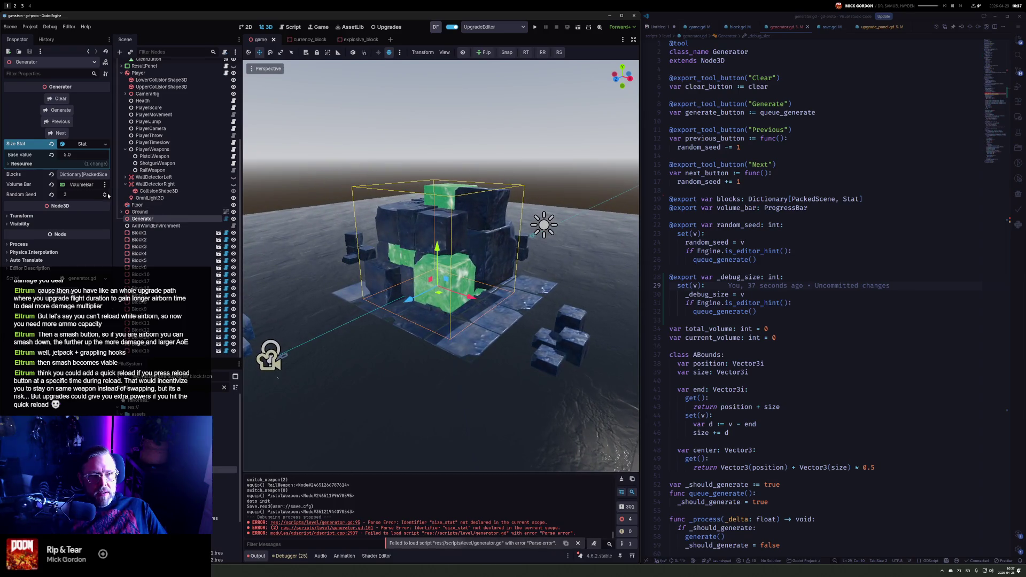
click(163, 212)
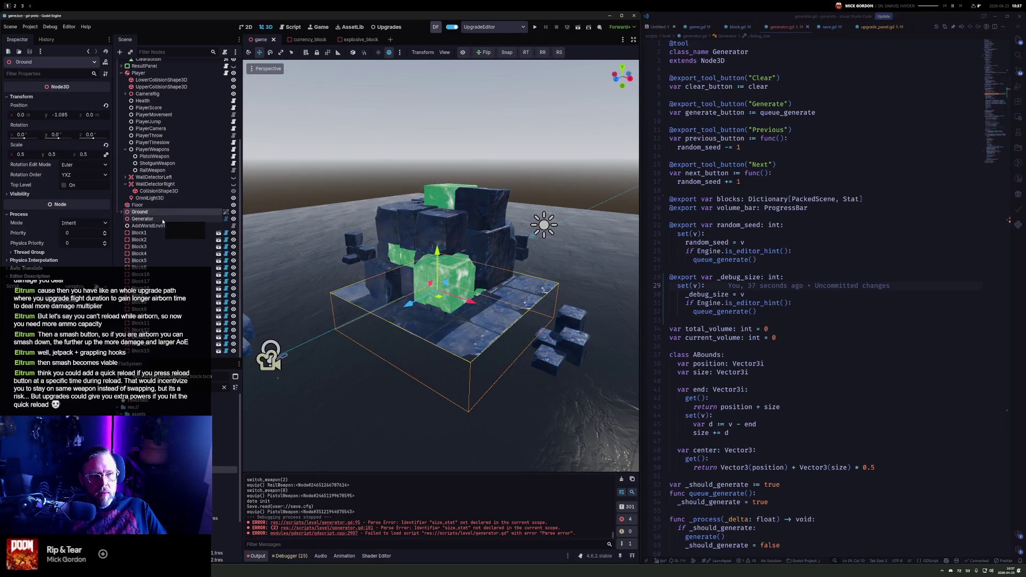
click(155, 233)
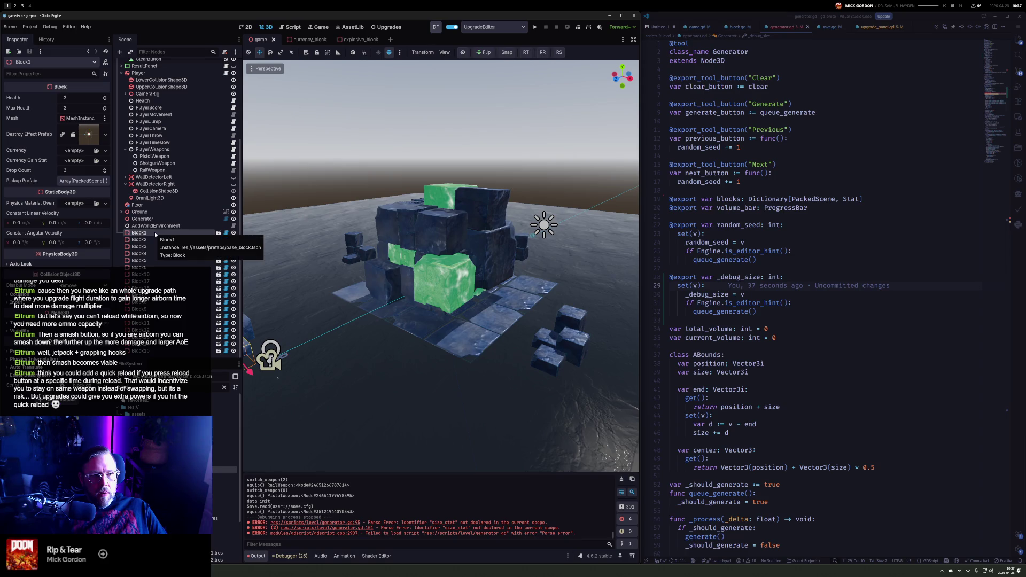
shift+click(154, 352)
mouse_move(154, 352)
mouse_down()
mouse_move(159, 226)
mouse_move(145, 212)
mouse_up()
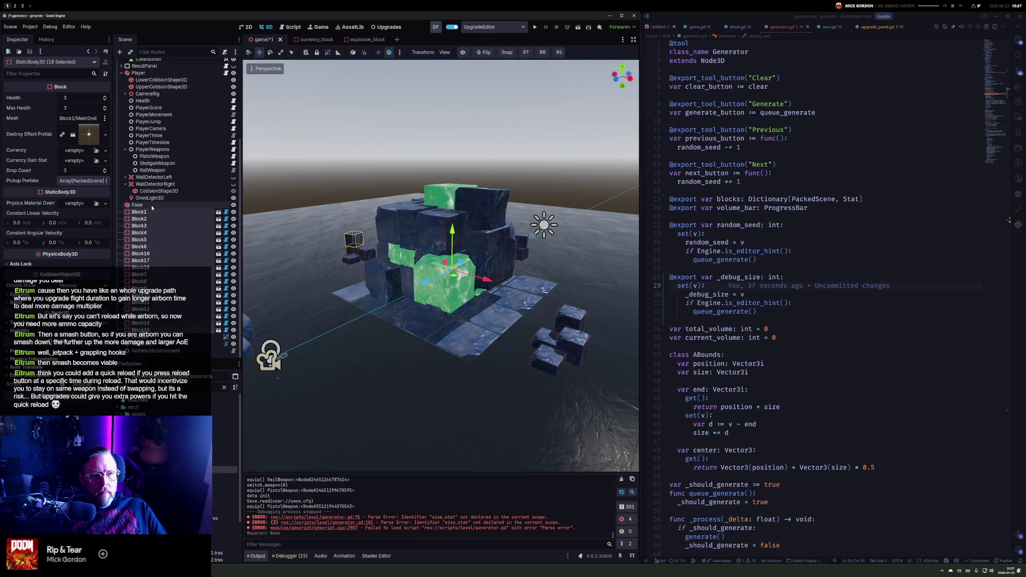
drag(141, 219, 152, 338)
scroll(154, 233, up, 3)
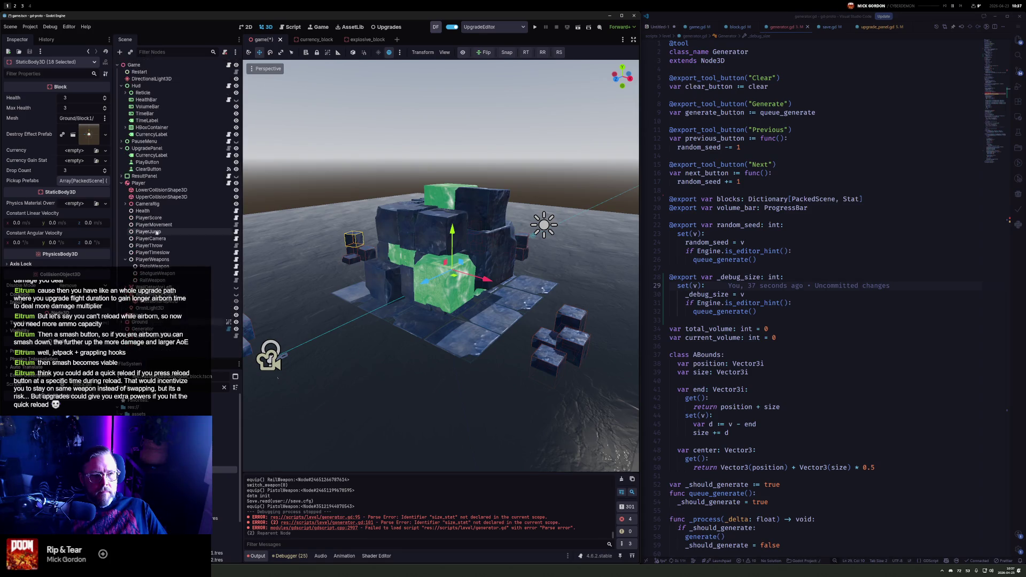
Delete the size_stat.initialize() line from generator.gd
click(160, 329)
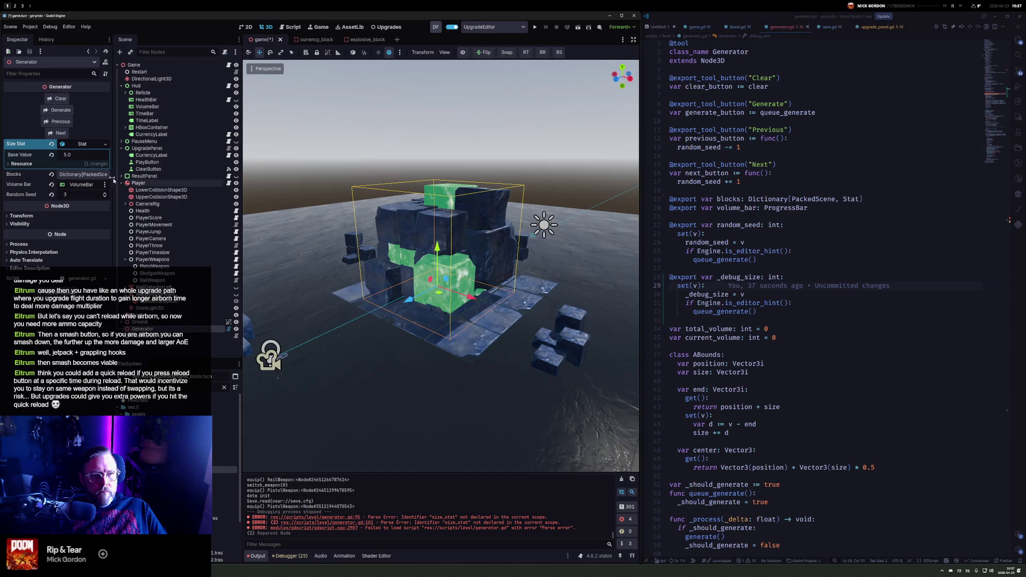
click(82, 144)
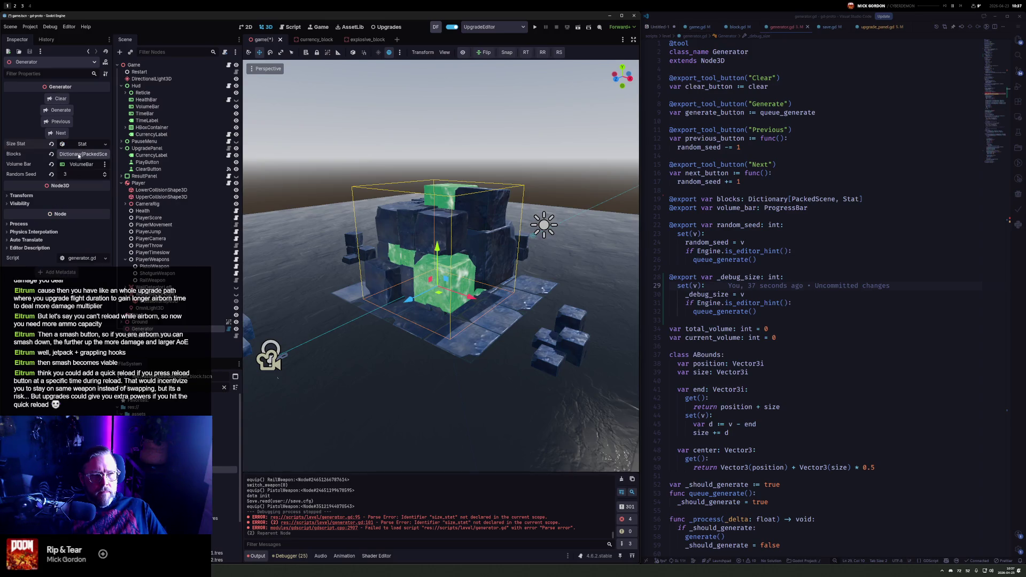
click(1011, 98)
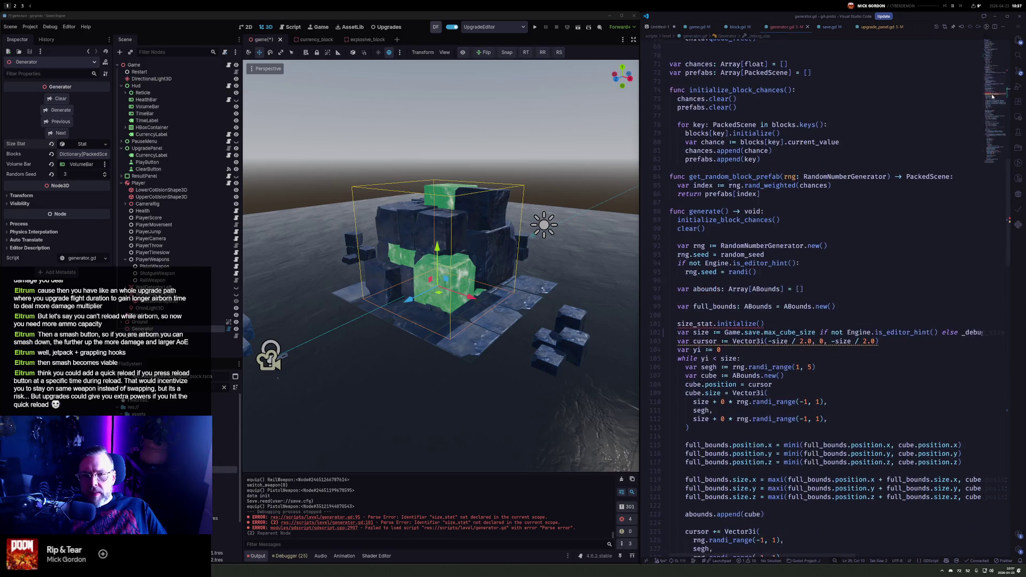
triple_click(711, 323)
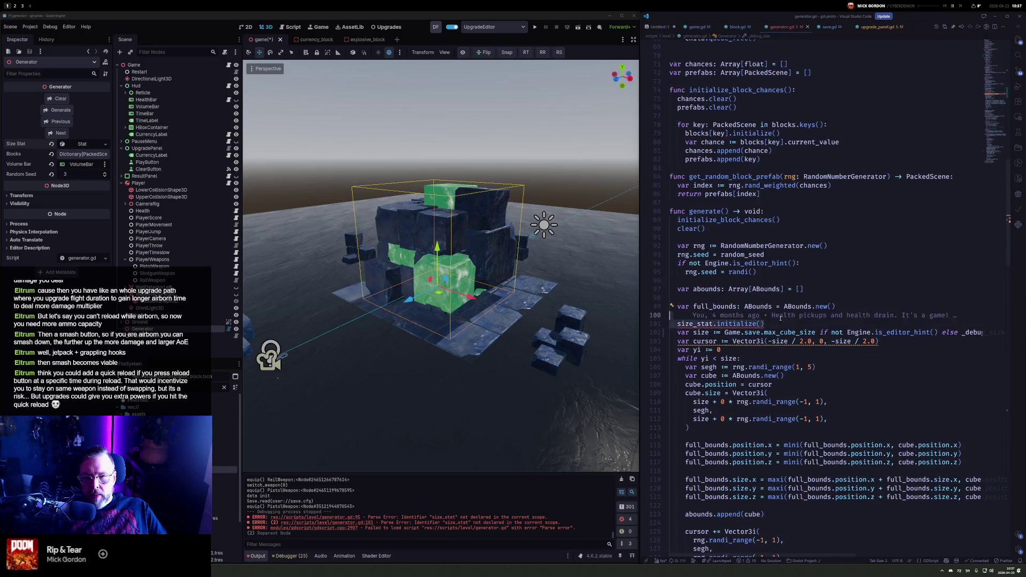
key(BackSpace)
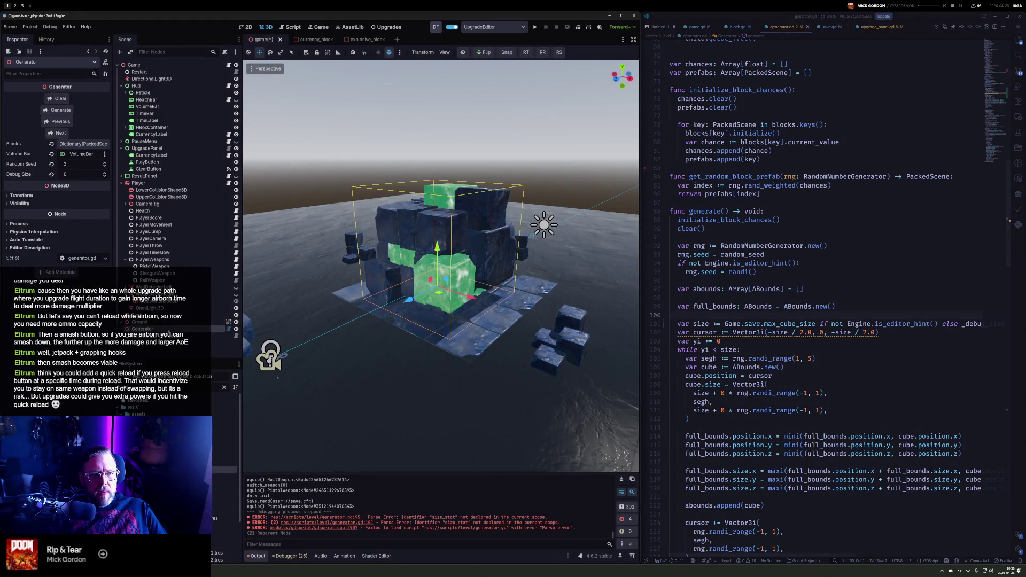
Step the Generator's Debug Size up to 10, then back down to 5
click(105, 172)
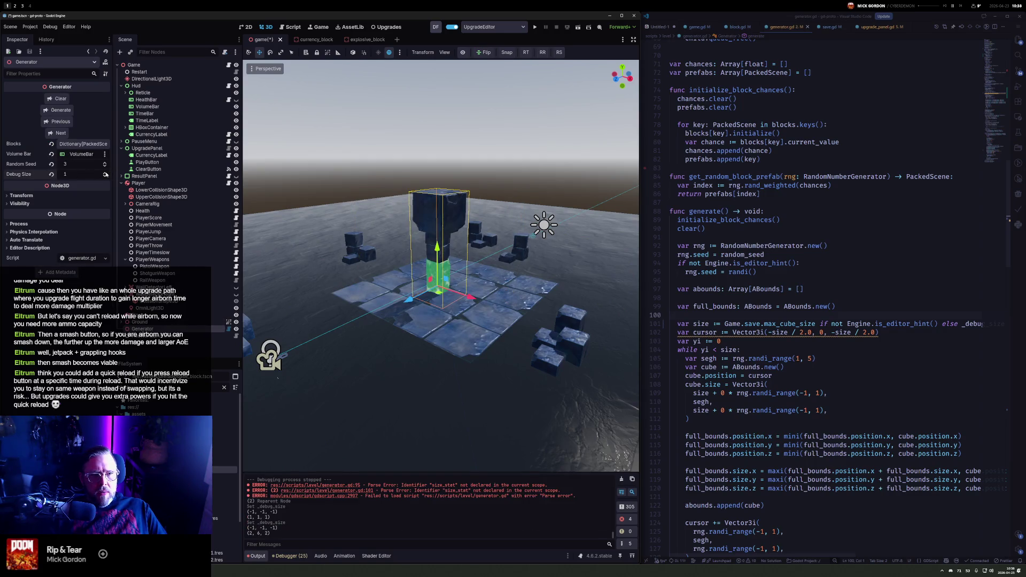
click(105, 173)
click(105, 173)
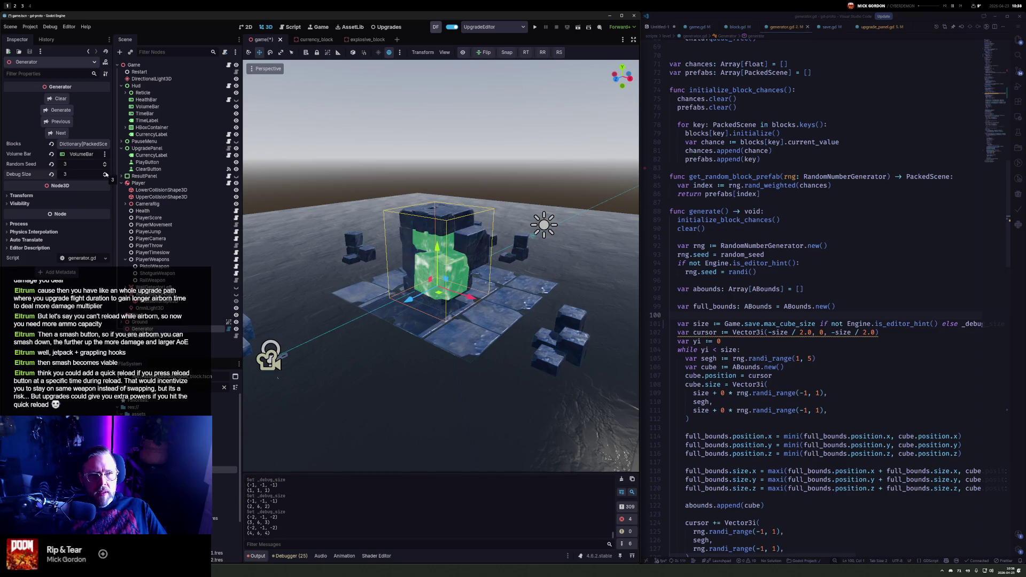
click(105, 172)
click(105, 173)
click(105, 173)
click(105, 172)
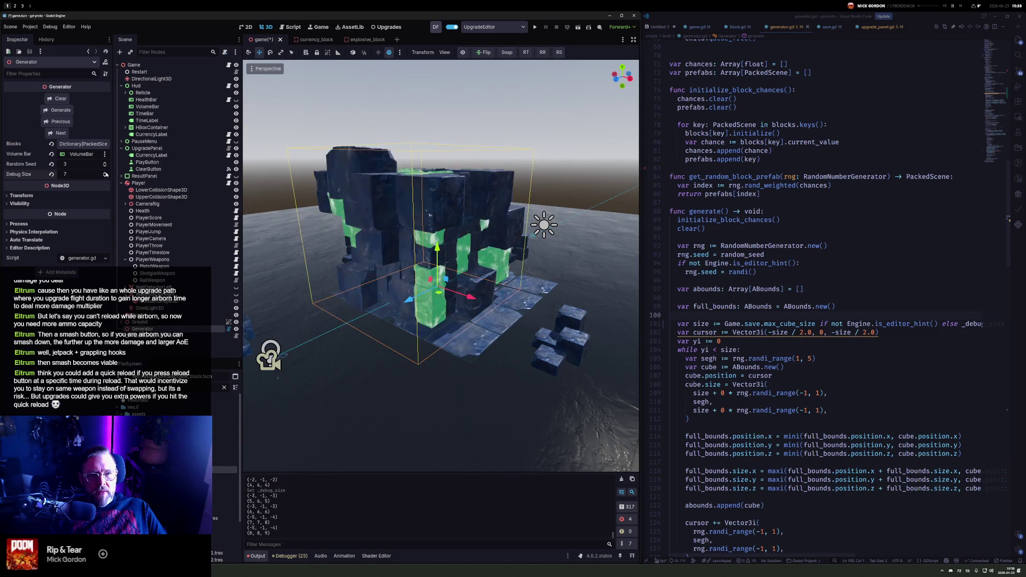
click(105, 173)
click(106, 173)
click(105, 173)
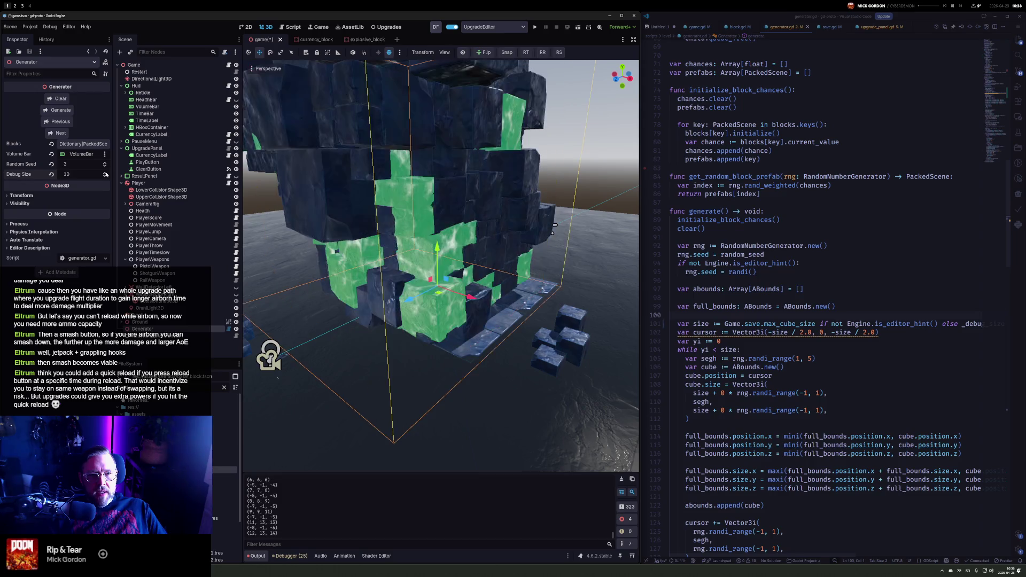
click(105, 176)
click(106, 177)
click(105, 177)
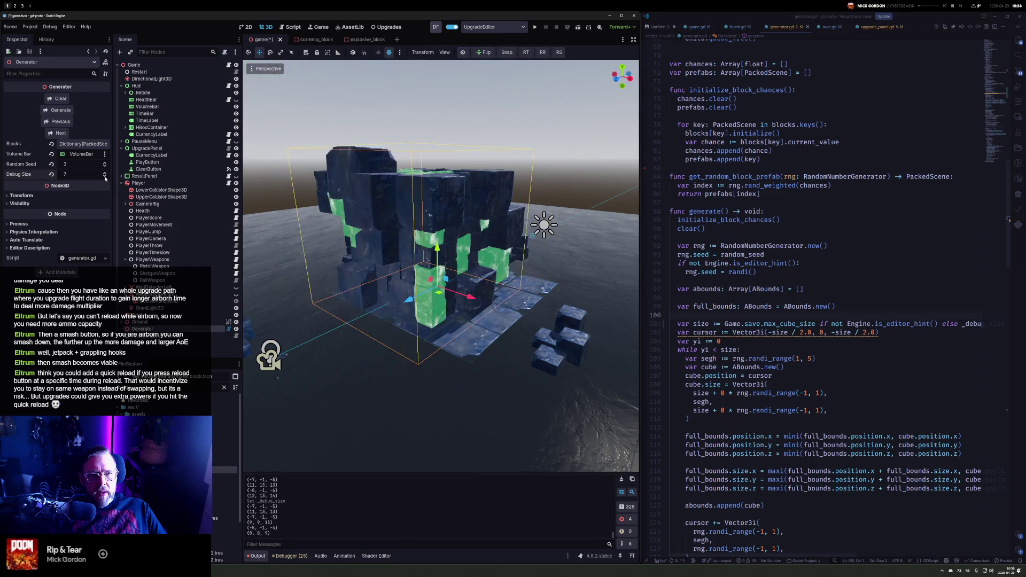
click(105, 177)
click(106, 177)
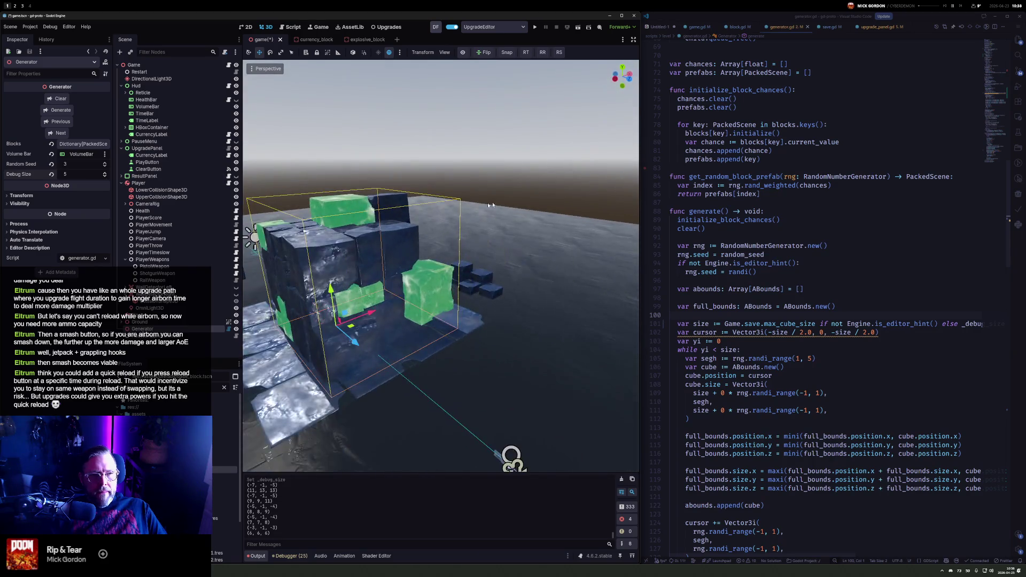
click(83, 144)
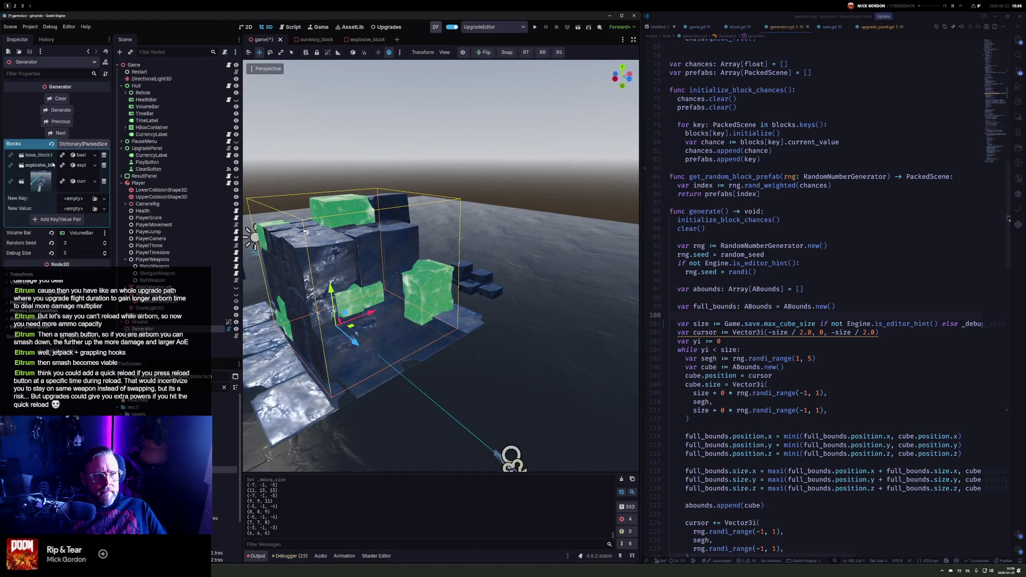
Widen the Inspector and expand the explosive_block entry, showing Base Value 0.0
drag(113, 176, 162, 178)
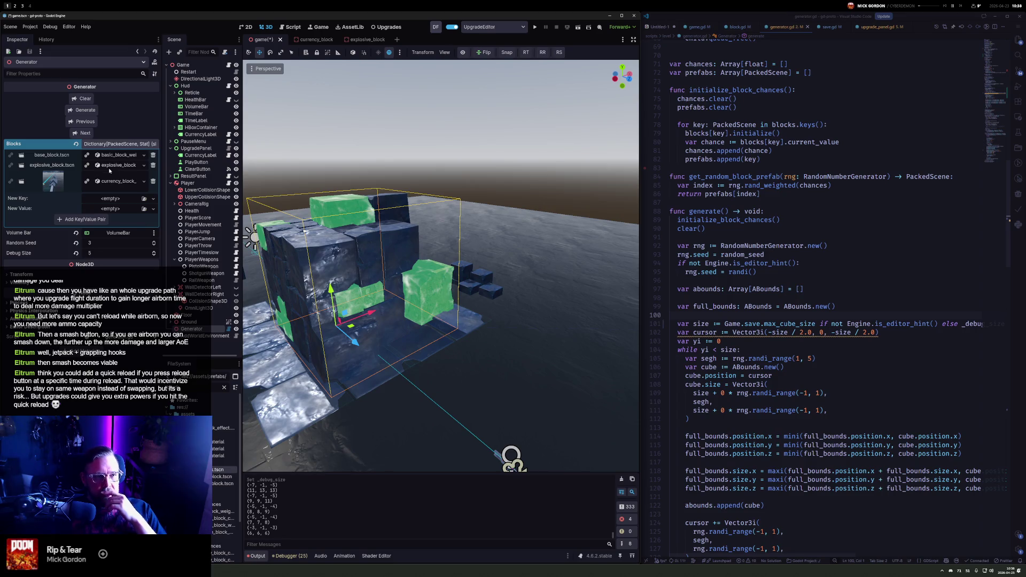
click(110, 168)
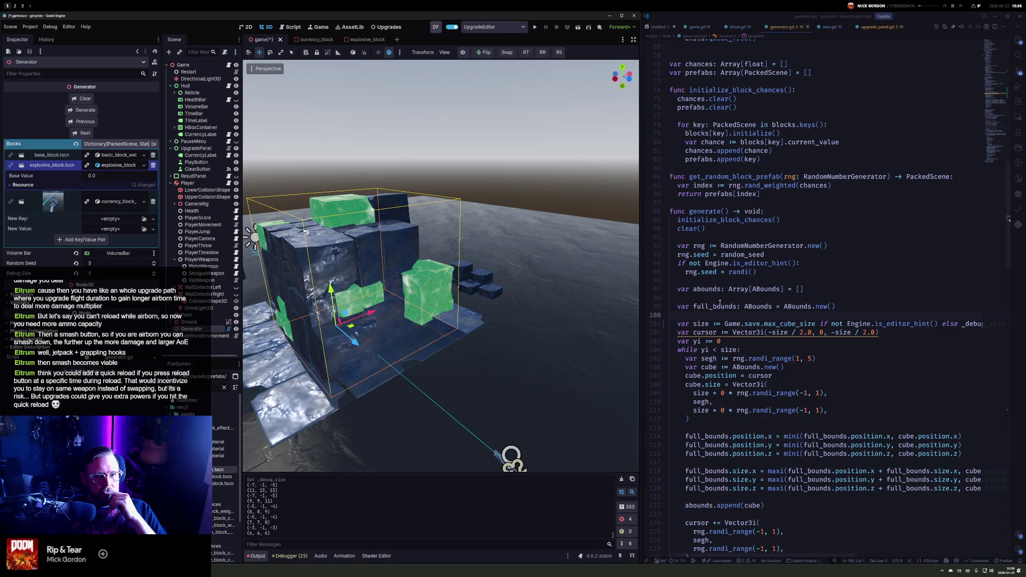
scroll(720, 301, up, 6)
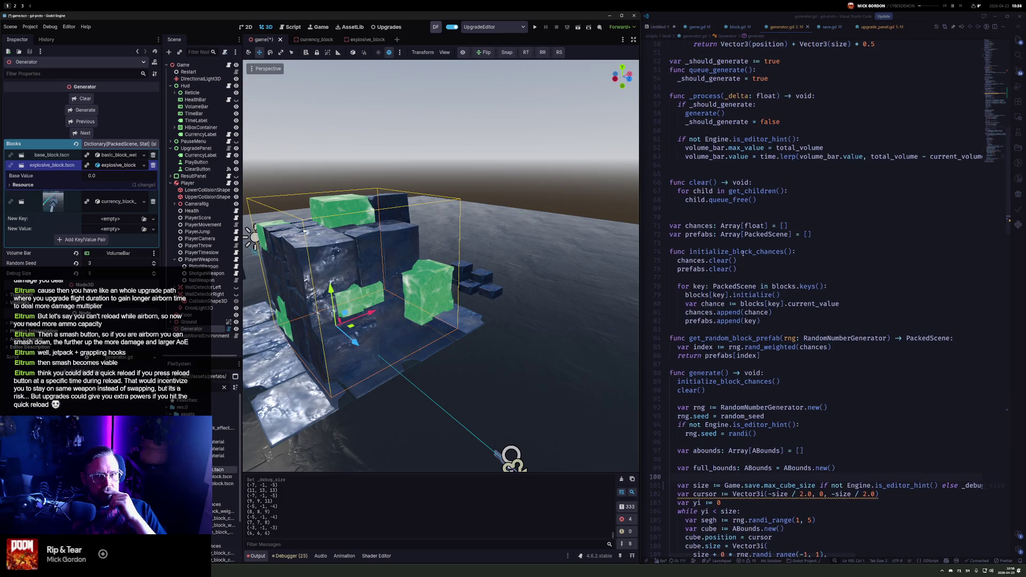
Change _should_generate's default value from true to false
scroll(742, 253, up, 3)
scroll(745, 250, up, 1)
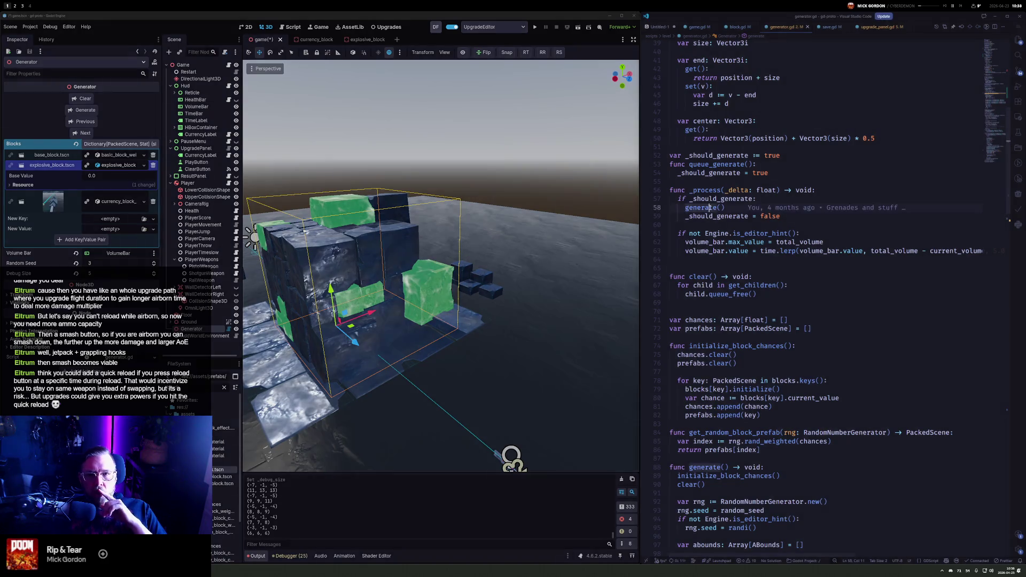
double_click(705, 208)
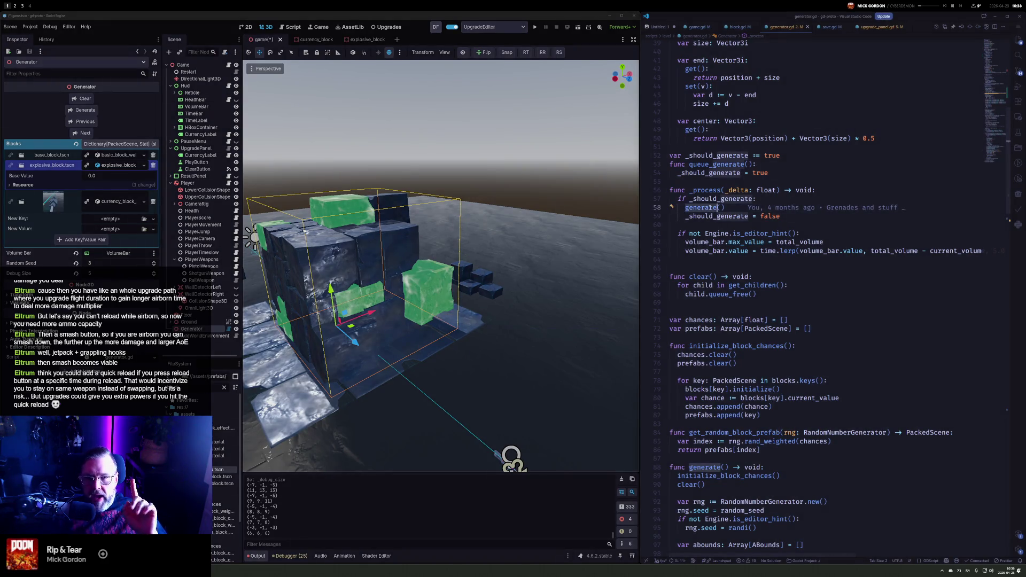
click(722, 182)
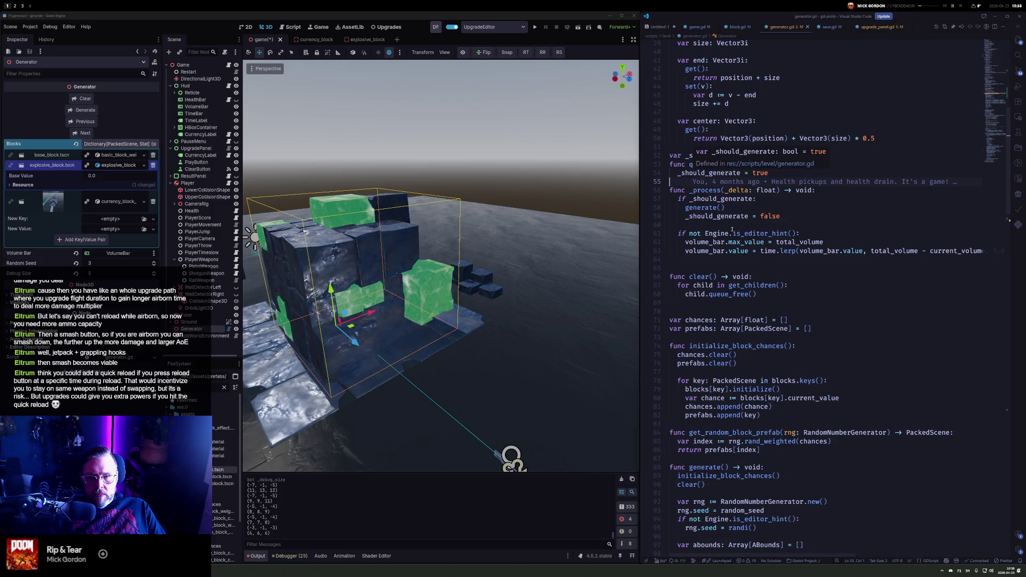
scroll(707, 269, up, 4)
scroll(707, 268, up, 1)
double_click(769, 263)
text(false)
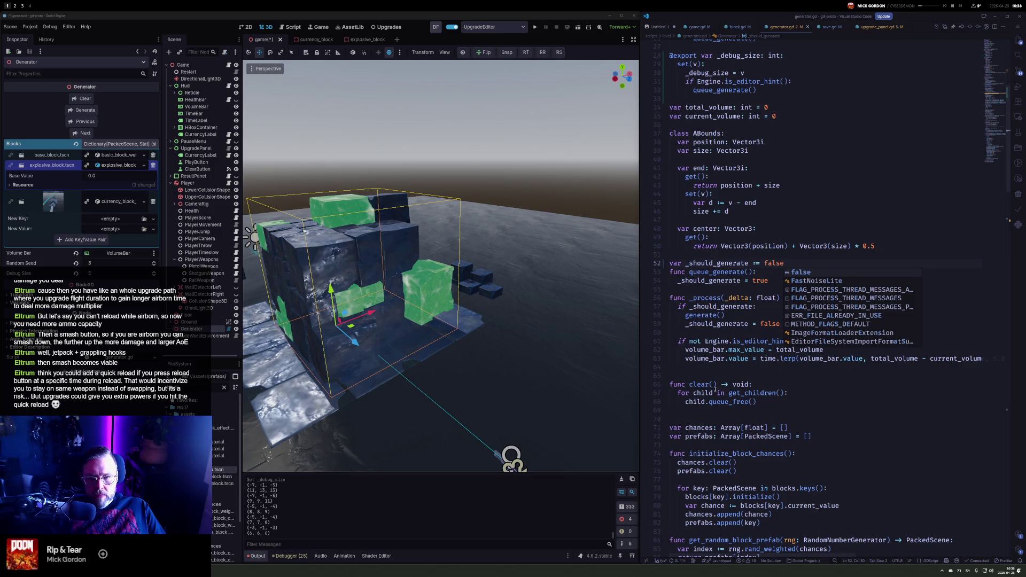
Search generator.gd for _ready and place the cursor after get_random_block_prefab
scroll(714, 392, up, 4)
double_click(772, 279)
key(ctrl+f)
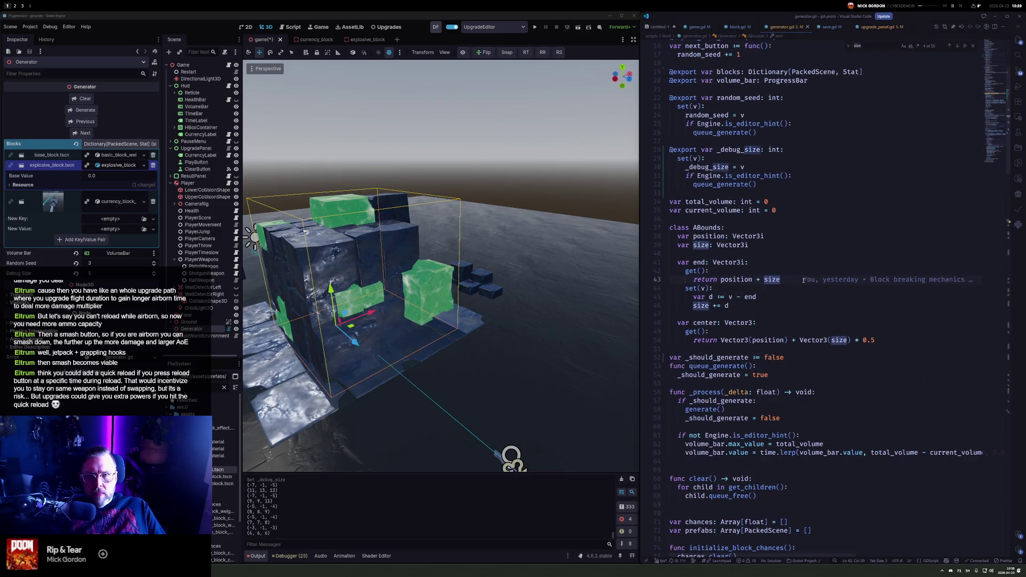
text(_ready)
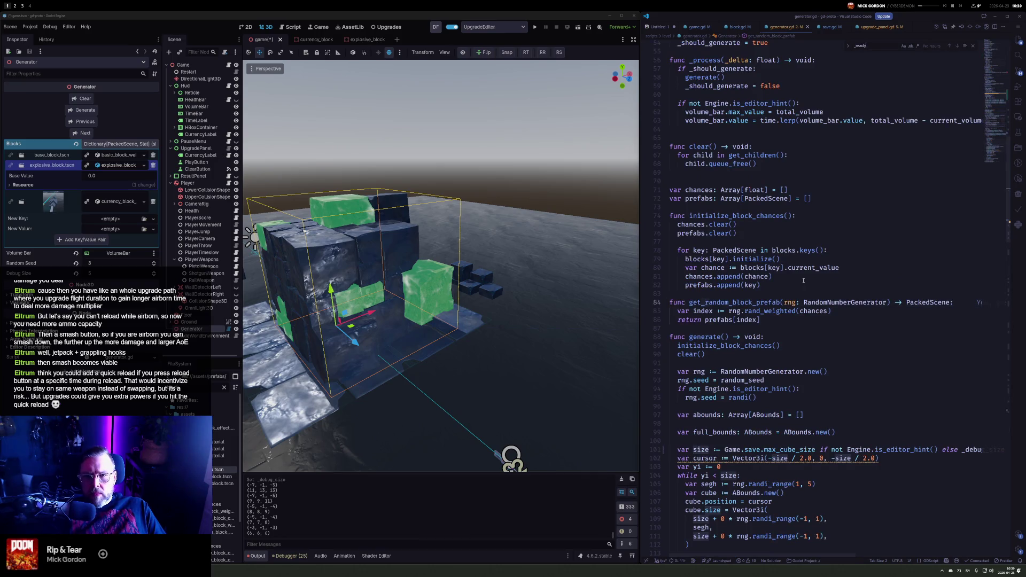
click(706, 302)
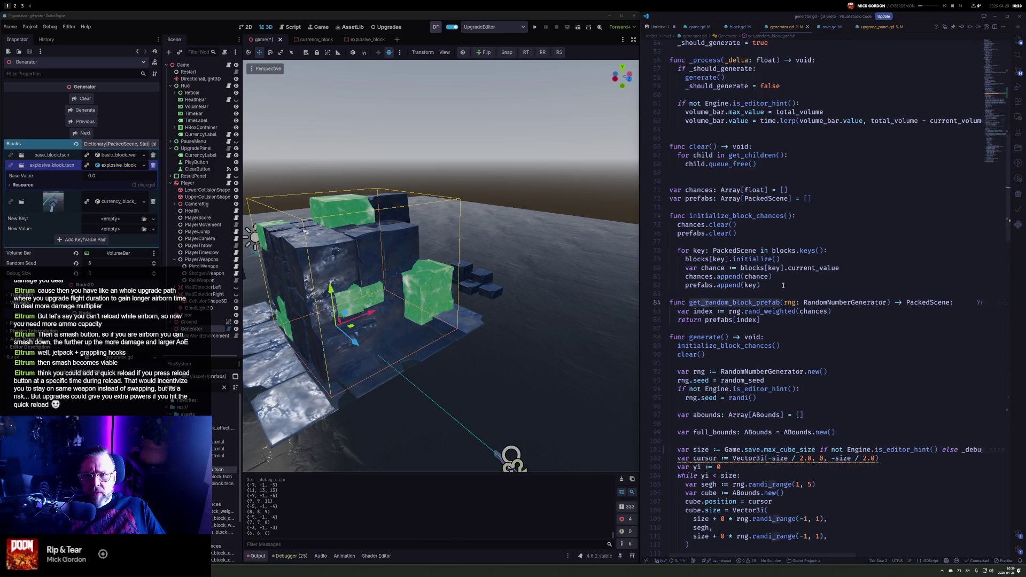
key(Escape)
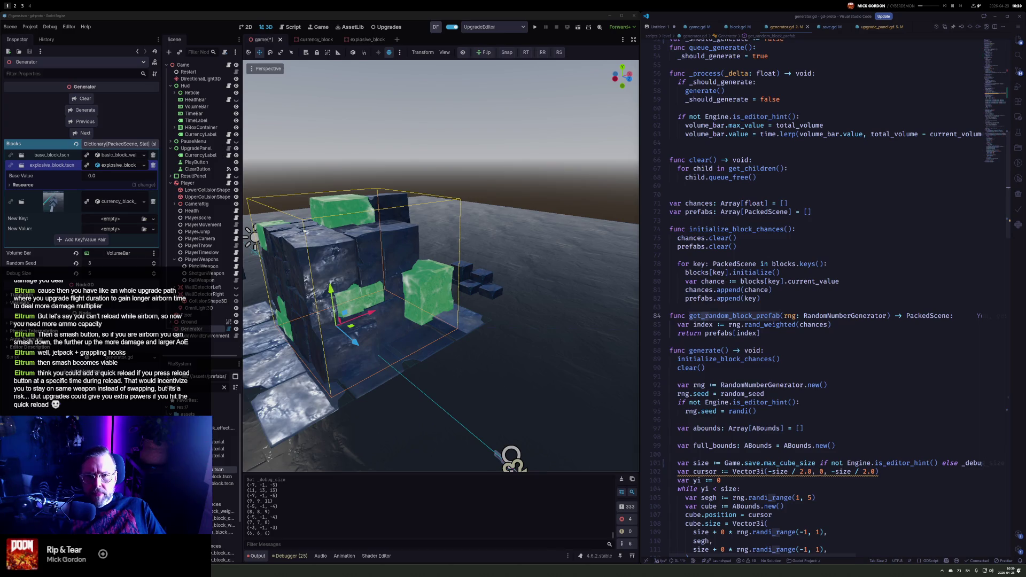
scroll(723, 298, down, 4)
Add a 'func _ready() -> void:' with an 'if Engine.is_editor_hint():' check
click(788, 210)
key(Return)
key(Return)
key(Return)
text(func _ready() ->)
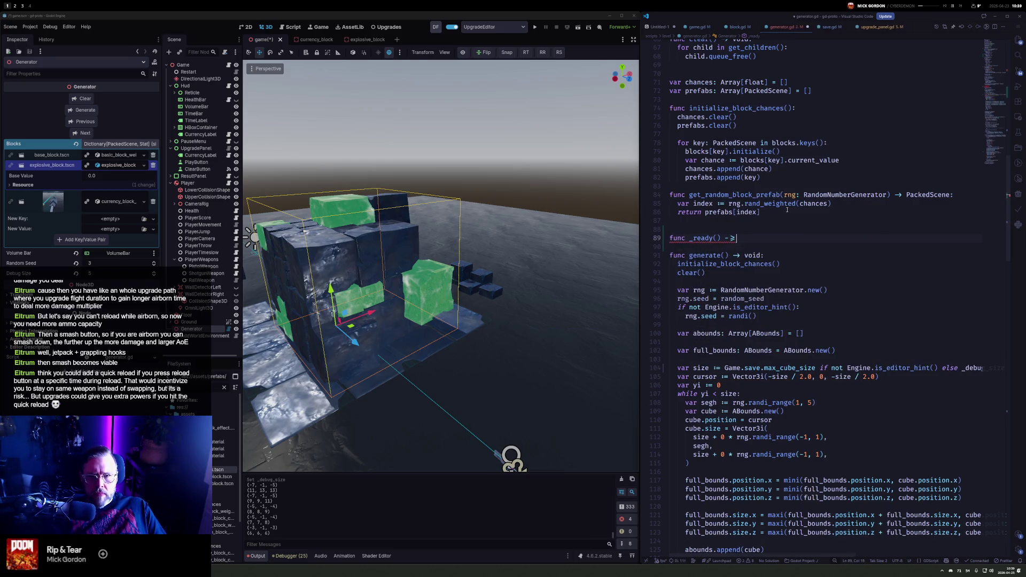
text( void:)
key(Return)
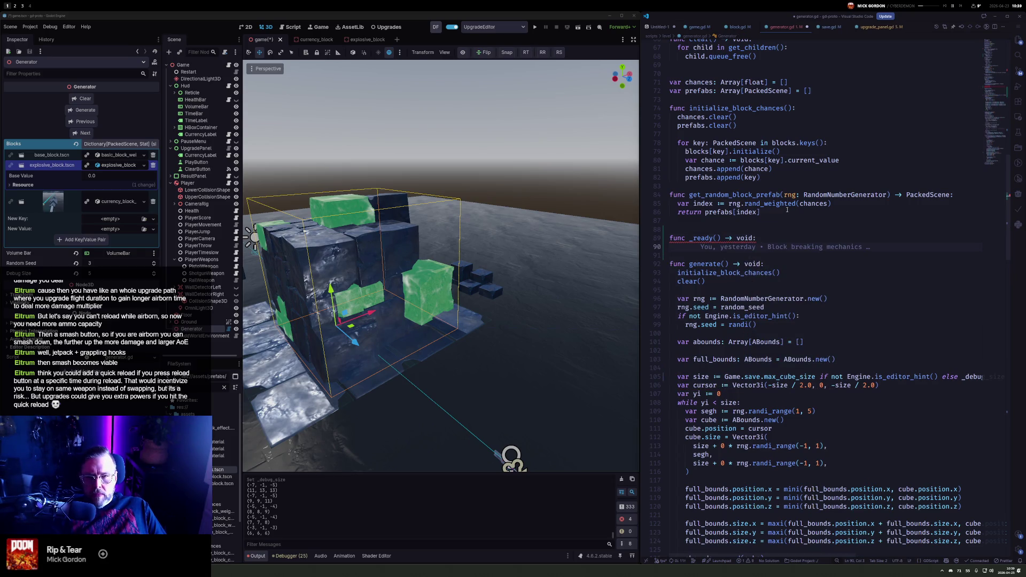
text(if )
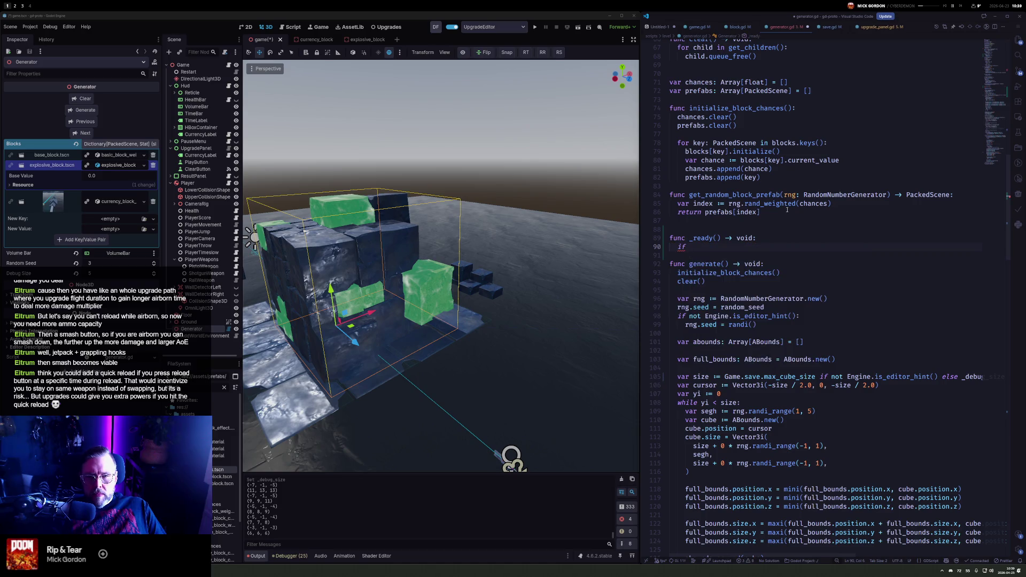
text(is_engi)
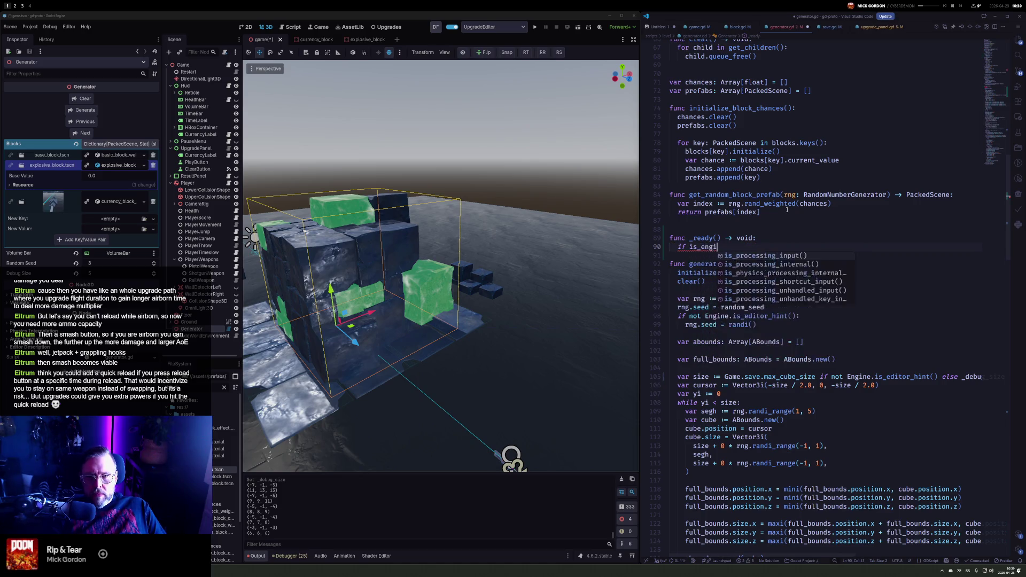
key(BackSpace)
key(BackSpace)
key(BackSpace)
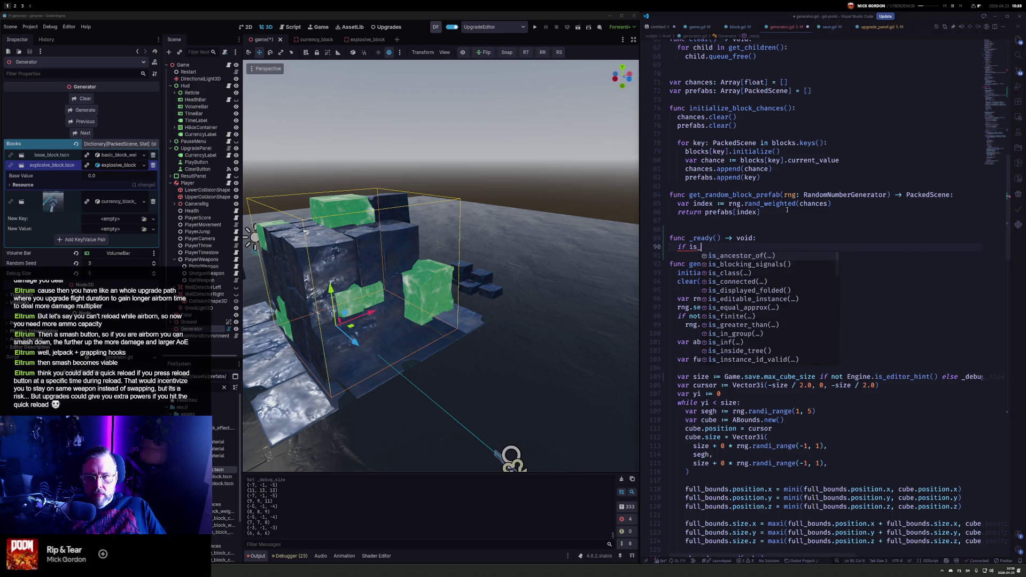
key(BackSpace)
key(BackSpace)
key(BackSpace)
text(G)
key(BackSpace)
text(Enigne.)
key(ctrl+BackSpace)
text(eE)
text(ngin)
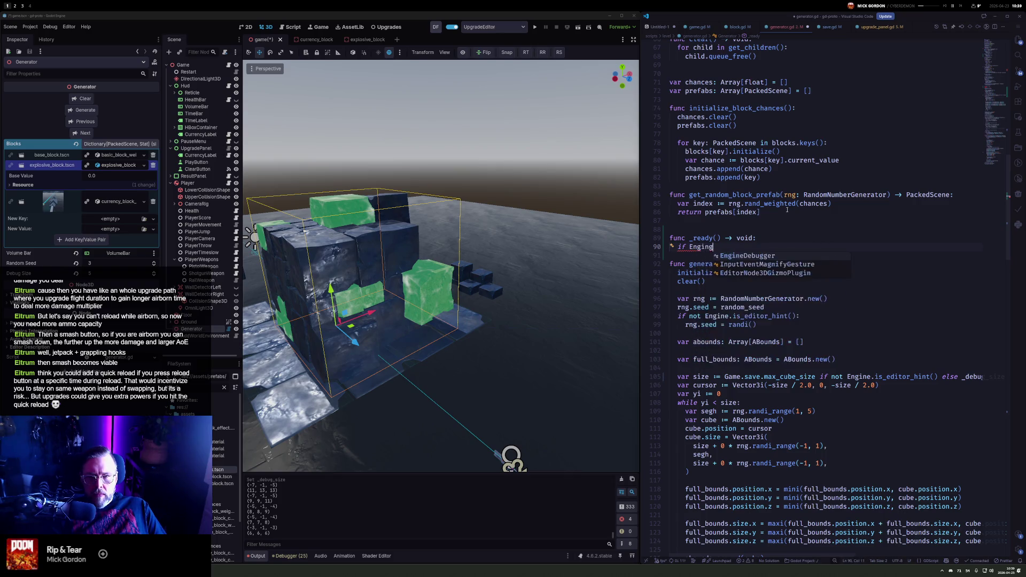
text(e.ised)
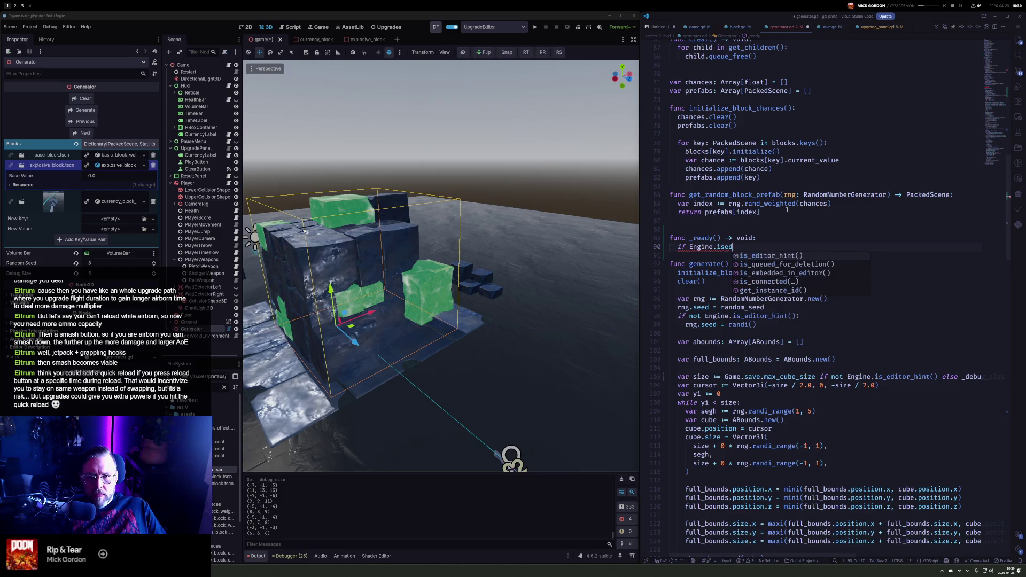
key(Tab)
text(:)
Call queue_generate() inside the editor check and save generator.gd
key(Return)
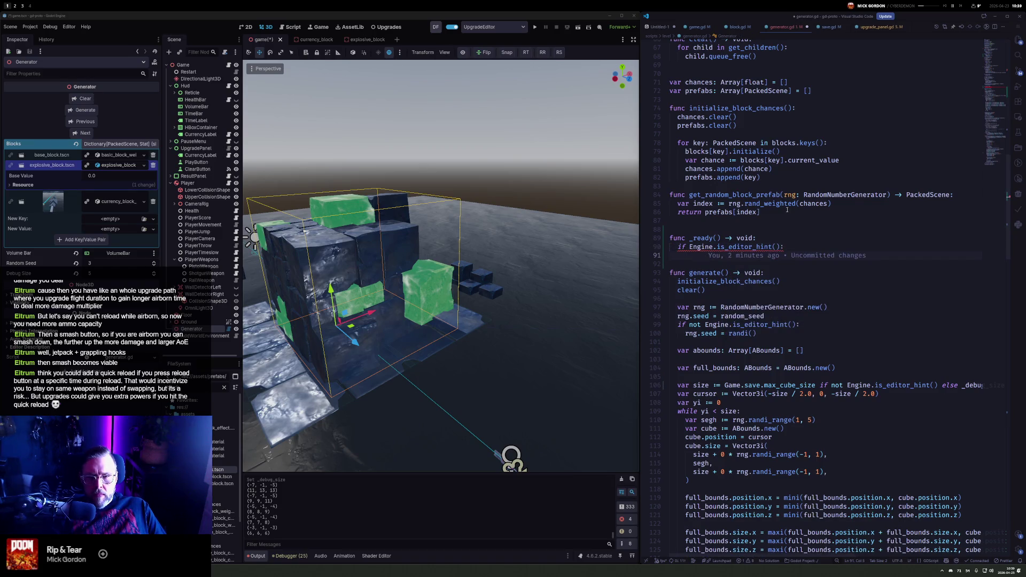
text(qw)
key(BackSpace)
text(ueue)
key(Down)
key(Down)
key(Tab)
key(ctrl+s)
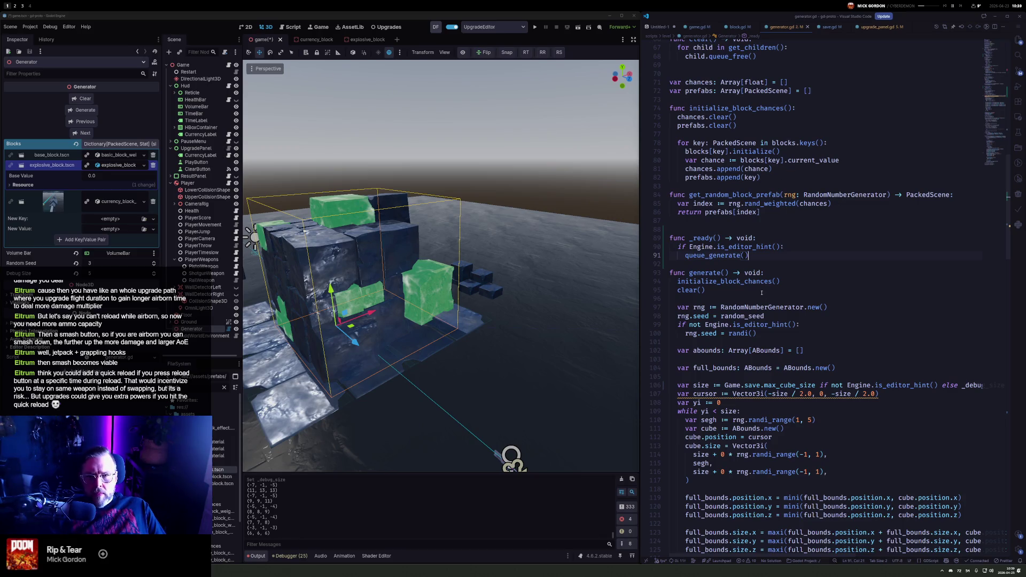
Review where generate is called in _process, then move to game.gd
scroll(762, 292, up, 7)
scroll(763, 294, up, 4)
scroll(763, 294, up, 2)
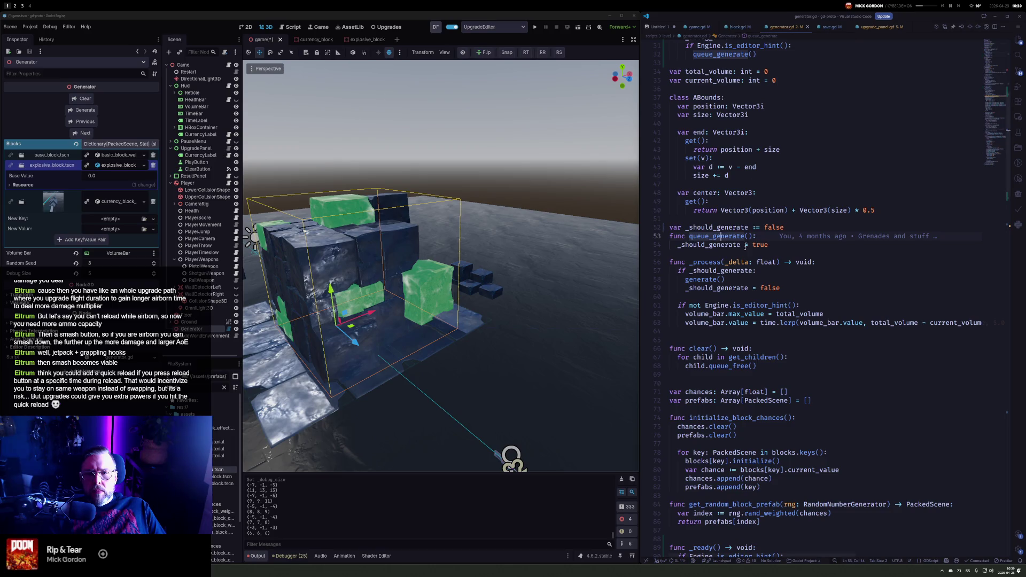
click(811, 281)
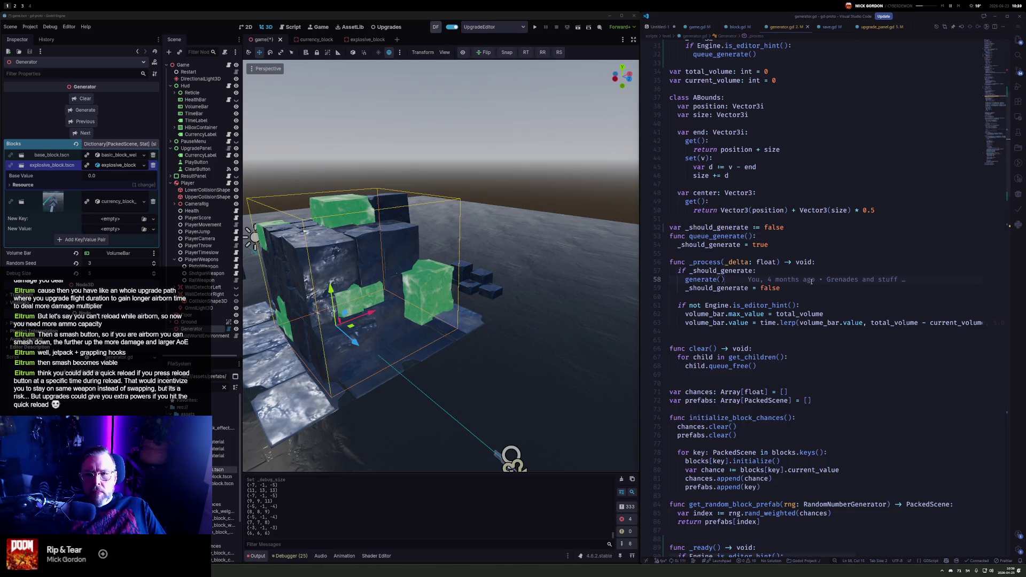
click(699, 28)
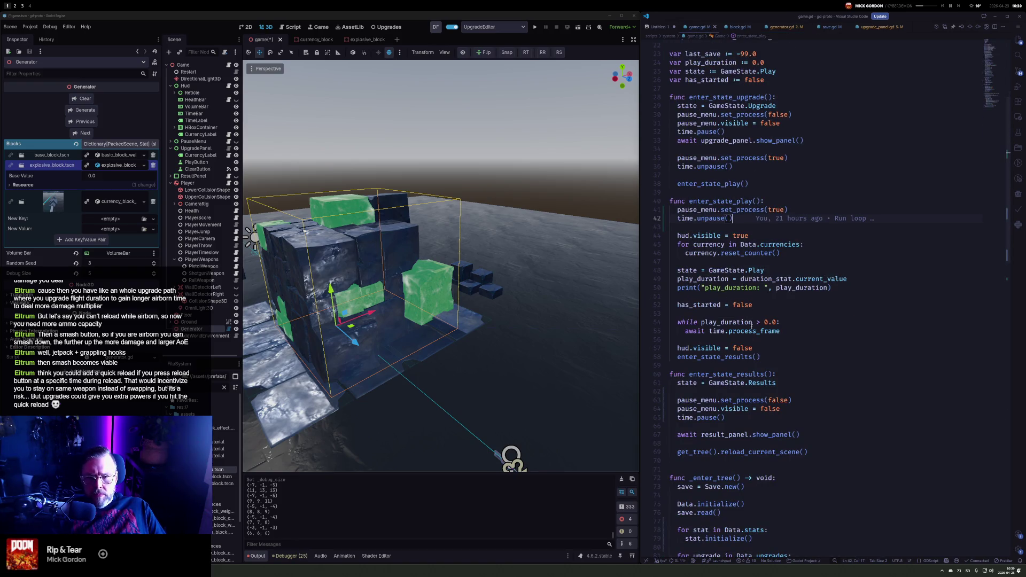
scroll(814, 239, up, 7)
click(891, 215)
key(Up)
key(shift+alt+Down)
key(ctrl+Right)
key(ctrl+Right)
key(ctrl+Right)
key(ctrl+shift+Left)
text(gener)
key(Tab)
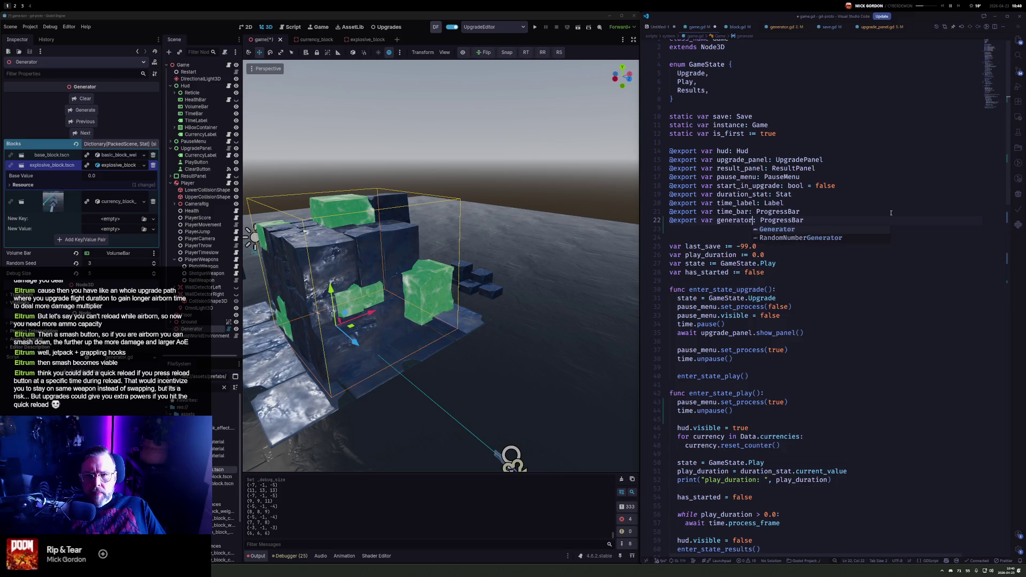
text(Generator)
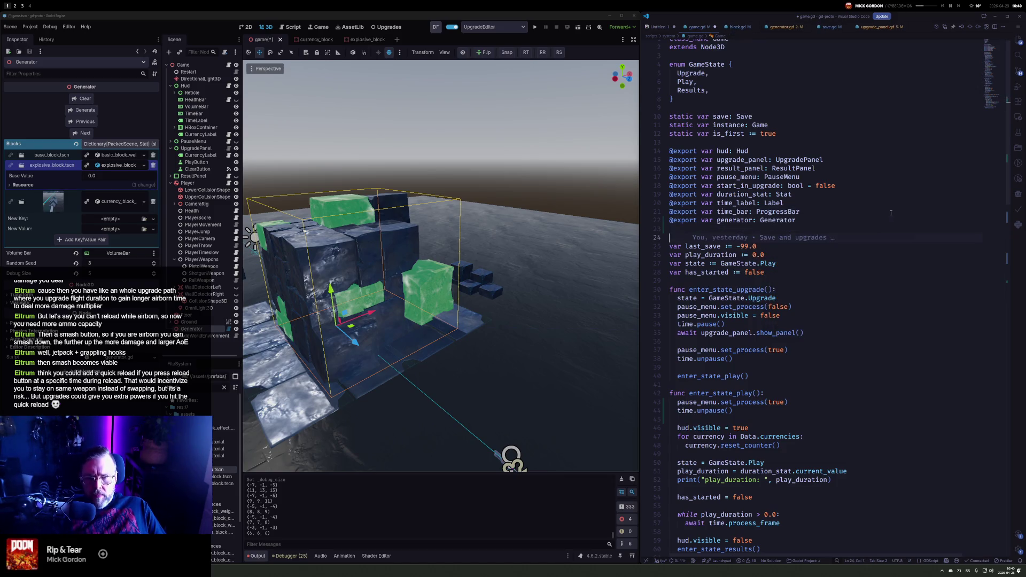
Add generator.queue_generate() to enter_state_play and run the project
key(Up)
key(Up)
key(Up)
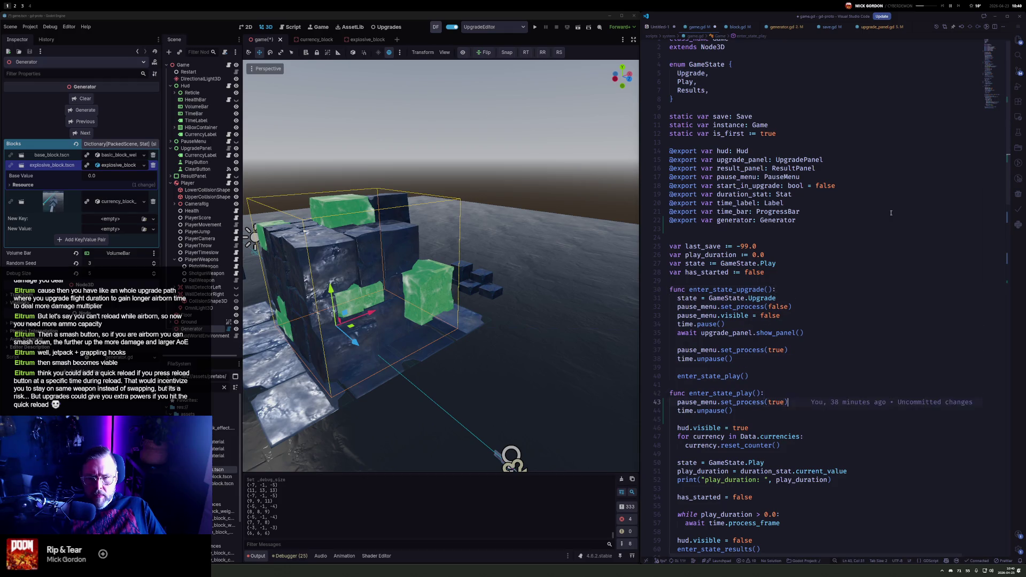
key(Down)
key(Down)
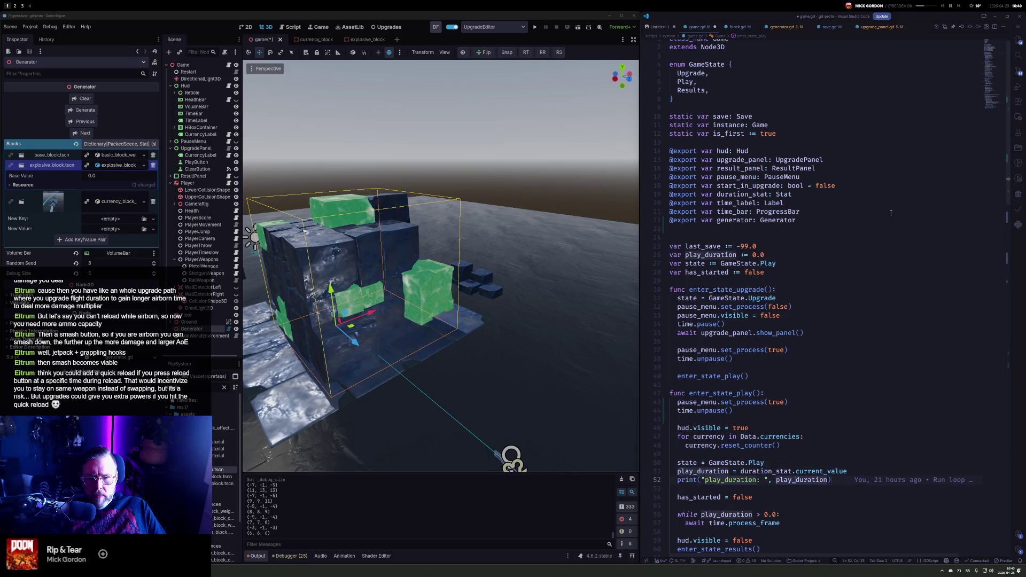
key(Down)
key(Down)
key(Down)
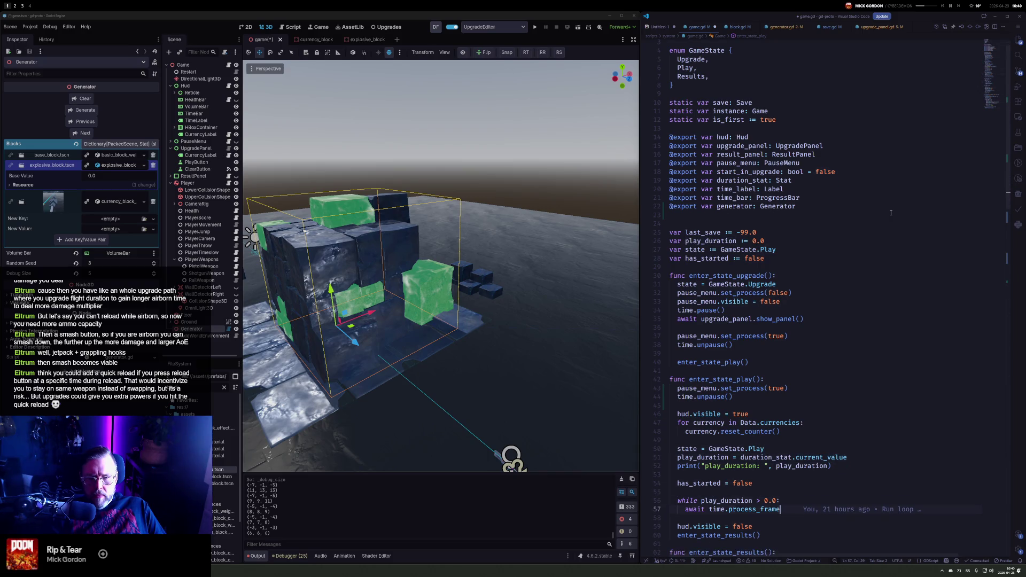
key(Down)
key(Down)
key(Down)
key(Up)
key(Up)
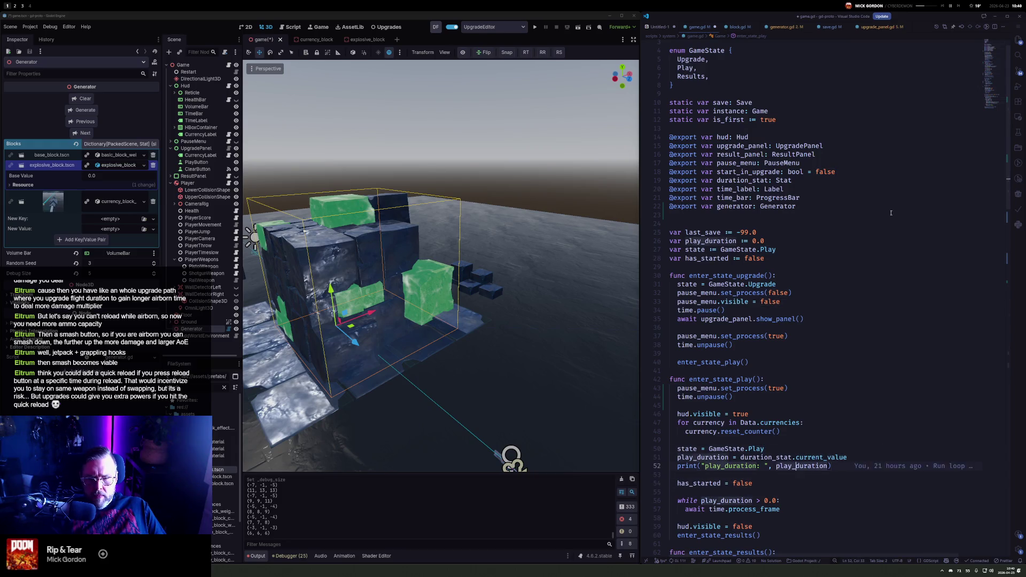
key(Return)
key(Return)
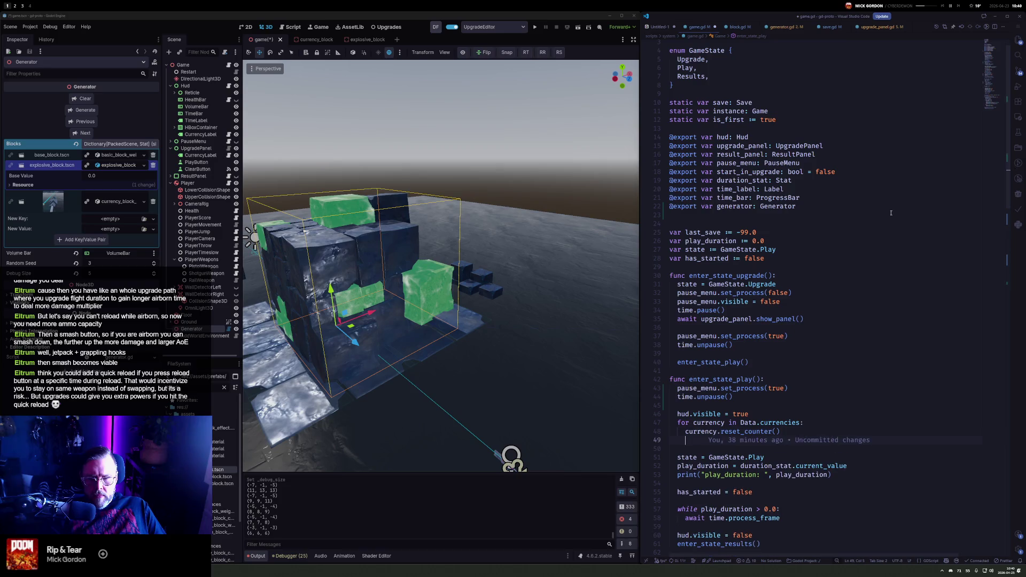
text(generator.queu)
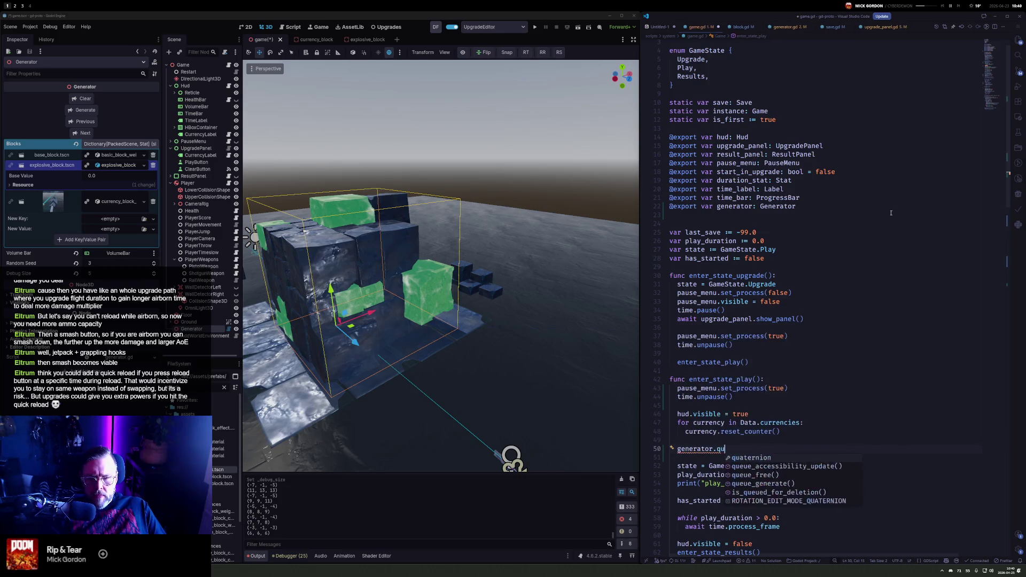
key(Down)
key(Down)
key(Return)
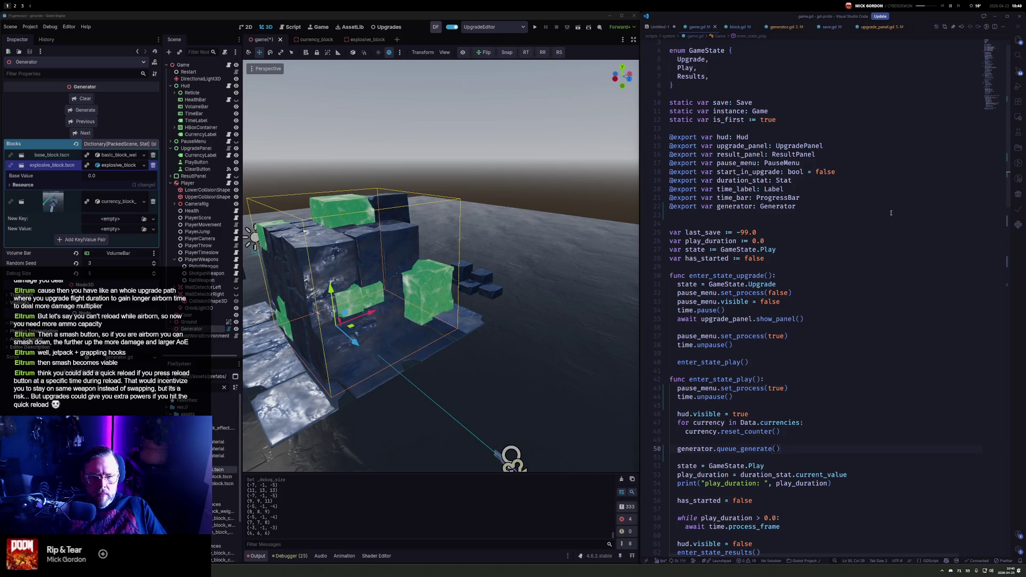
click(534, 27)
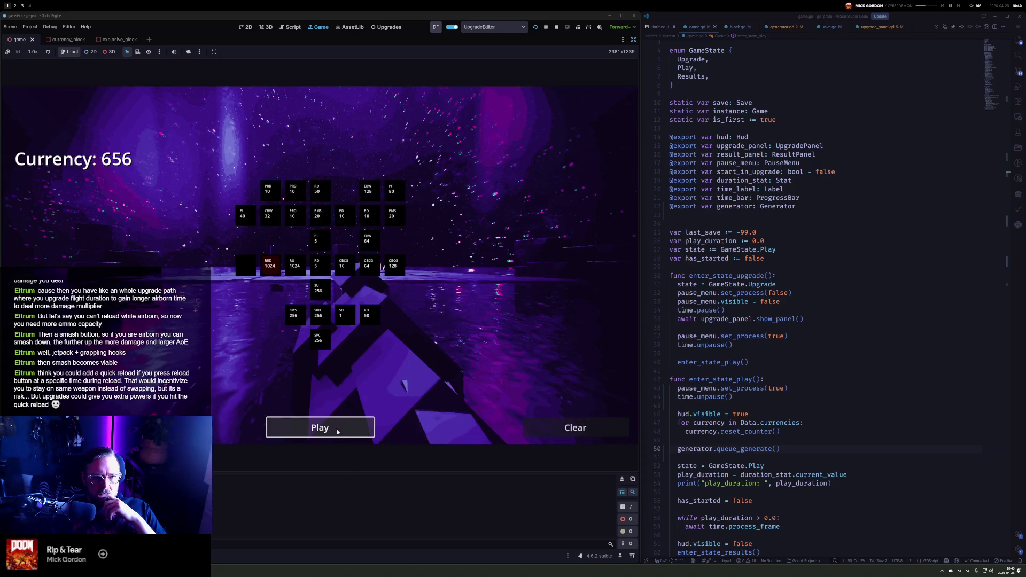
Start a round with Play from the in-game upgrade screen
click(340, 432)
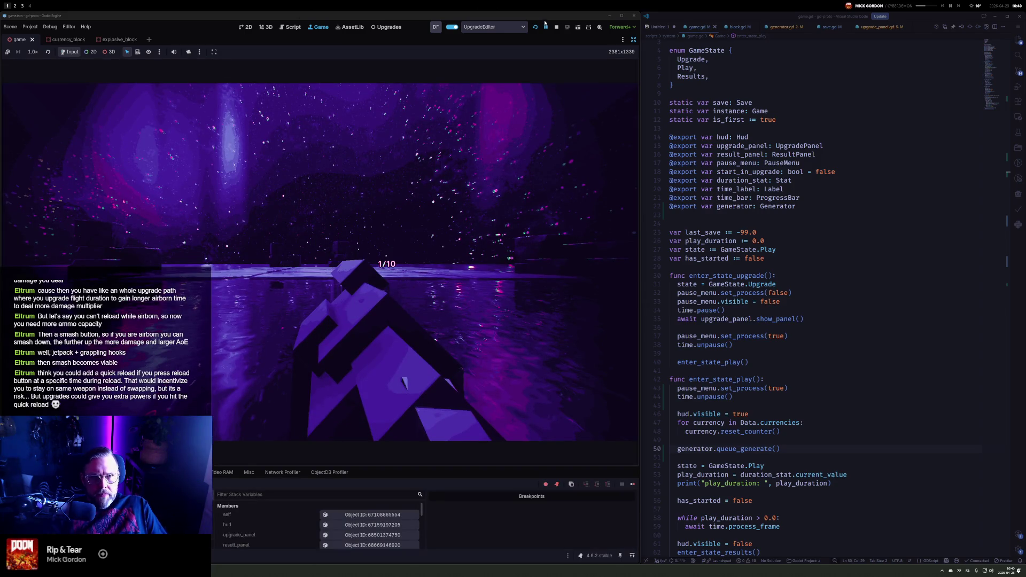
Stop the game, assign the Generator node to Game's Generator property, and rerun
click(556, 27)
click(183, 66)
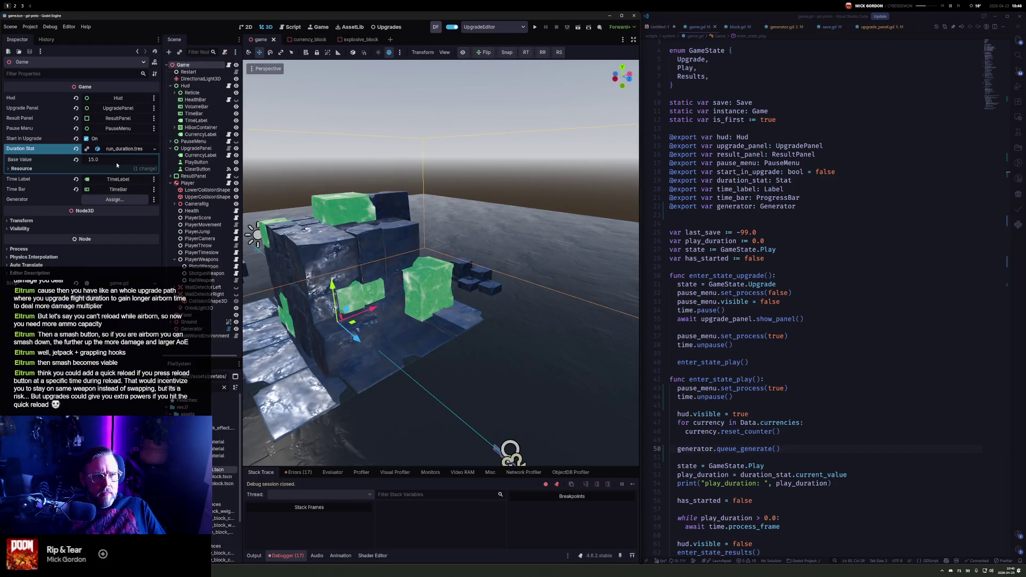
click(113, 199)
double_click(507, 210)
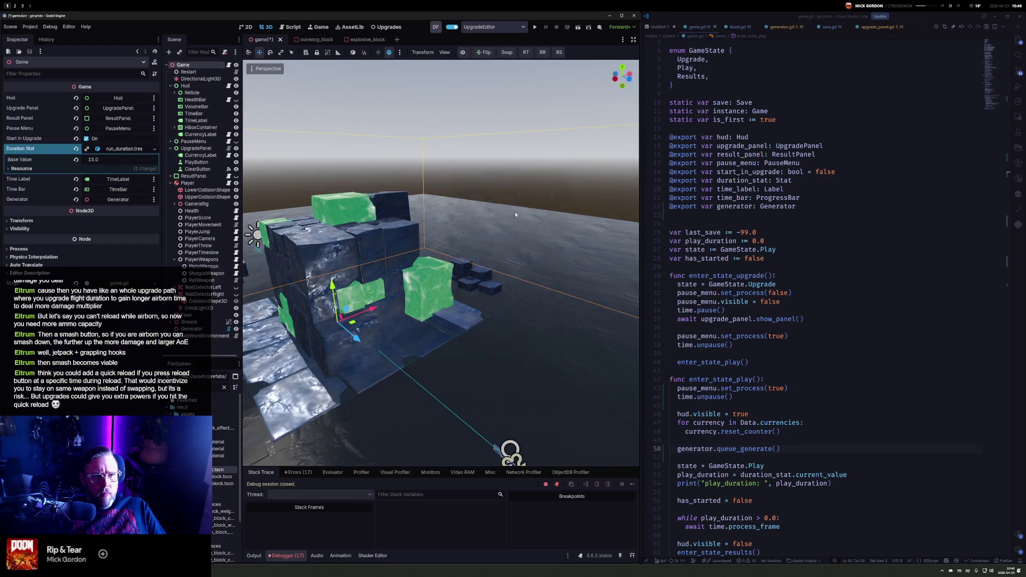
key(F5)
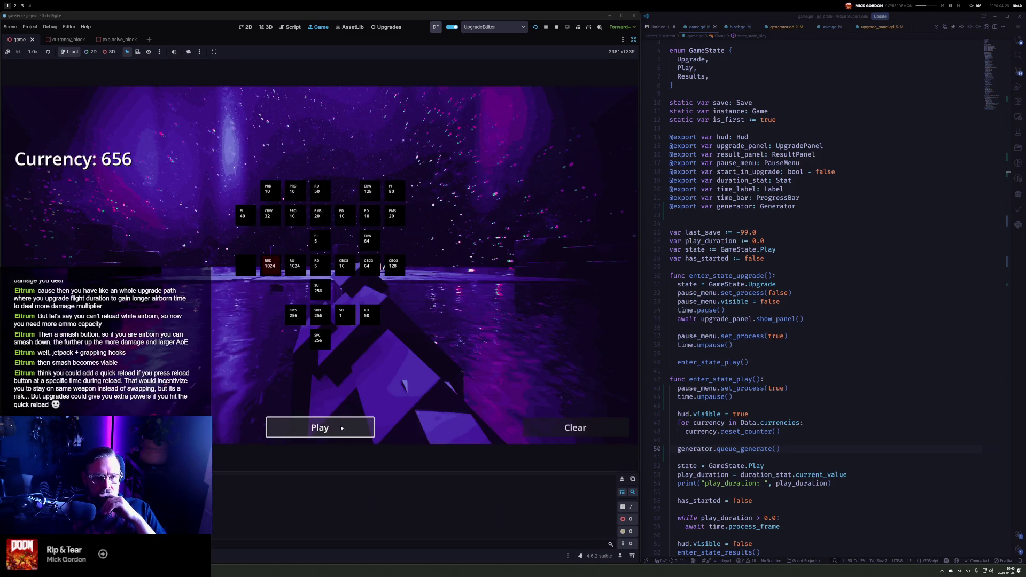
Start a new round and open fire on the cubes with the pistol, then the shotgun
click(347, 426)
click(321, 265)
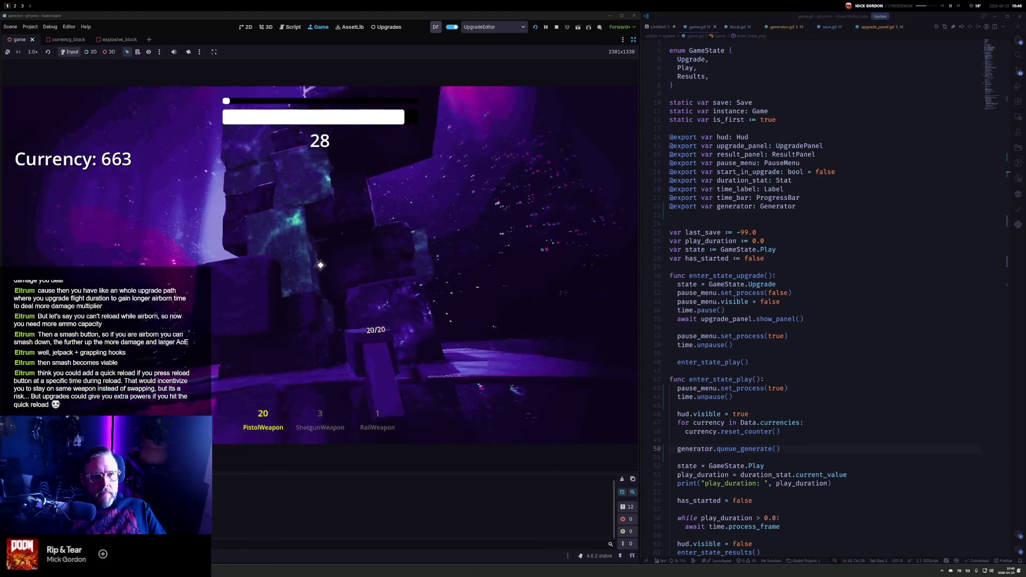
key(2)
click(321, 265)
click(320, 265)
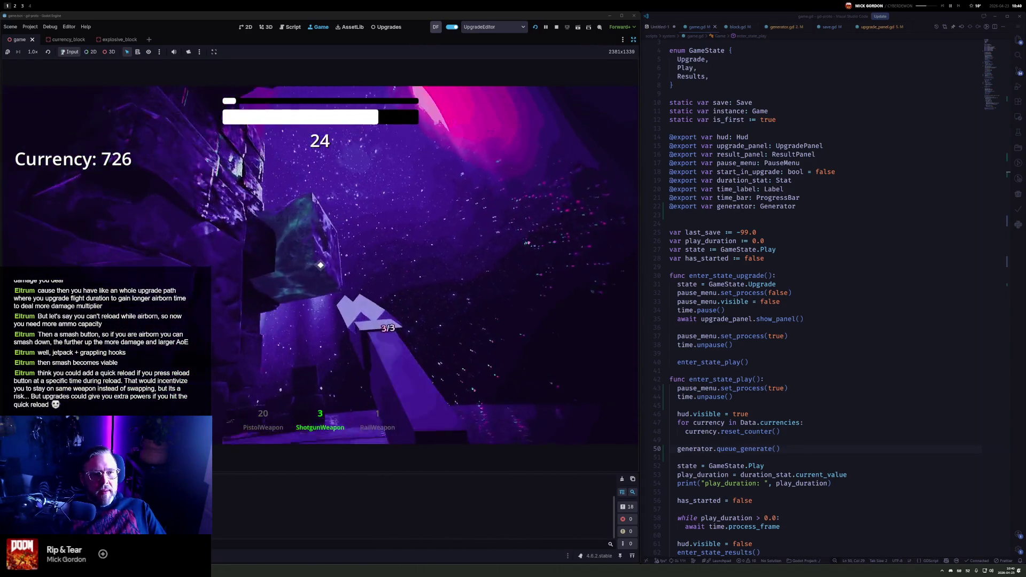
click(321, 265)
Empty and reload the pistol on the cubes, then blast more blocks with the shotgun
key(1)
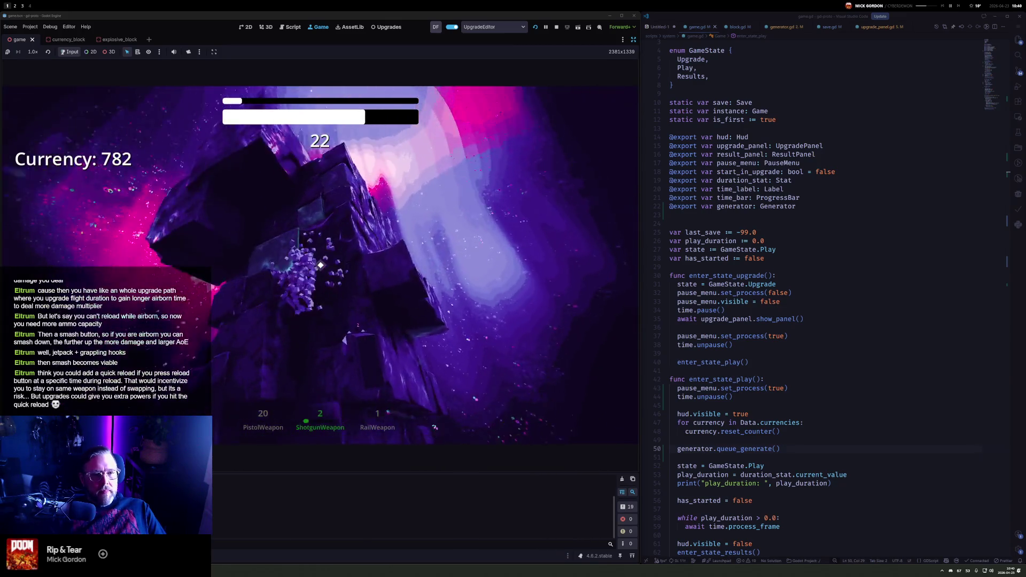
click(320, 266)
click(321, 265)
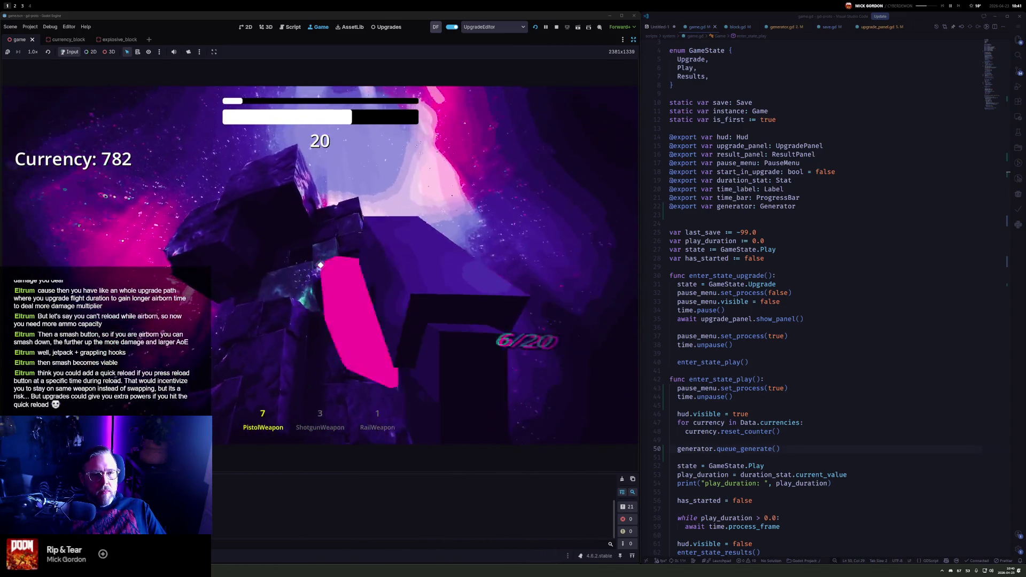
click(320, 265)
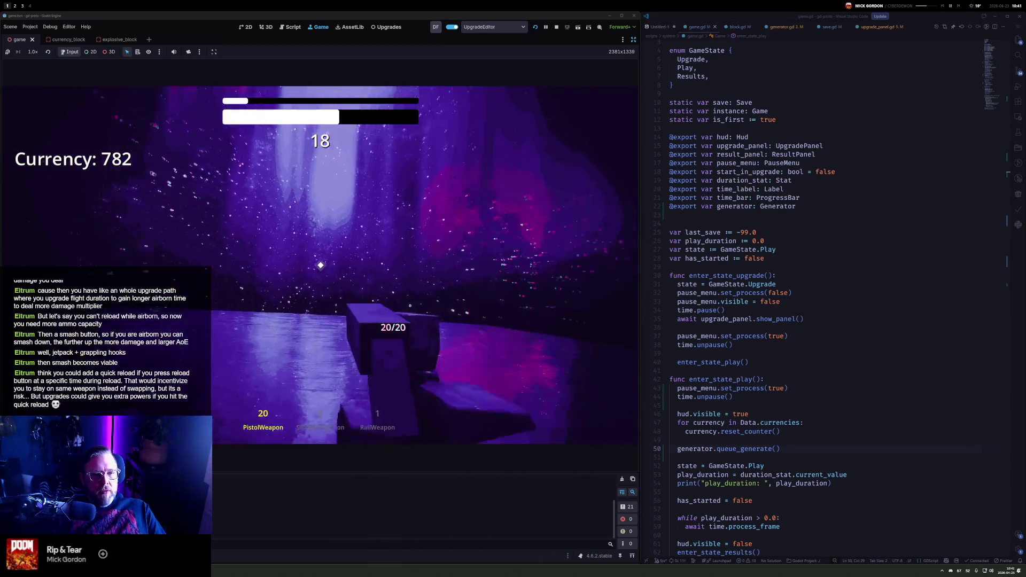
click(320, 265)
click(320, 265)
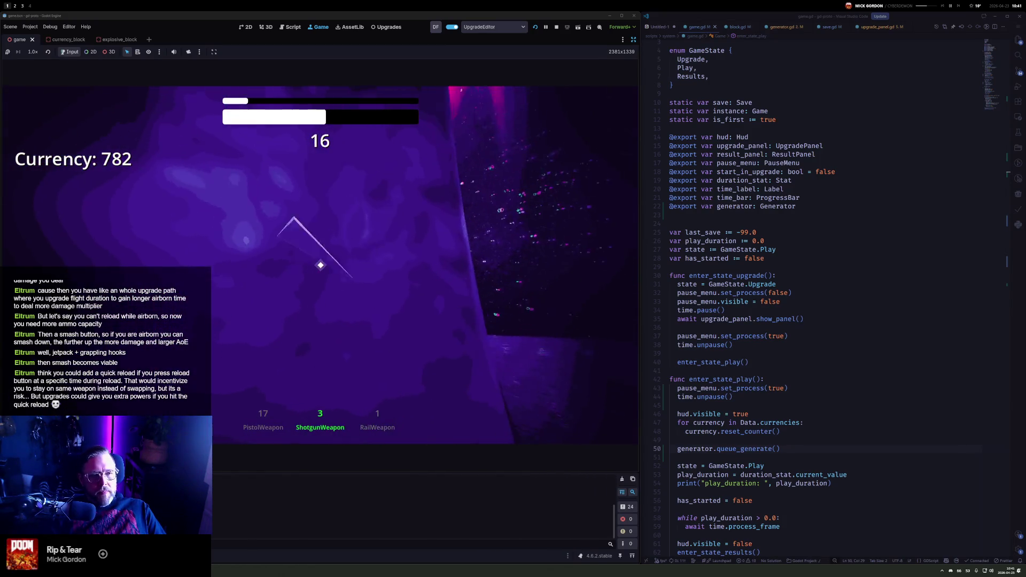
key(2)
click(321, 265)
click(321, 265)
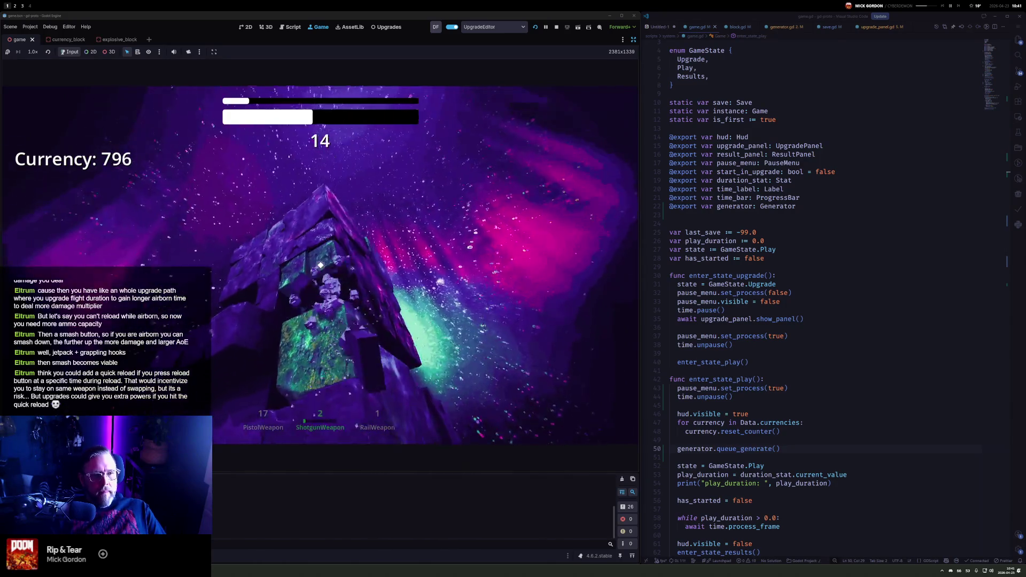
Keep mining cubes, cycling through pistol, rail weapon and shotgun
key(1)
click(320, 265)
click(321, 265)
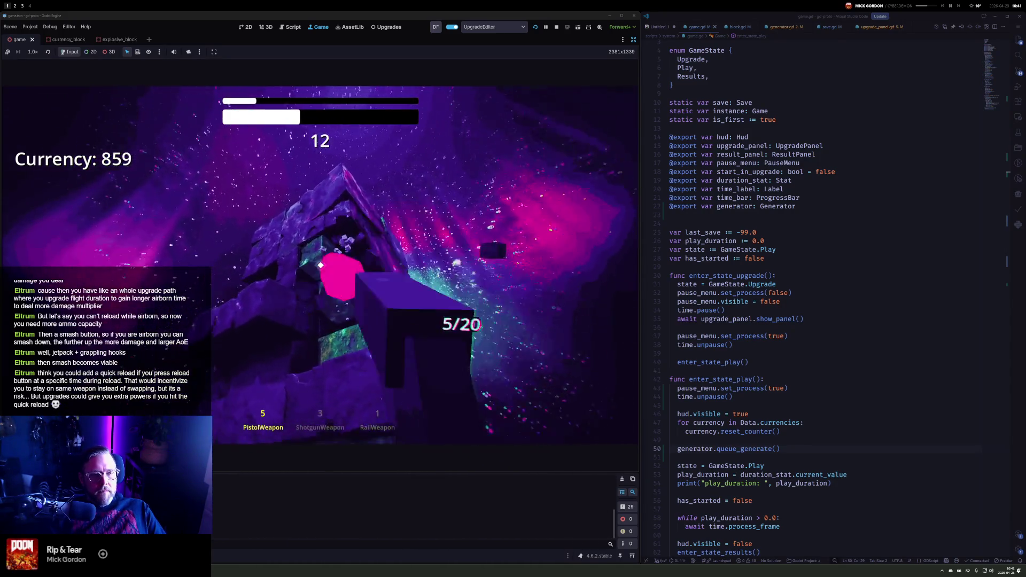
key(3)
click(320, 265)
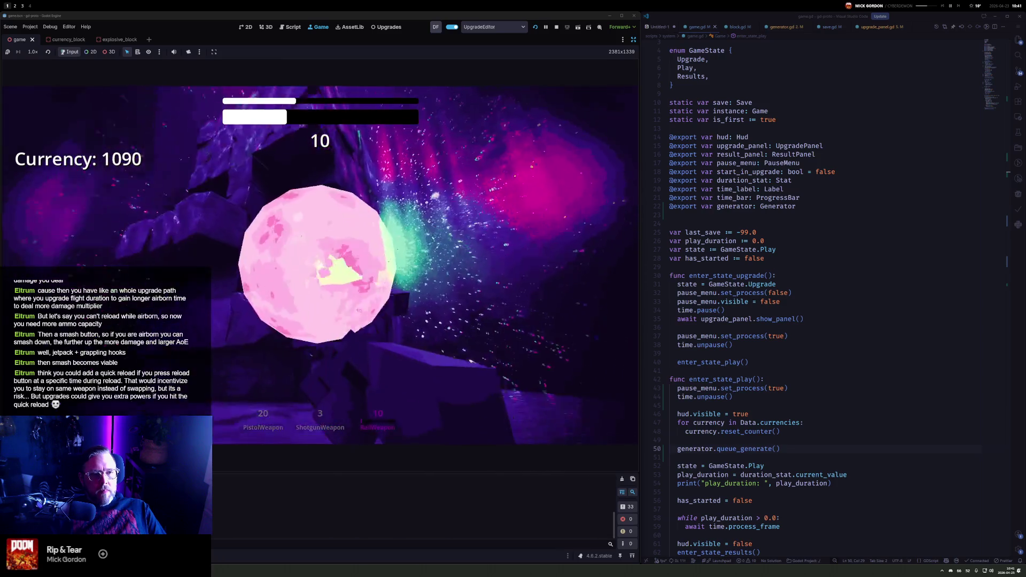
key(2)
click(321, 265)
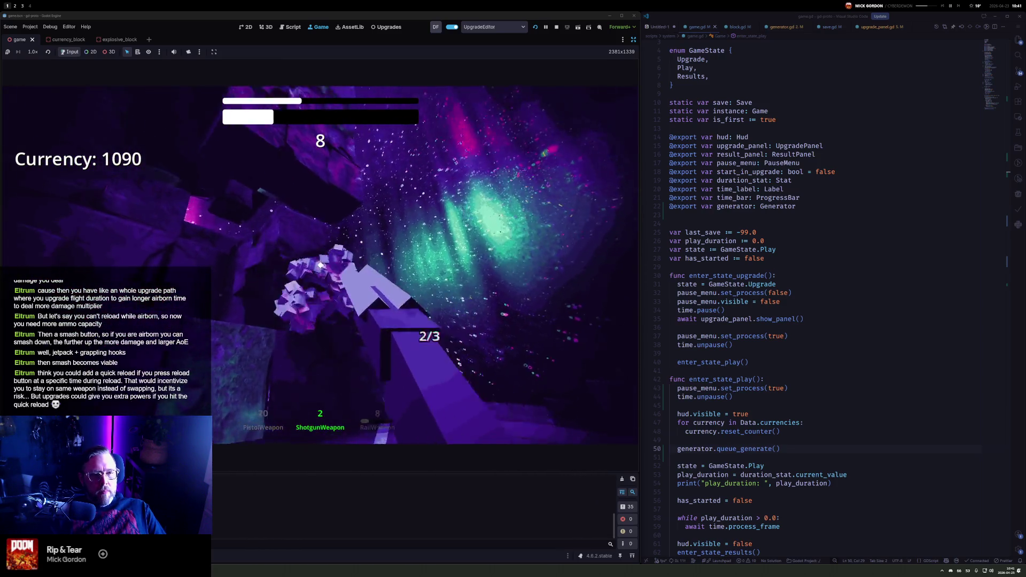
click(320, 265)
Shoot cubes with pistol, shotgun and rail until time expires, then continue past the Currency +455 results
key(1)
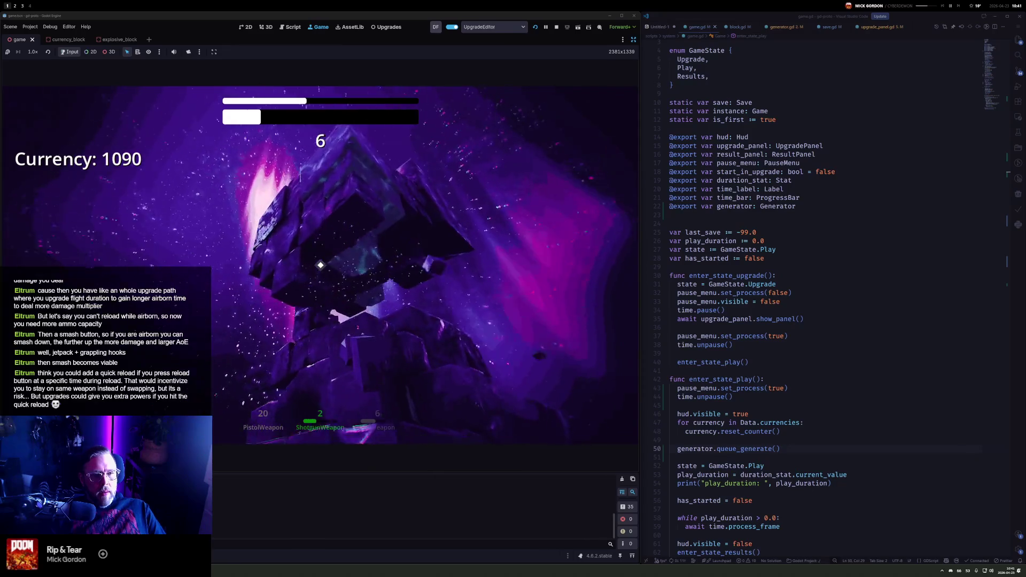
click(321, 265)
click(320, 265)
key(2)
click(321, 265)
click(321, 265)
click(321, 265)
key(3)
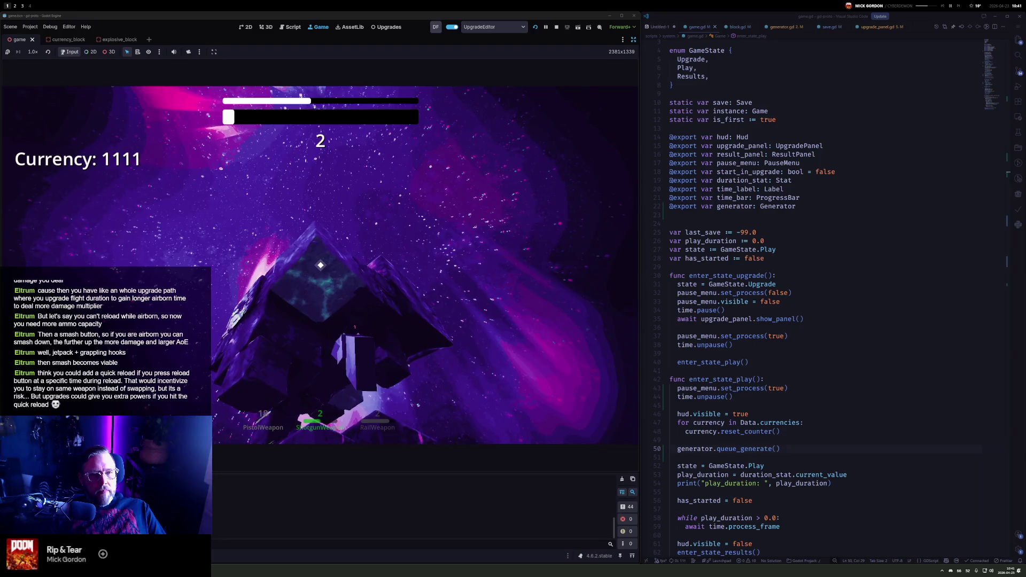
click(320, 265)
key(1)
click(320, 265)
click(321, 265)
click(321, 265)
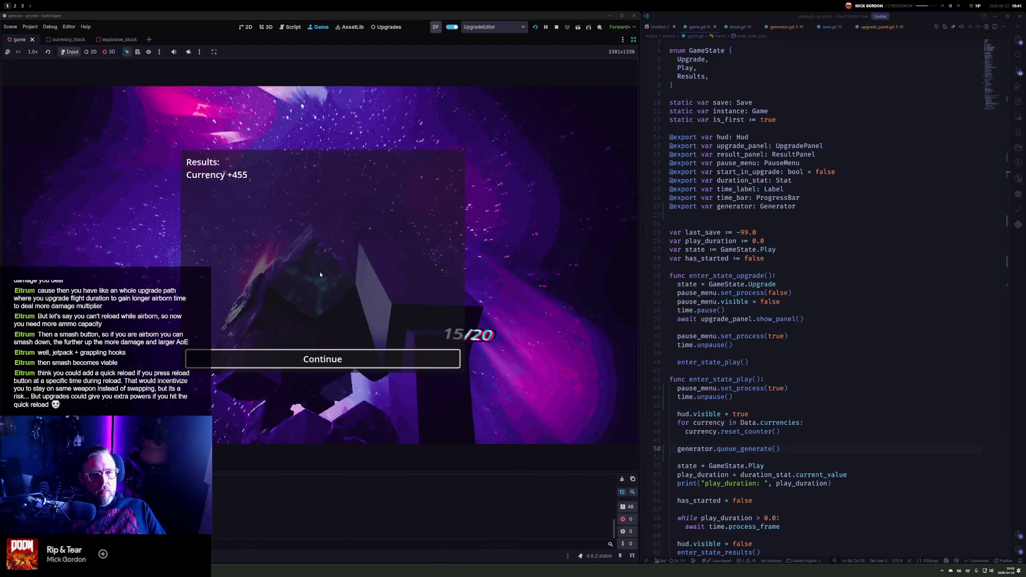
click(339, 363)
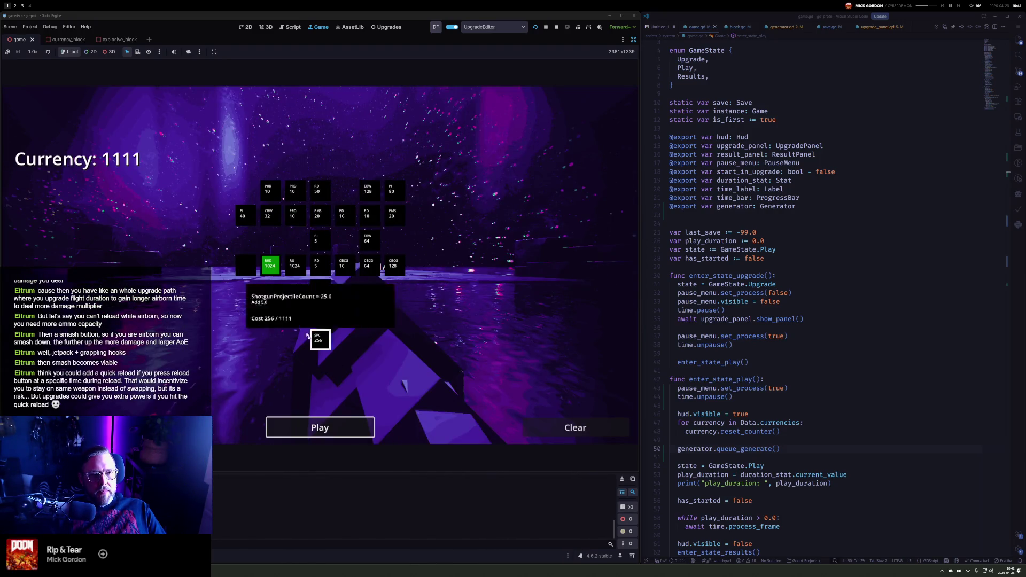
Start a new round, sweep pistol fire across the cubes, then fire the shotgun
mouse_move(272, 273)
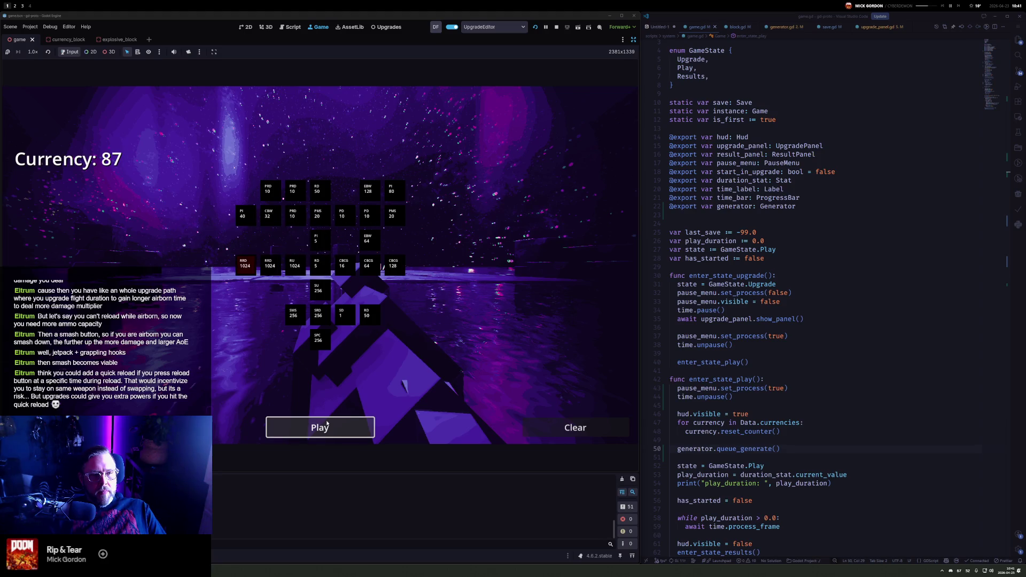
click(320, 428)
drag(320, 265, 320, 265)
click(321, 265)
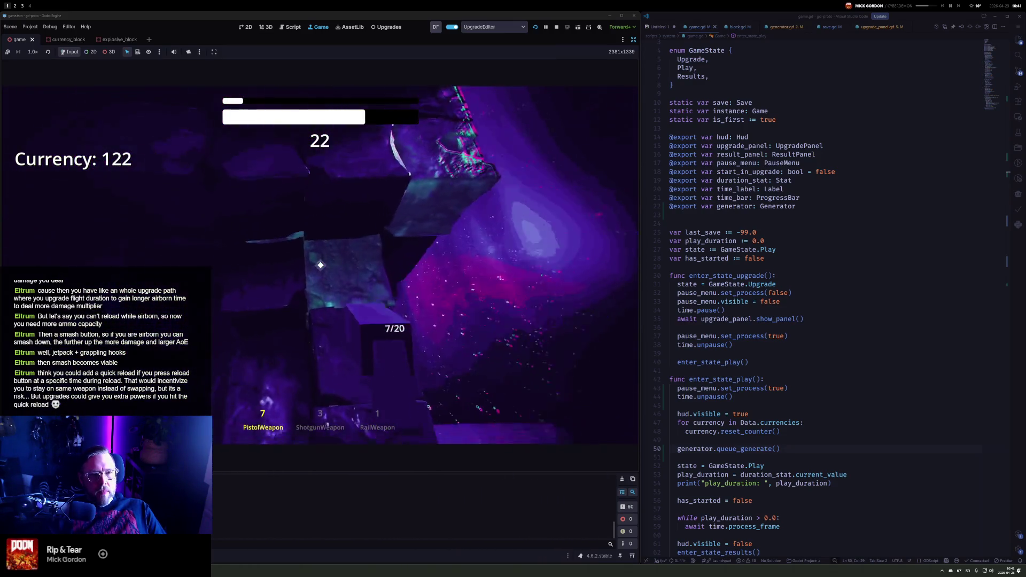
key(2)
click(320, 265)
click(320, 265)
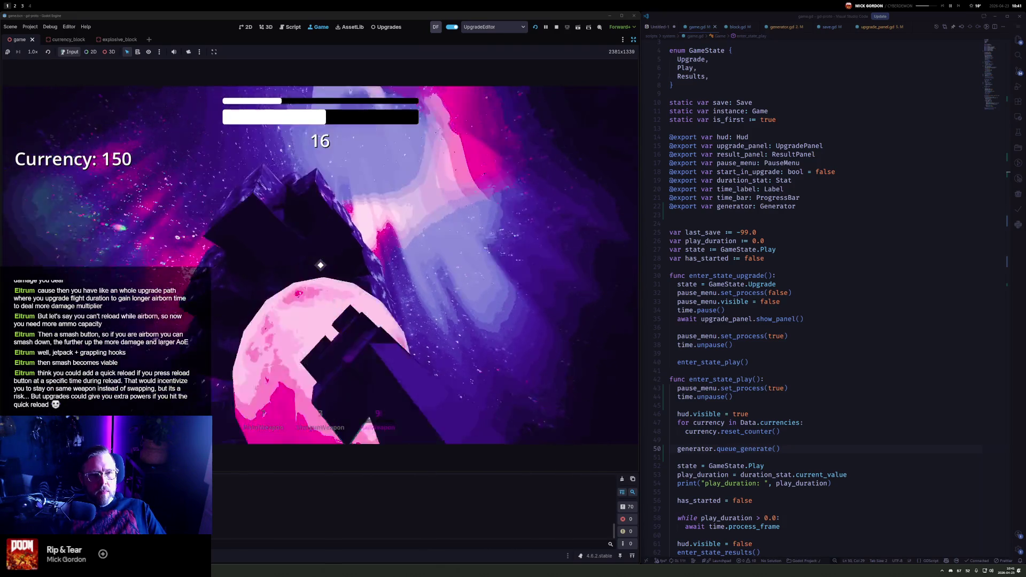
Fire the pistol at the cubes, reload it with R, and keep shooting
key(1)
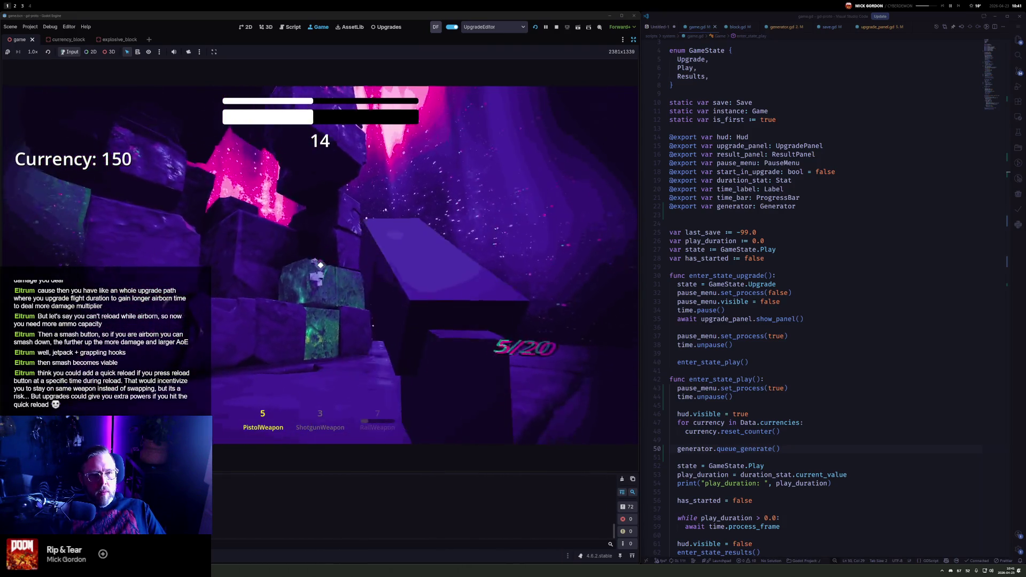
click(320, 265)
click(320, 265)
click(320, 265)
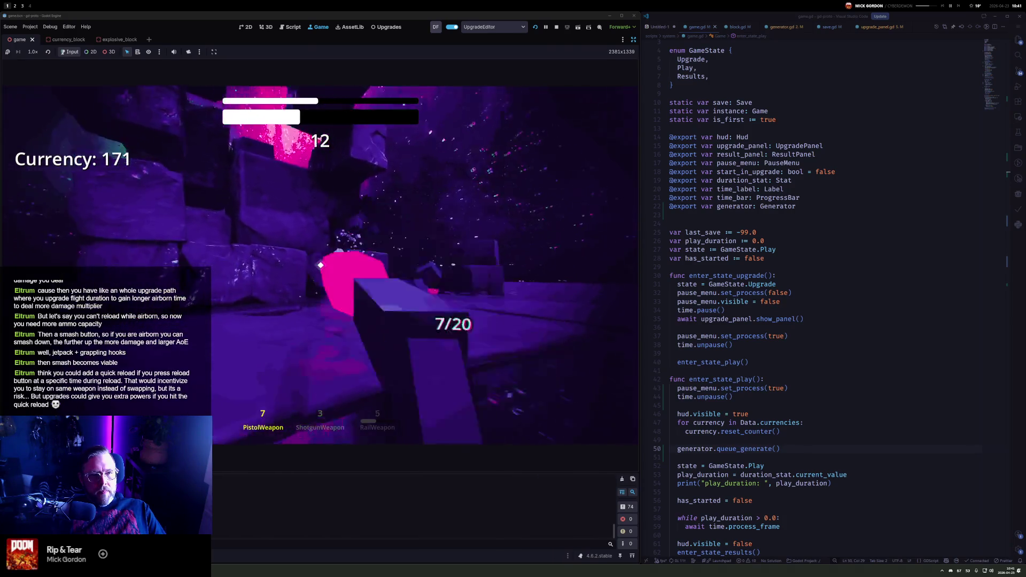
click(321, 265)
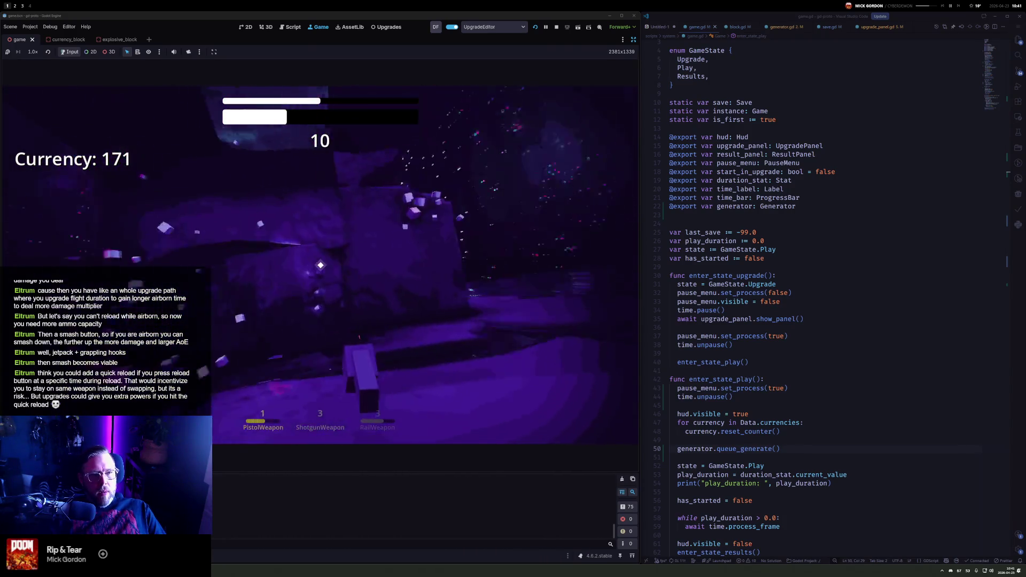
key(r)
click(320, 265)
click(320, 265)
click(320, 265)
Finish the round with shotgun, rail and pistol fire, then dismiss the Currency +98 results with Space
key(2)
click(320, 265)
click(320, 265)
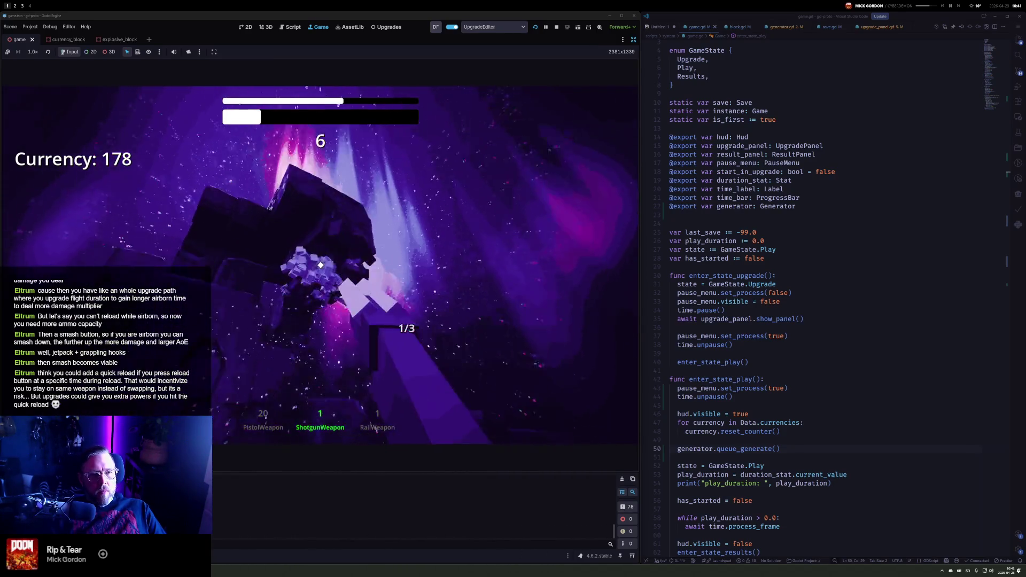
key(3)
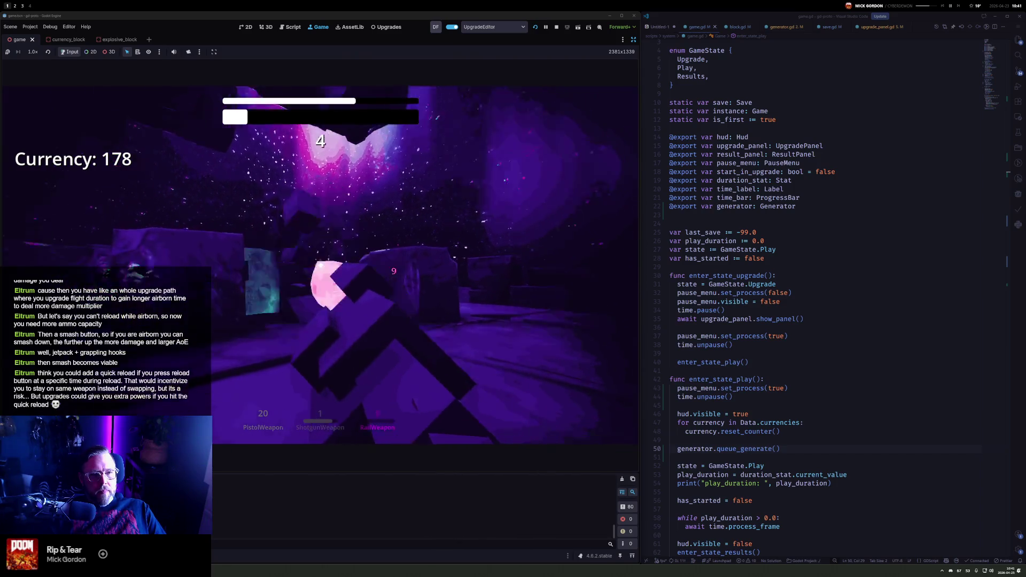
click(320, 265)
key(1)
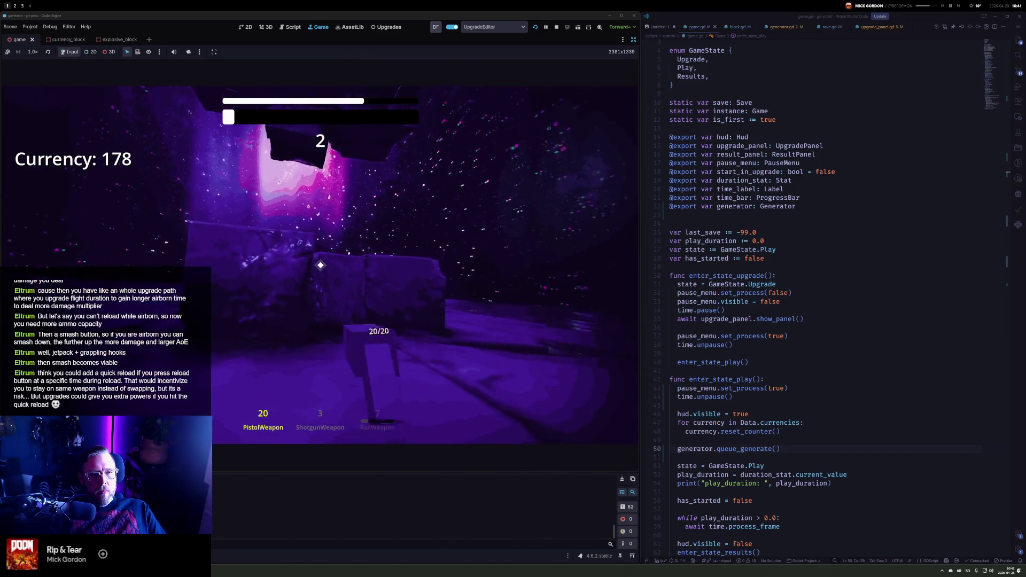
click(321, 265)
click(320, 265)
click(320, 265)
click(320, 265)
click(320, 265)
click(320, 265)
click(320, 265)
click(320, 265)
click(320, 265)
click(320, 265)
click(320, 265)
click(320, 265)
click(320, 265)
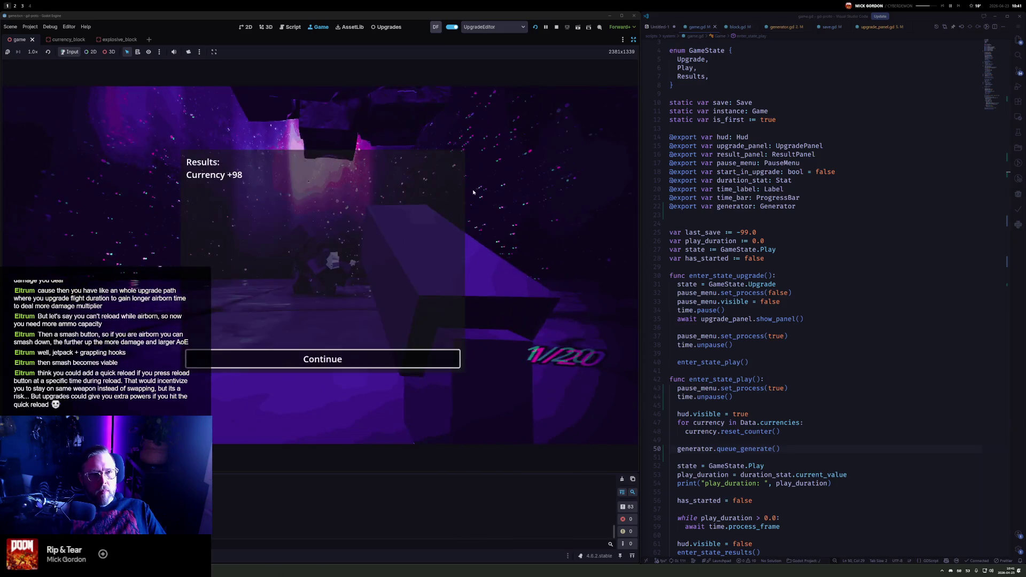
key(space)
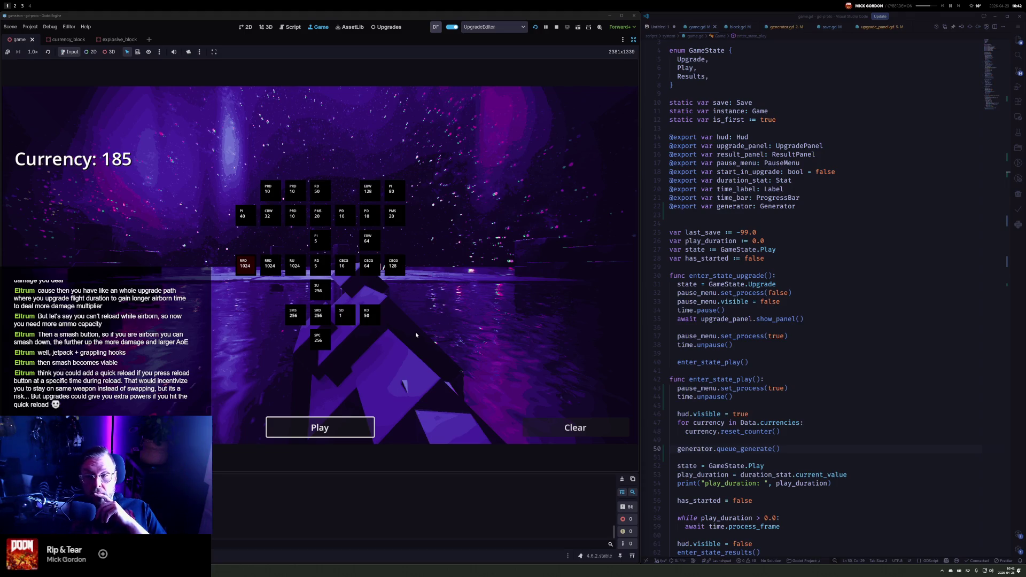
Start a fresh round and hit the new cube field with the rail weapon, pistol and shotgun
click(326, 429)
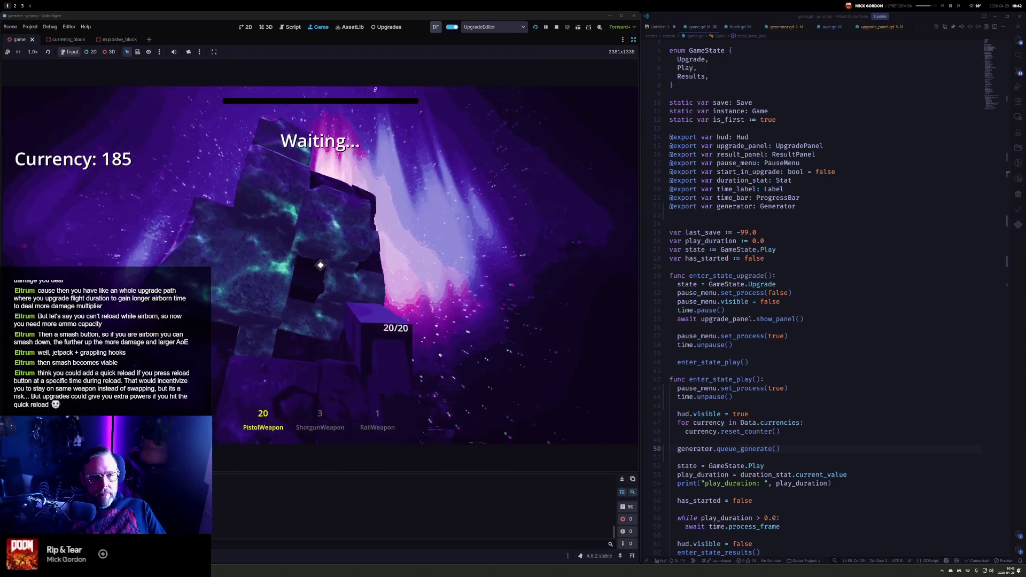
key(3)
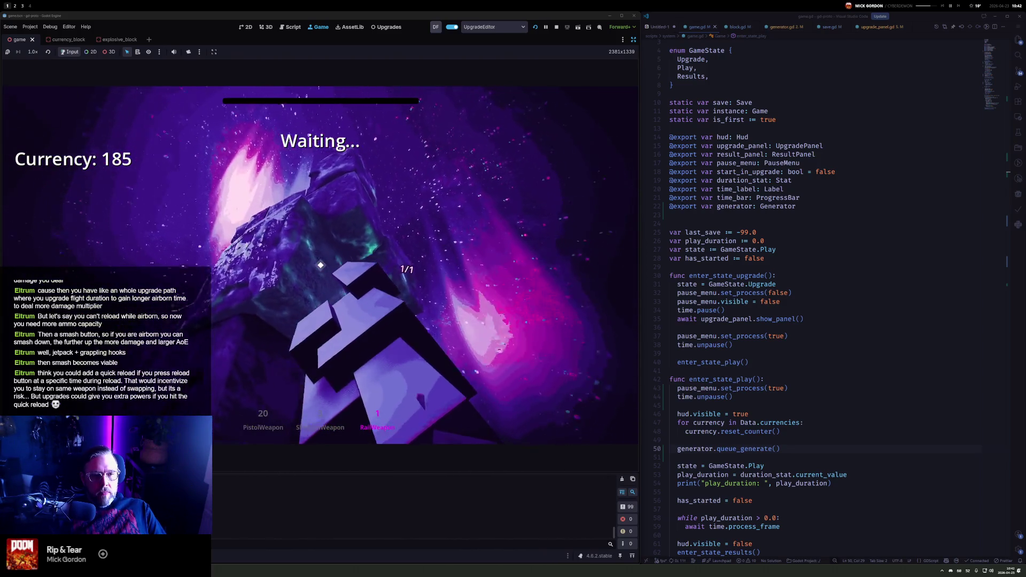
click(320, 265)
key(1)
click(320, 265)
click(321, 265)
key(2)
click(321, 265)
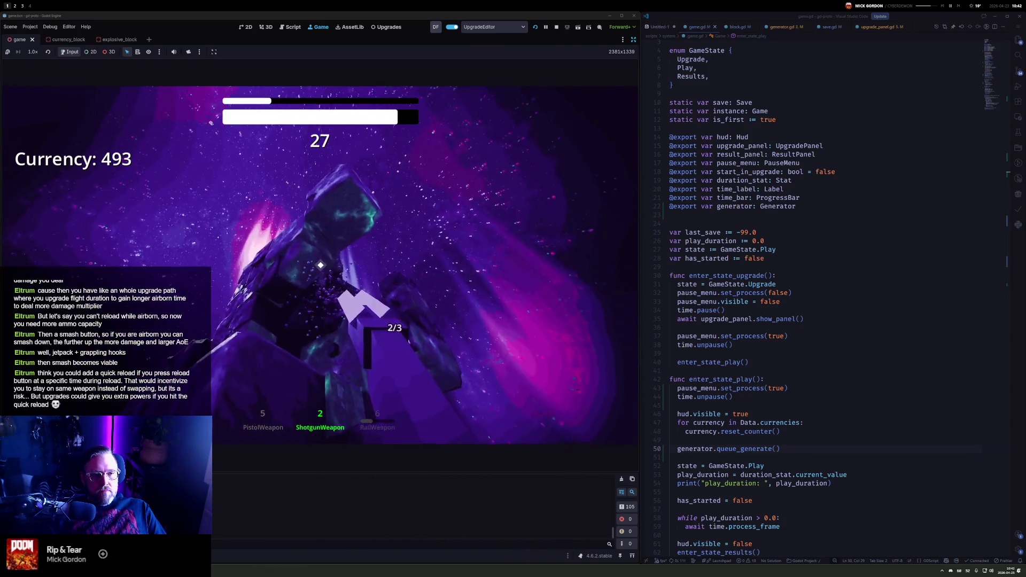
click(320, 265)
click(321, 265)
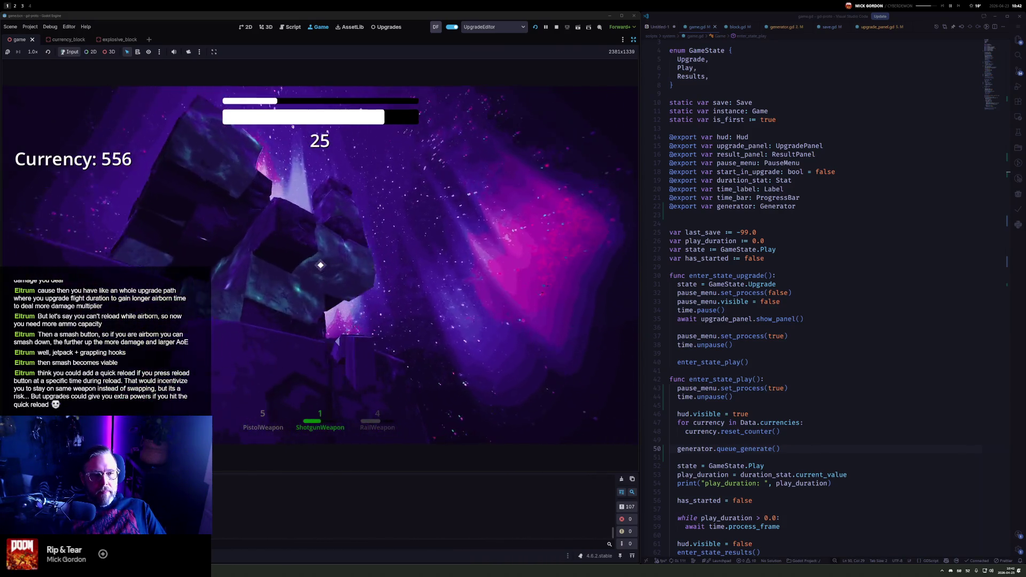
Keep mining the cubes with pistol bursts, shotgun blasts and a rail shot
key(1)
click(321, 265)
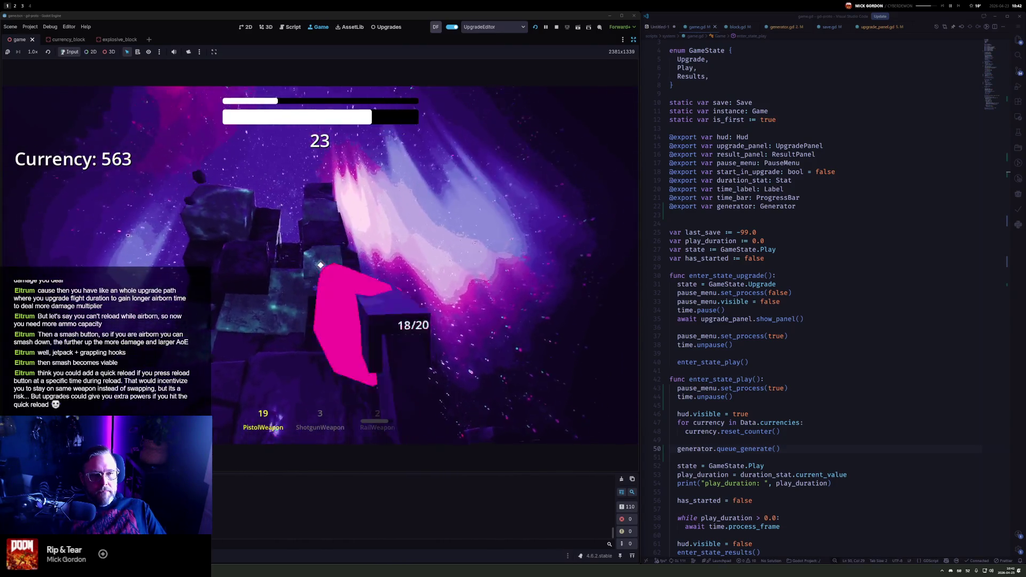
click(321, 265)
click(320, 265)
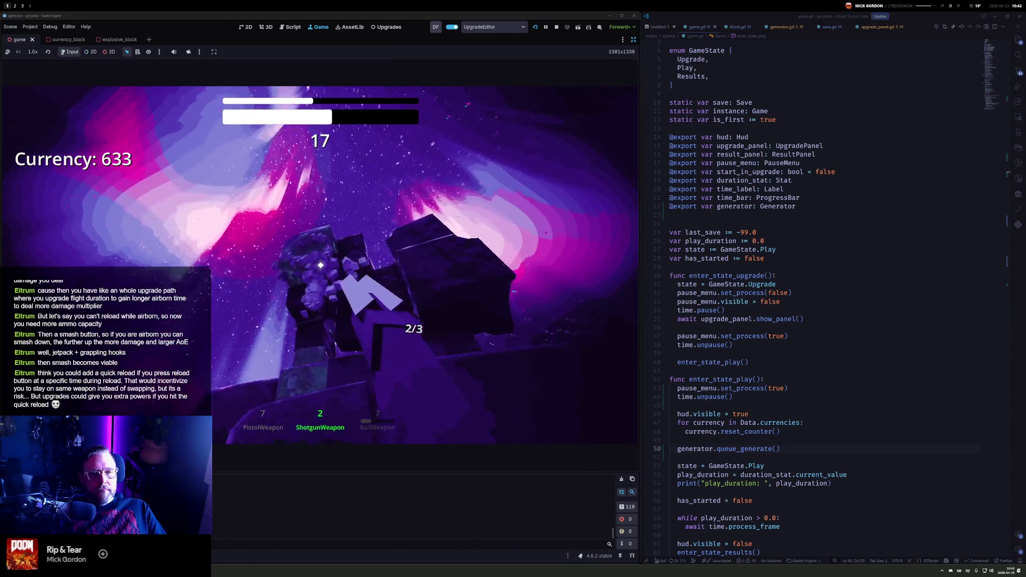
click(320, 265)
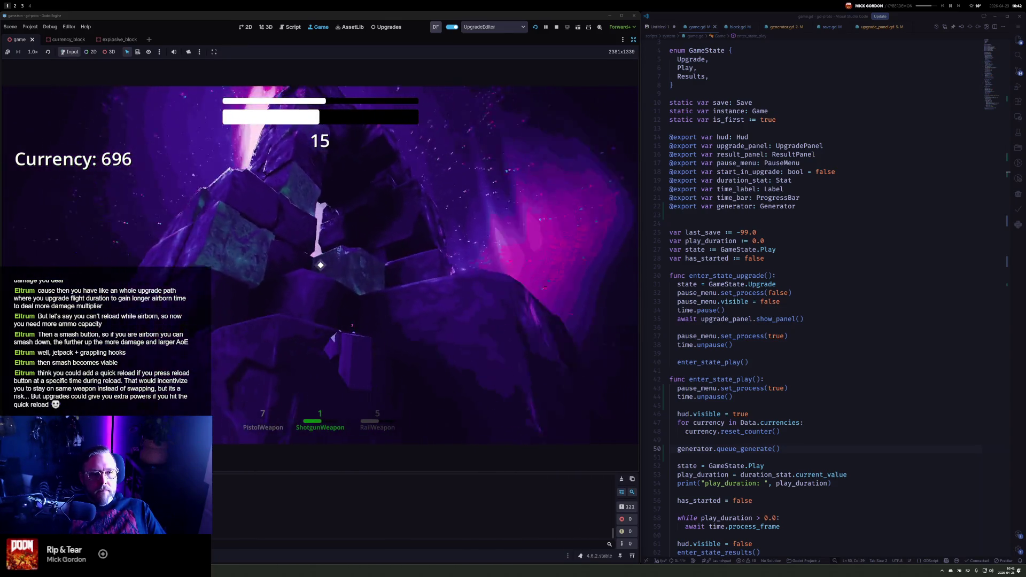
click(321, 265)
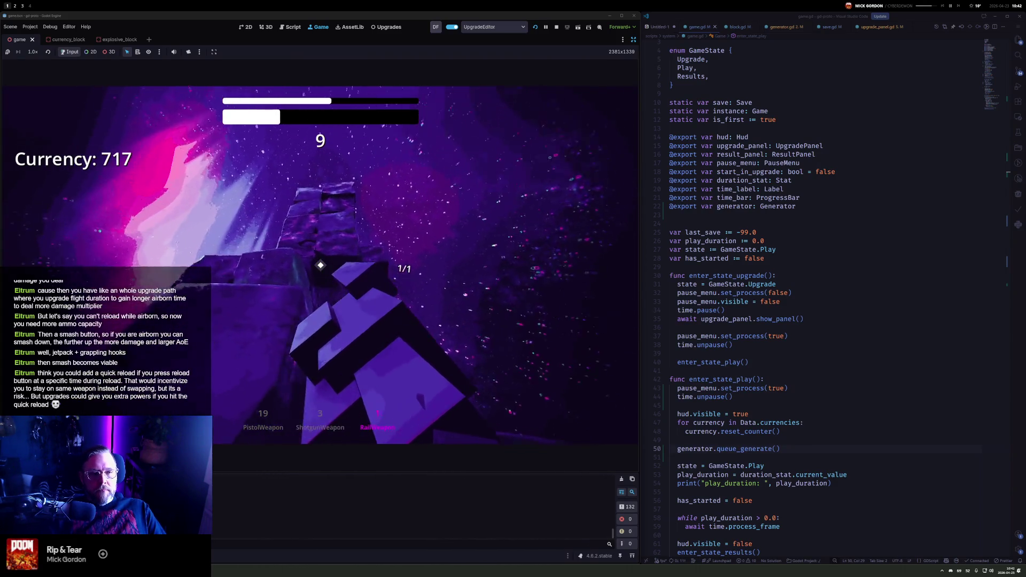
click(320, 265)
Rapid-fire the pistol at the cubes as the timer runs down to 3, raising Currency to 752
key(1)
click(321, 265)
click(321, 265)
click(321, 265)
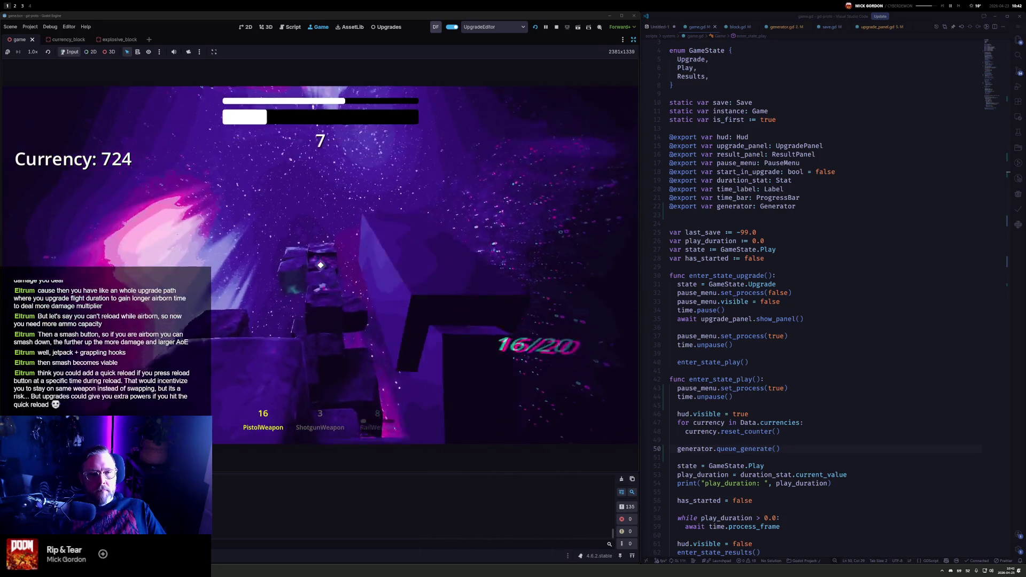
click(321, 265)
click(320, 265)
click(321, 265)
click(321, 265)
click(320, 265)
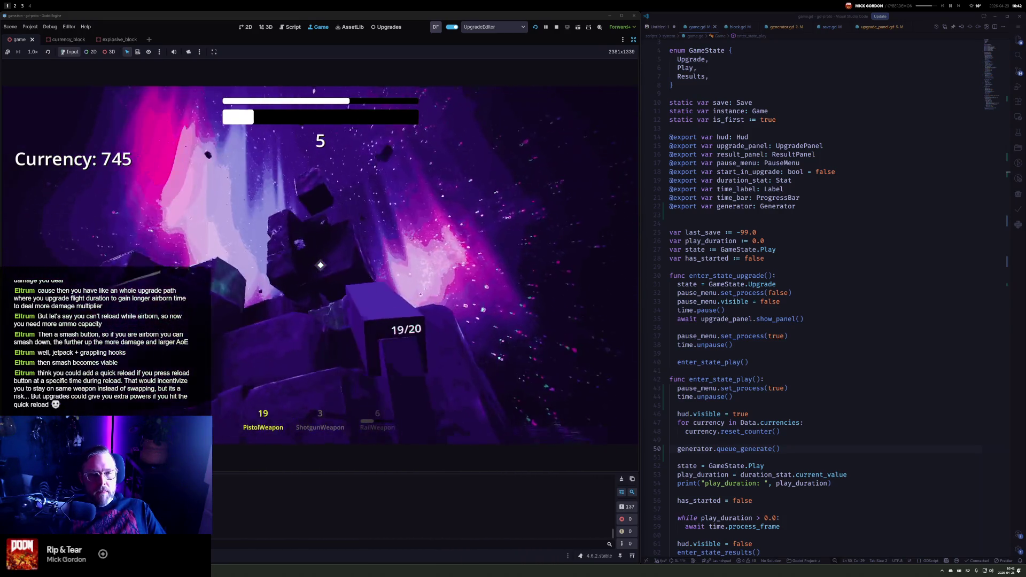
click(321, 265)
click(320, 265)
click(320, 265)
click(321, 265)
click(321, 265)
click(321, 265)
click(321, 265)
click(320, 265)
click(321, 265)
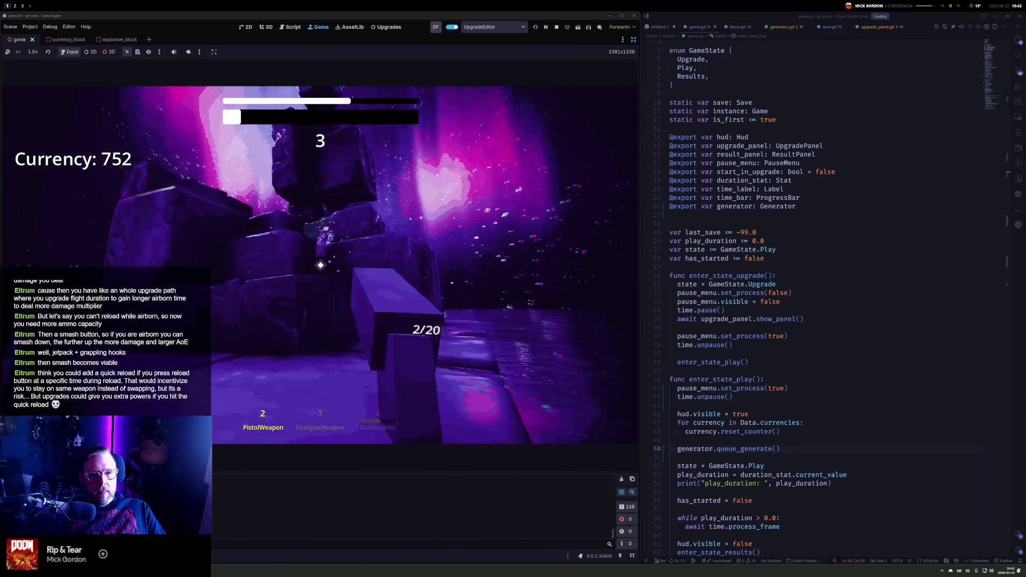
click(321, 265)
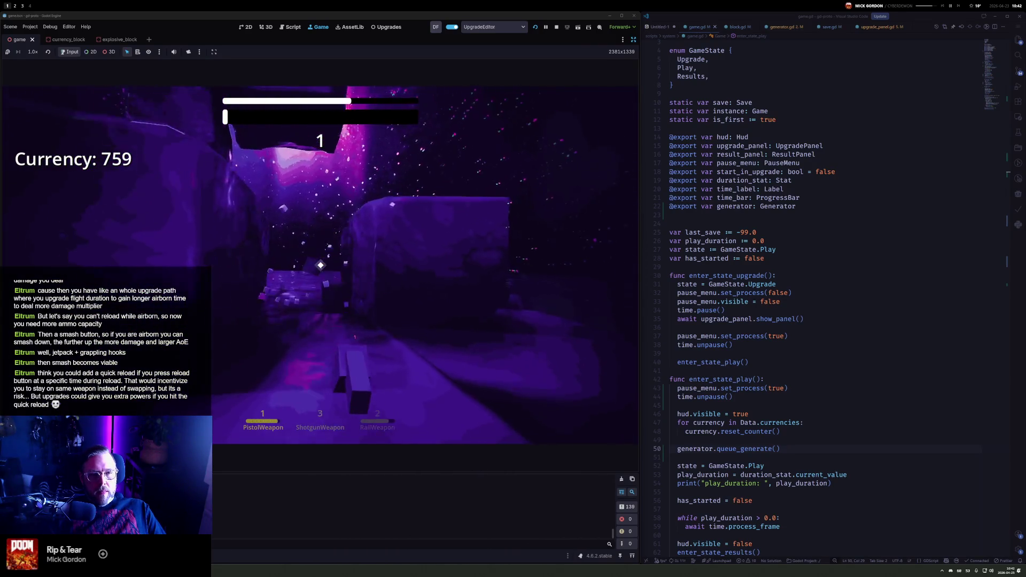
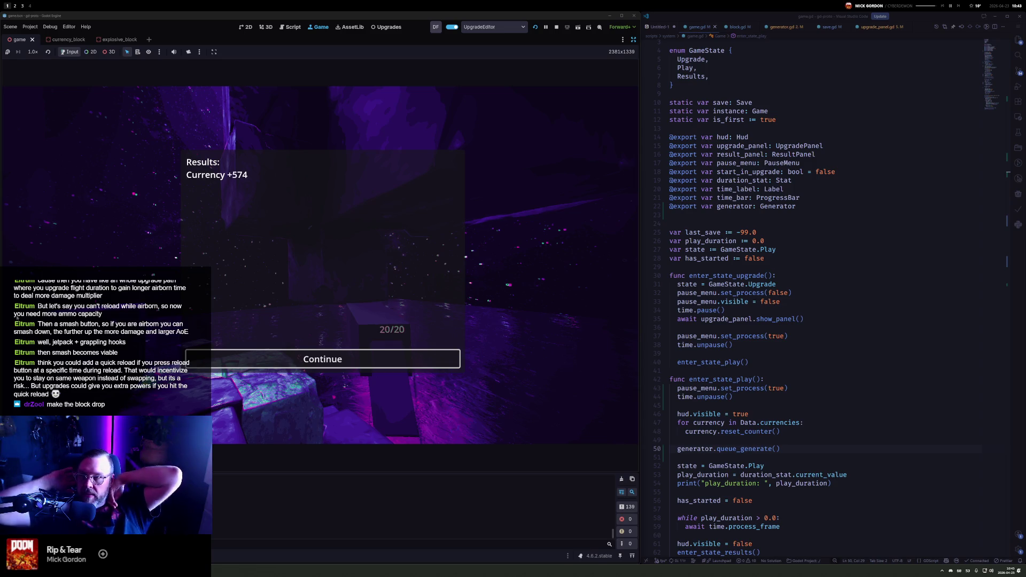
Stop the playtest and declare 'var desired_generator_height := -5.0' in game.gd below has_started
click(559, 25)
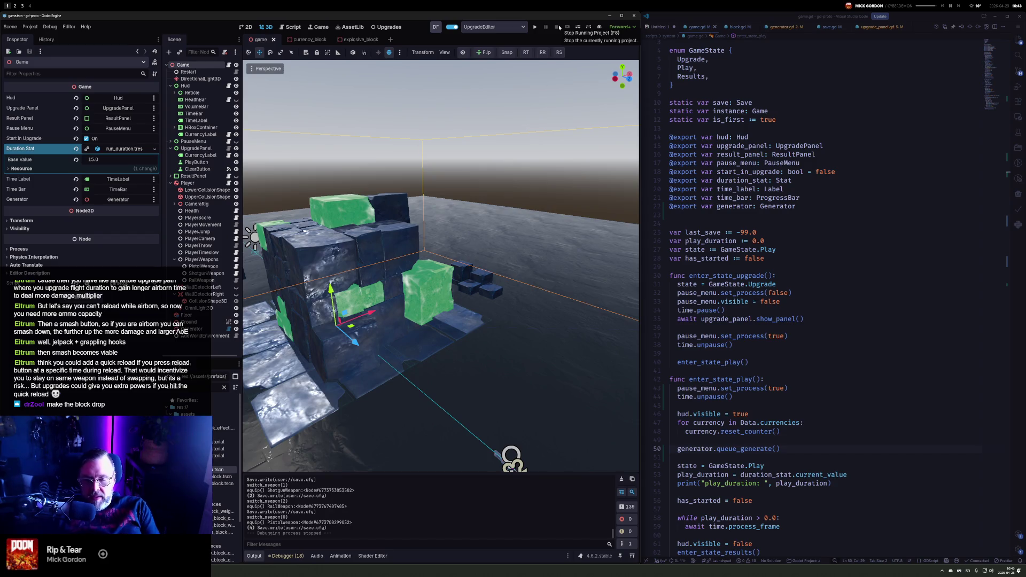
click(812, 310)
click(793, 256)
key(Return)
key(Return)
text(var desired_generator_height := 5.0)
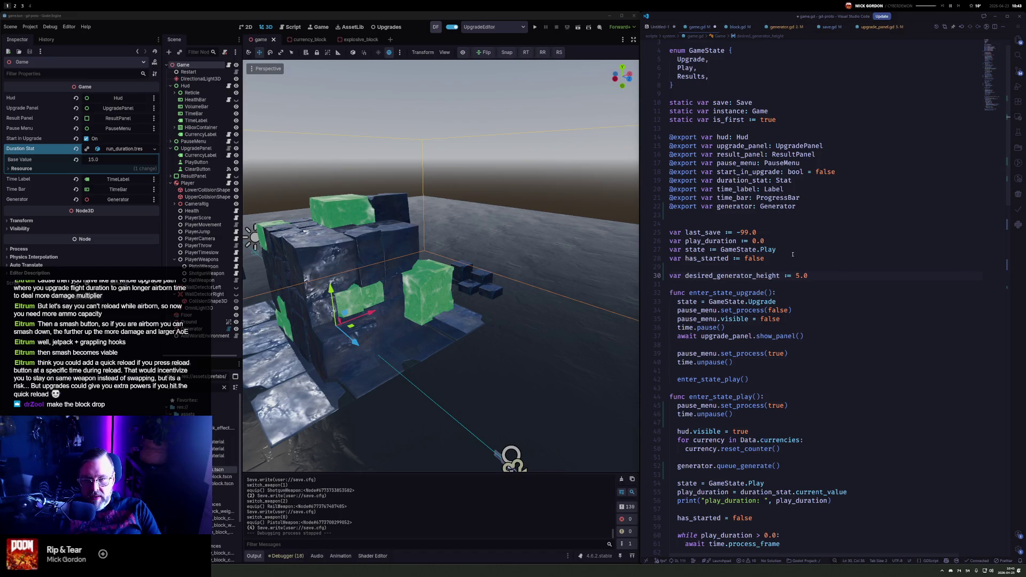
key(Left)
key(Left)
key(Left)
text(-)
Add 'var last_height_increase := -99.0' beneath desired_generator_height
key(Down)
key(Down)
key(Down)
key(Down)
key(Down)
key(Down)
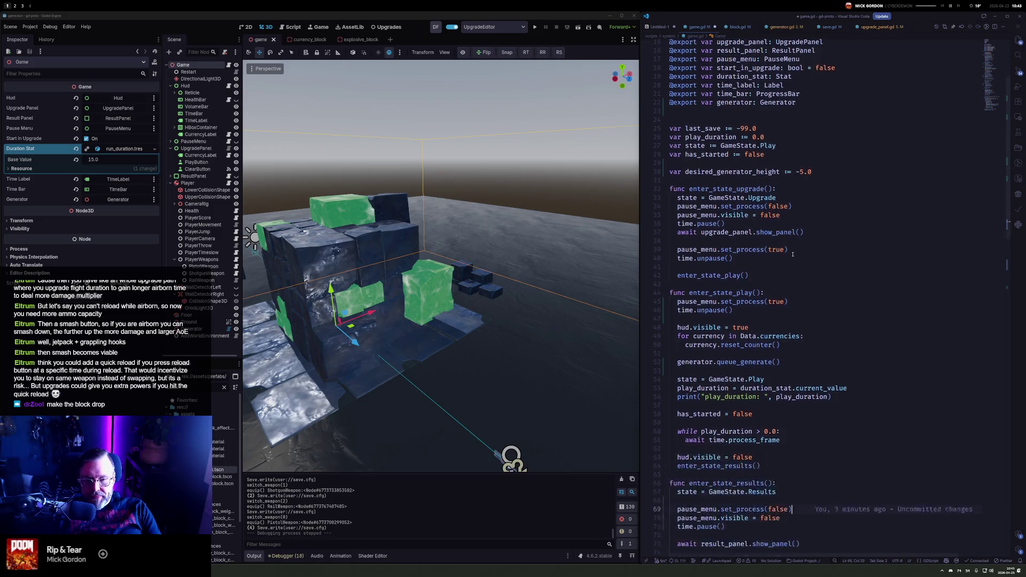
key(Down)
key(Down)
key(Down)
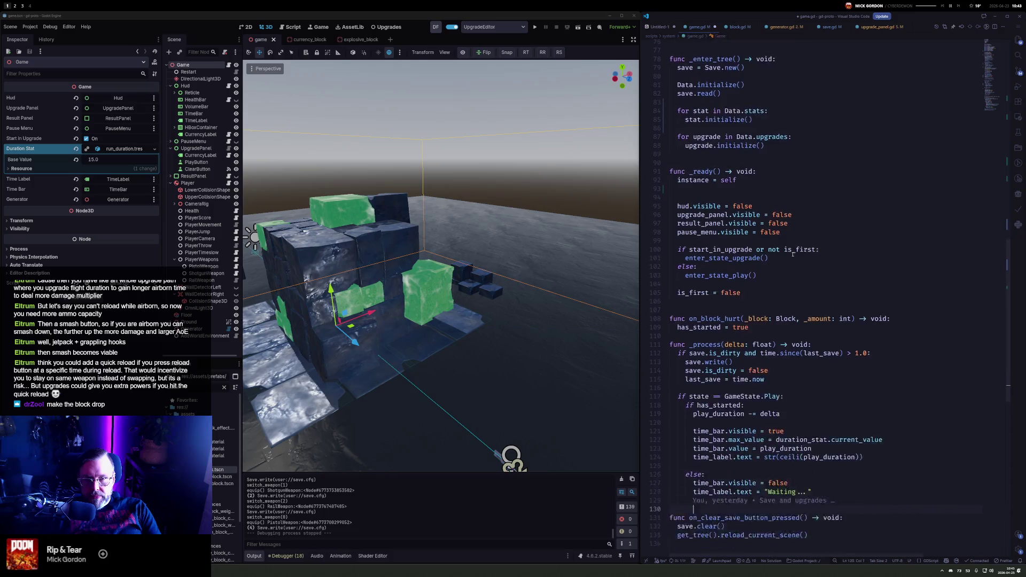
key(Up)
key(Up)
key(Up)
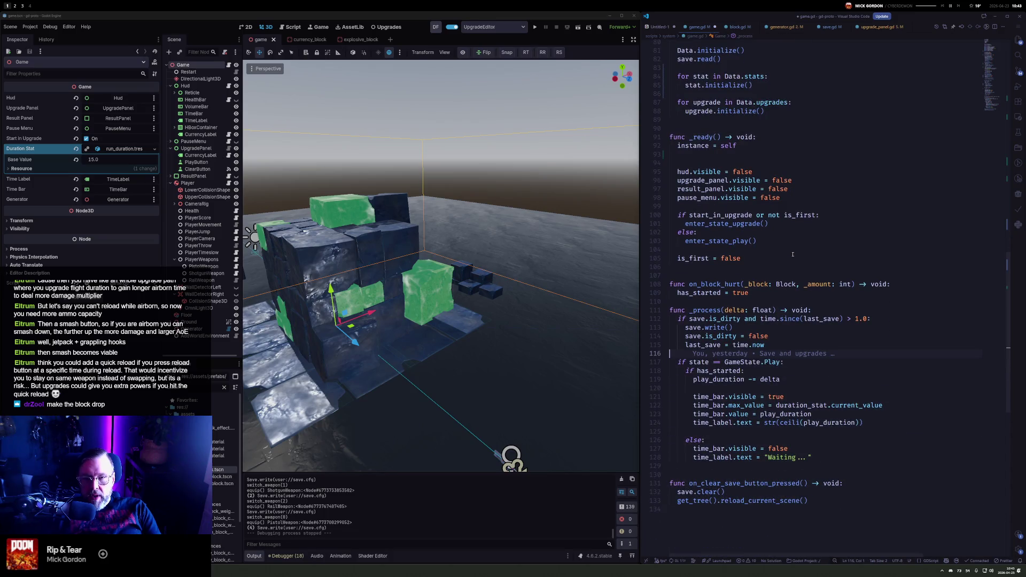
scroll(765, 177, up, 4)
scroll(766, 177, up, 15)
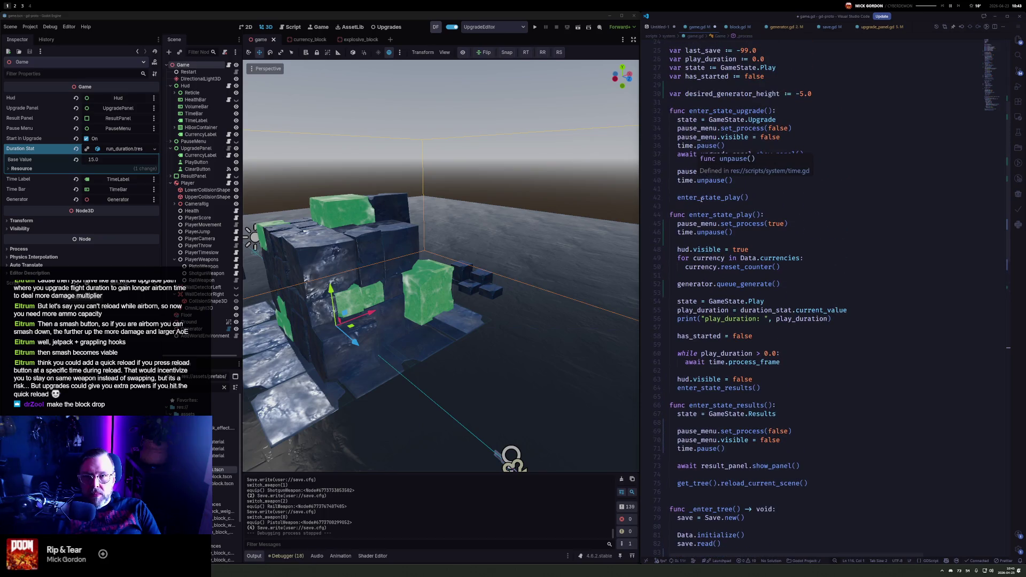
click(846, 94)
key(Return)
text(var last_height_increase)
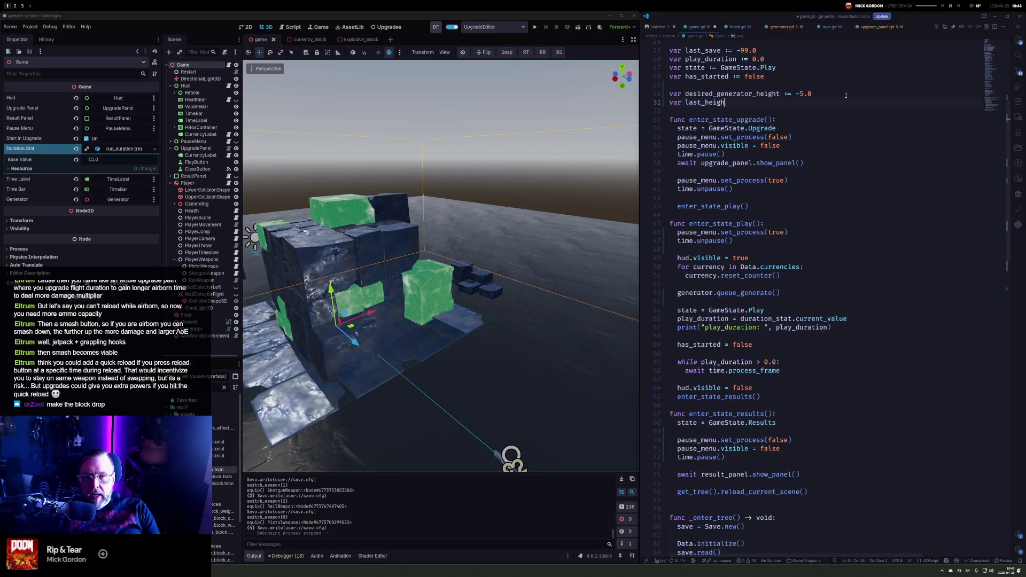
text(: = .)
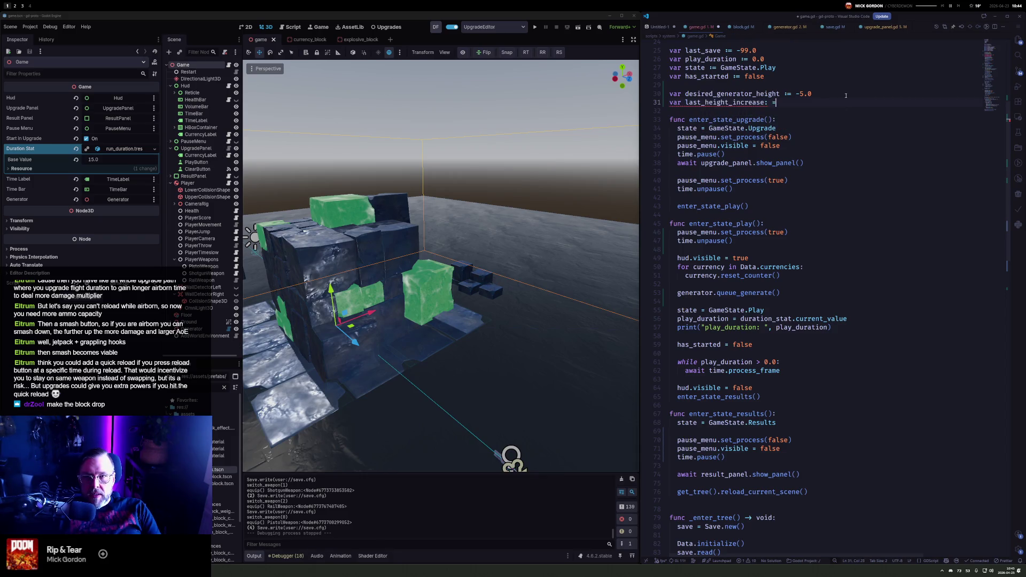
key(BackSpace)
text(-)
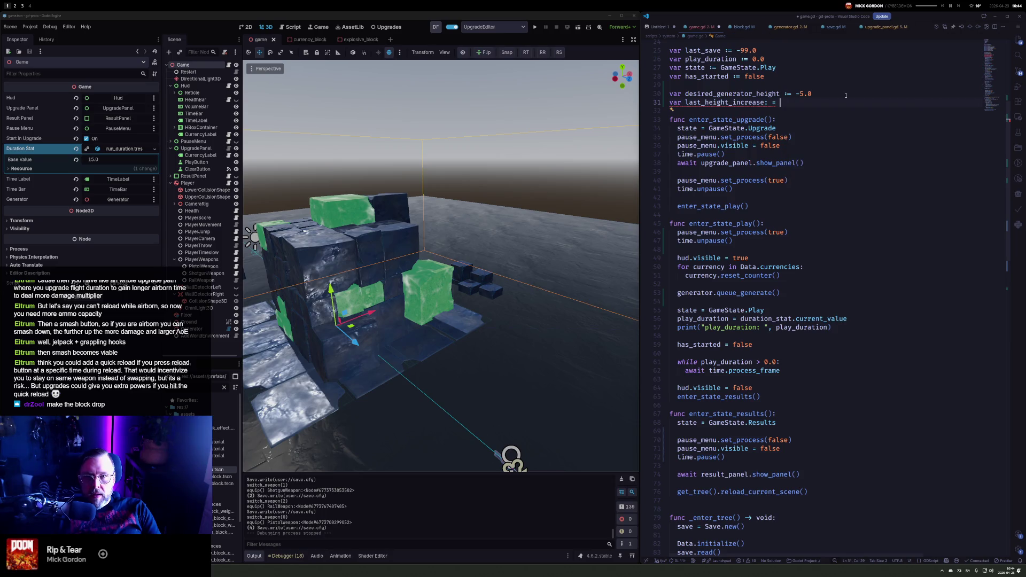
text(99.0)
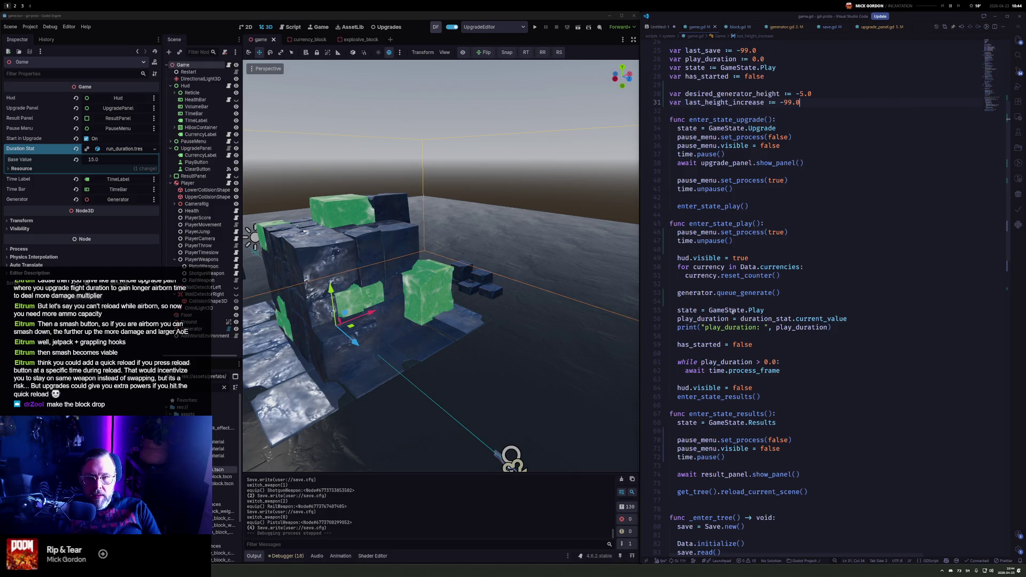
scroll(731, 305, down, 15)
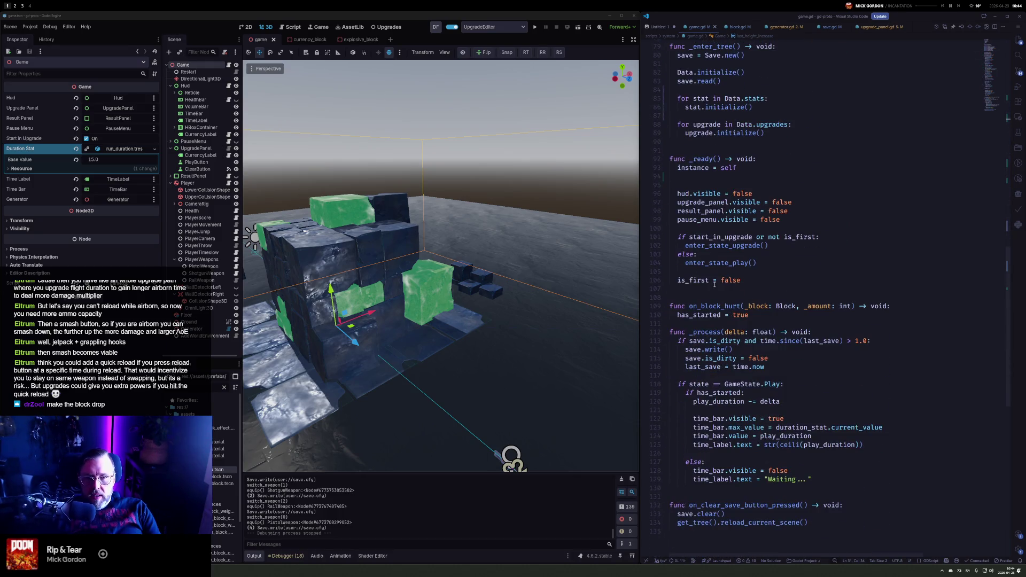
scroll(738, 345, down, 3)
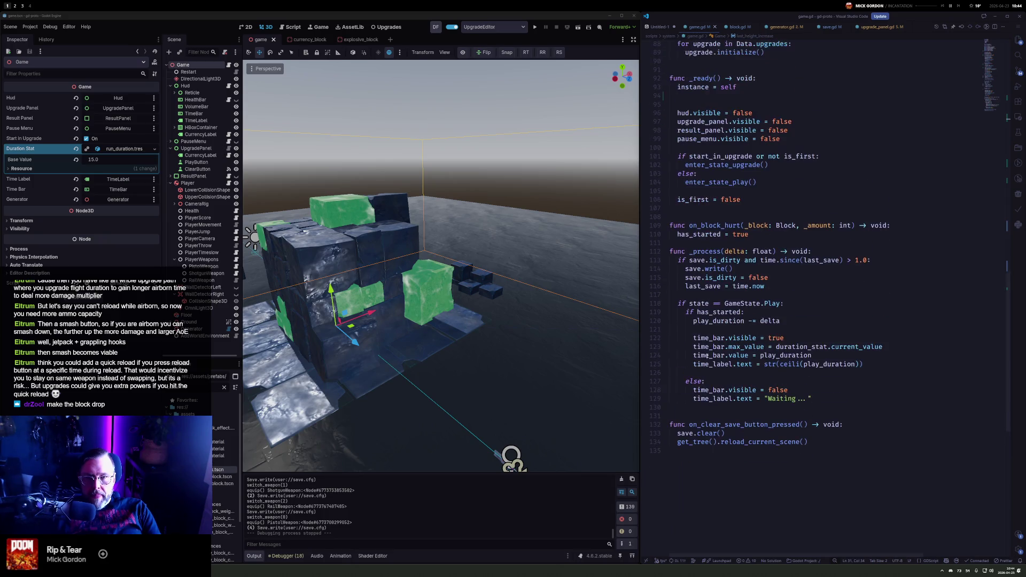
Above the time bar code, set generator.global_position.y = time.lerp(desired_generator_height, 5.0)
click(813, 355)
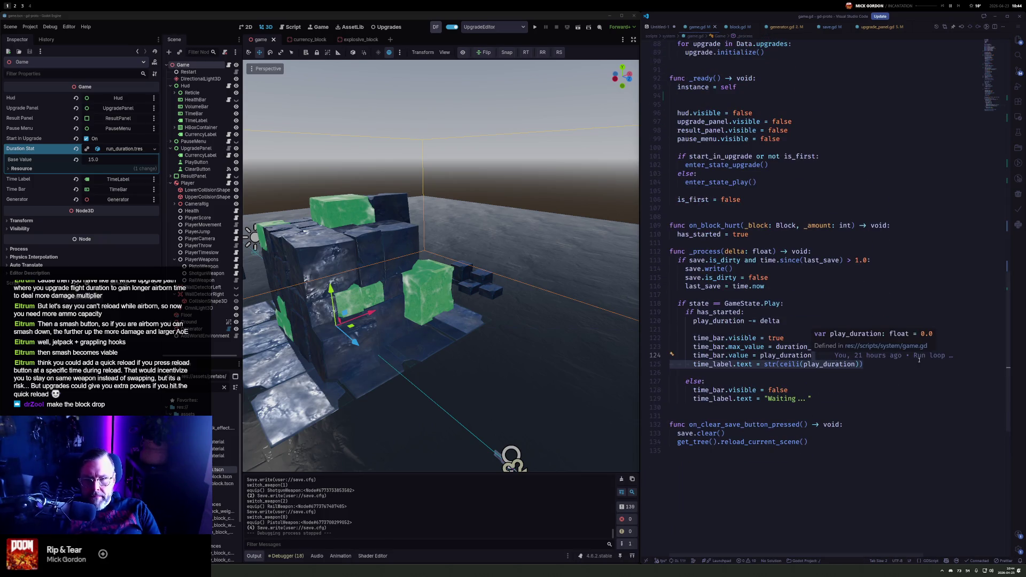
key(Up)
key(Up)
key(Home)
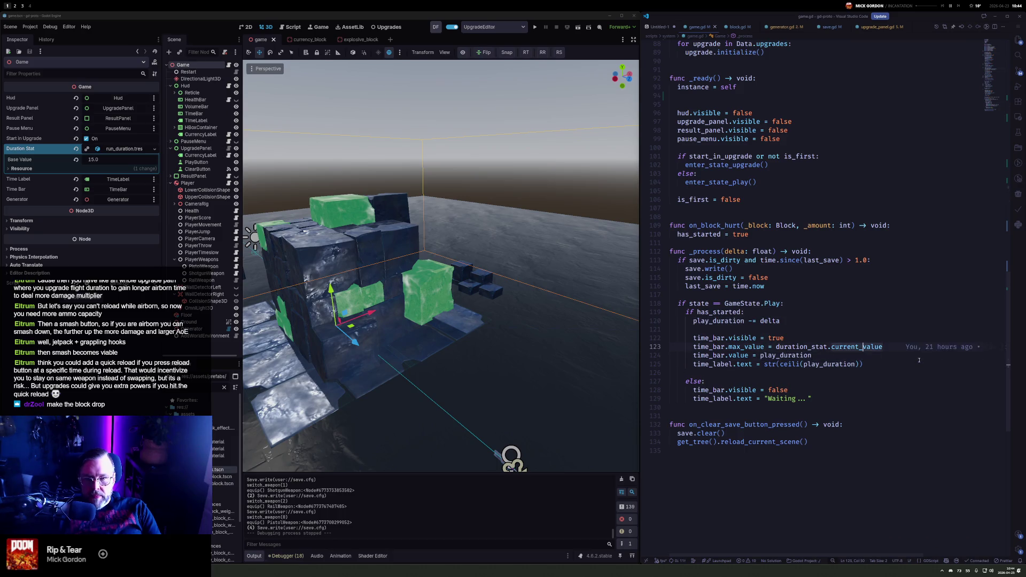
key(Return)
key(Return)
key(Return)
key(Up)
key(Up)
key(Up)
key(BackSpace)
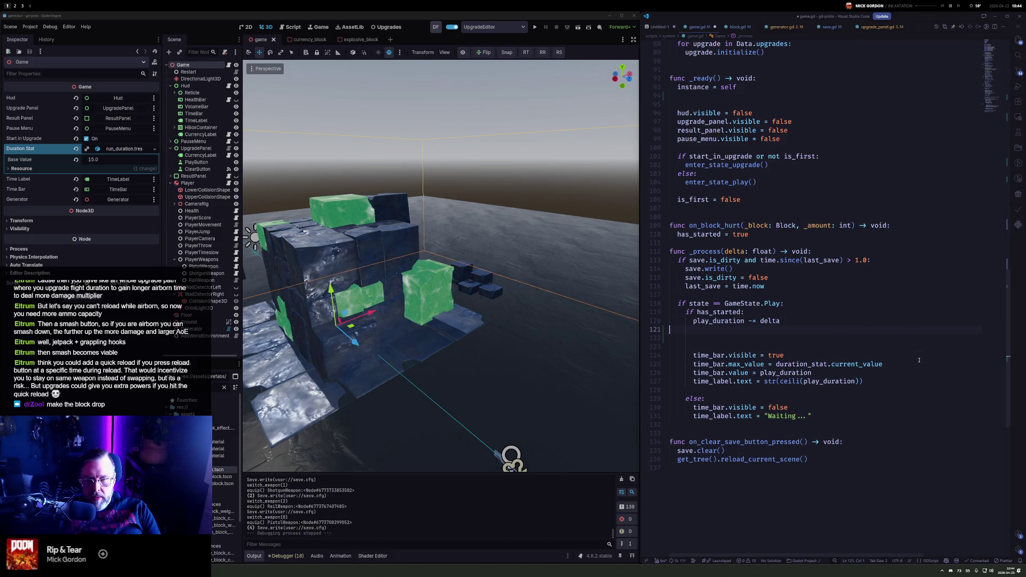
key(Return)
text(generator.glbo)
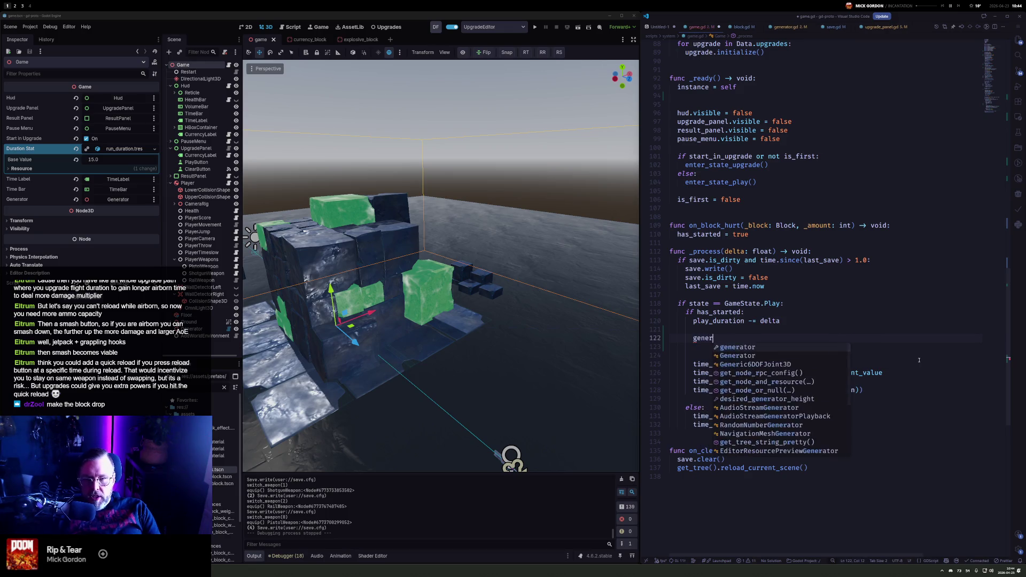
key(Tab)
text(.y =)
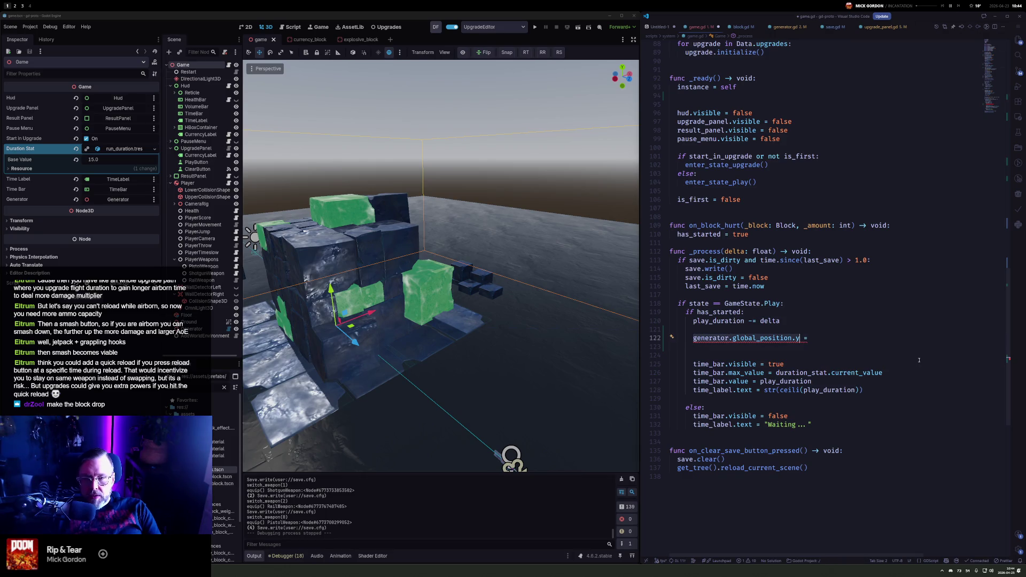
text( time.ler)
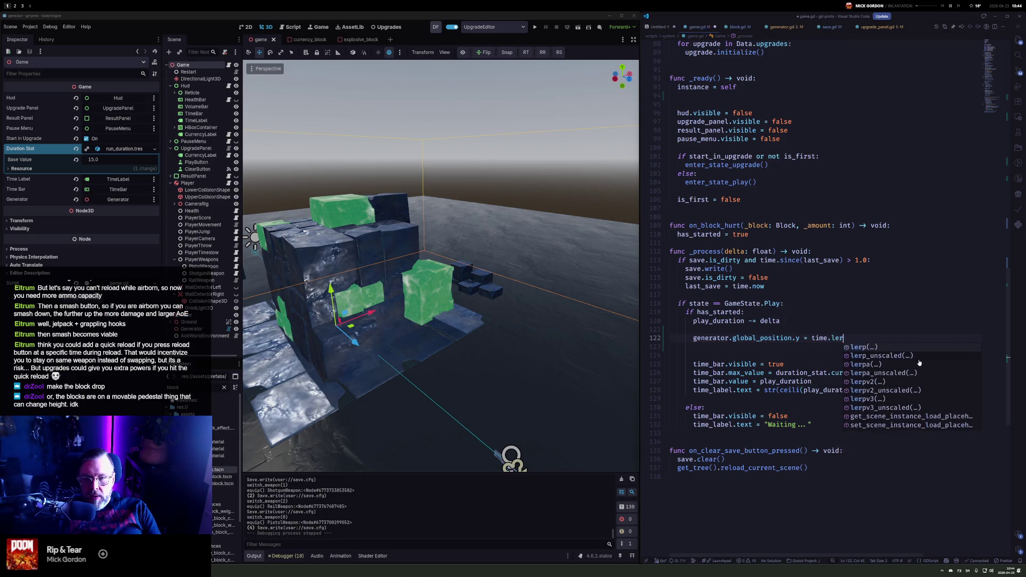
key(Tab)
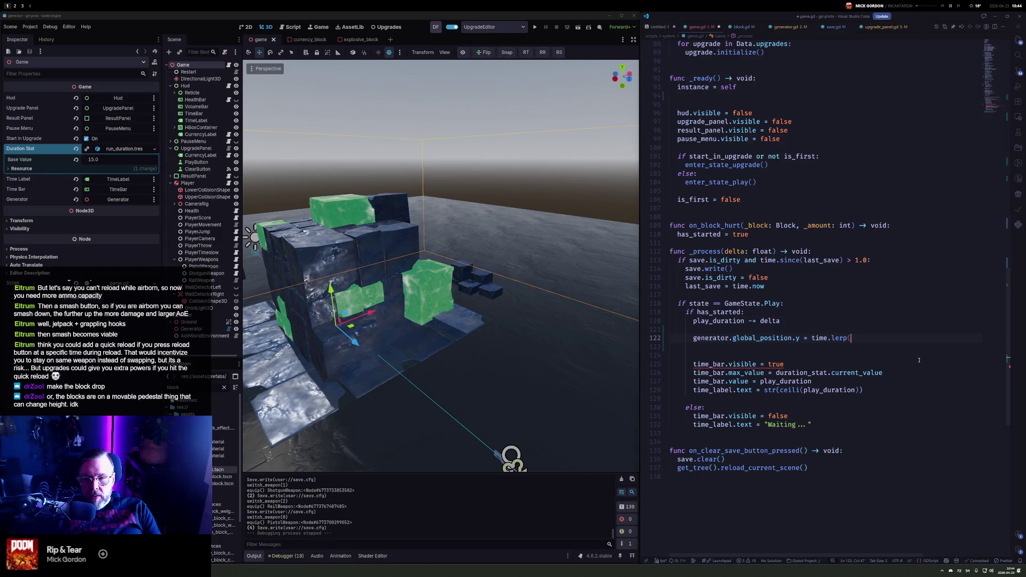
text(desired_generator_height, )
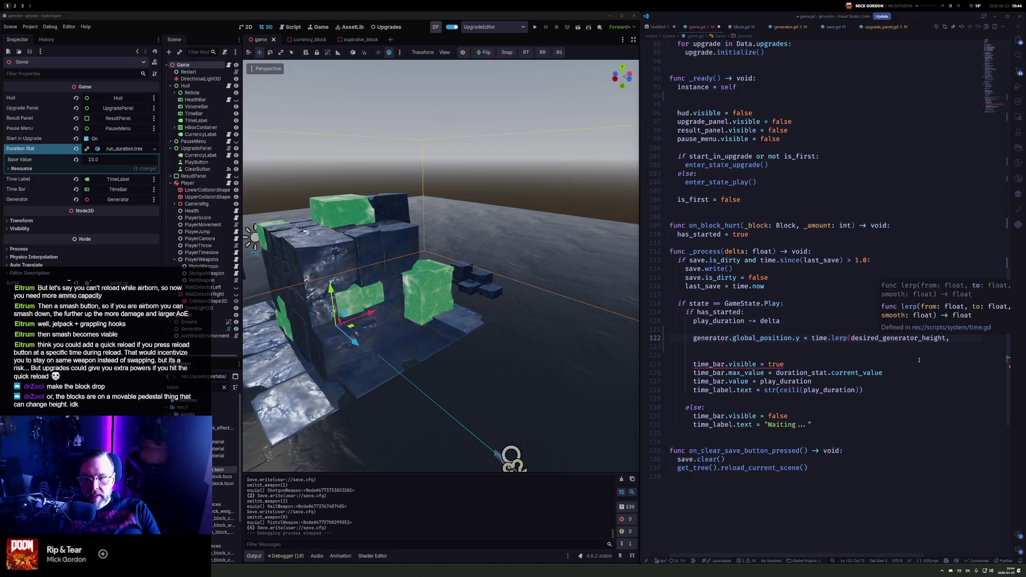
text(5.0))
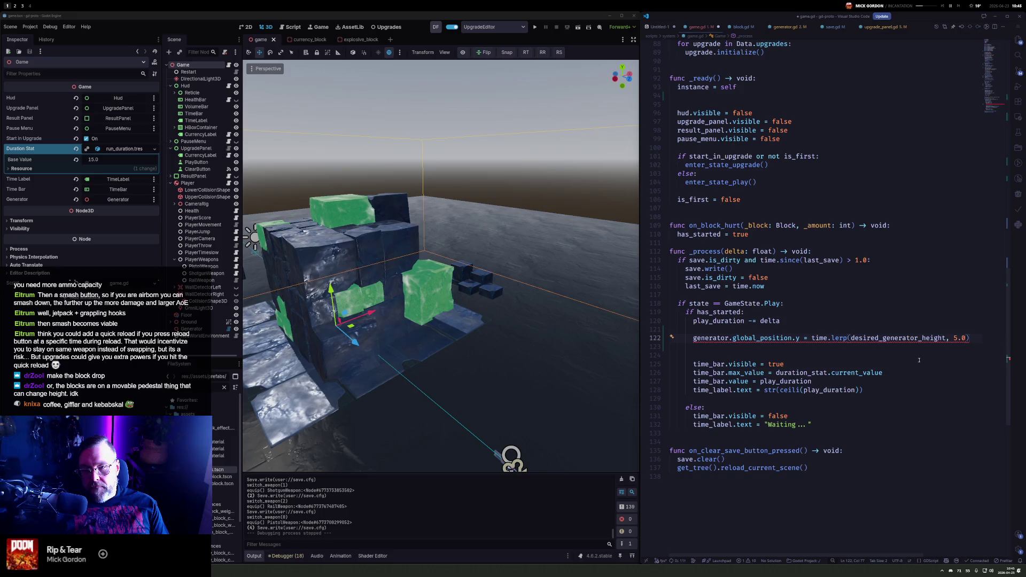
click(850, 337)
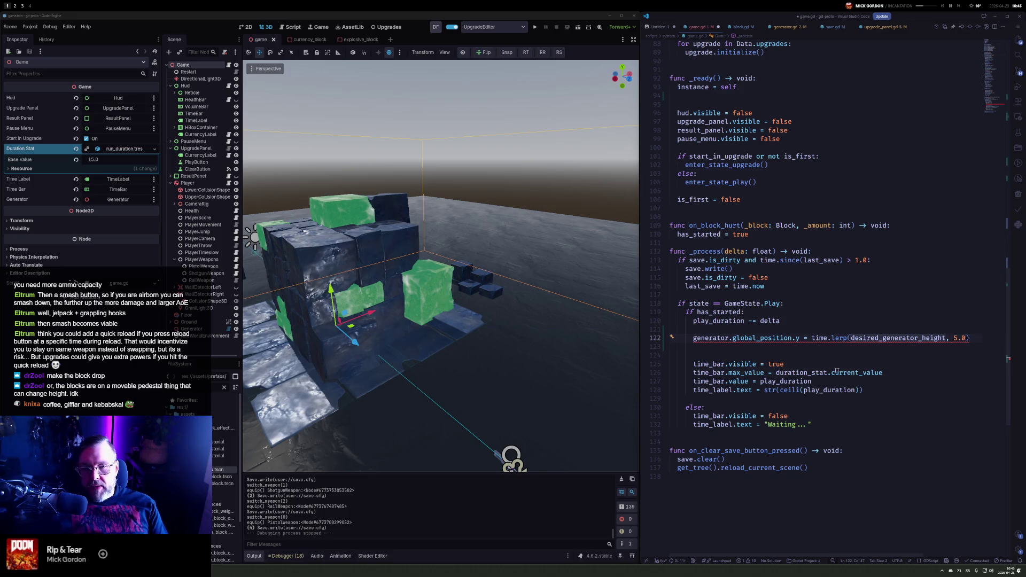
mouse_move(761, 341)
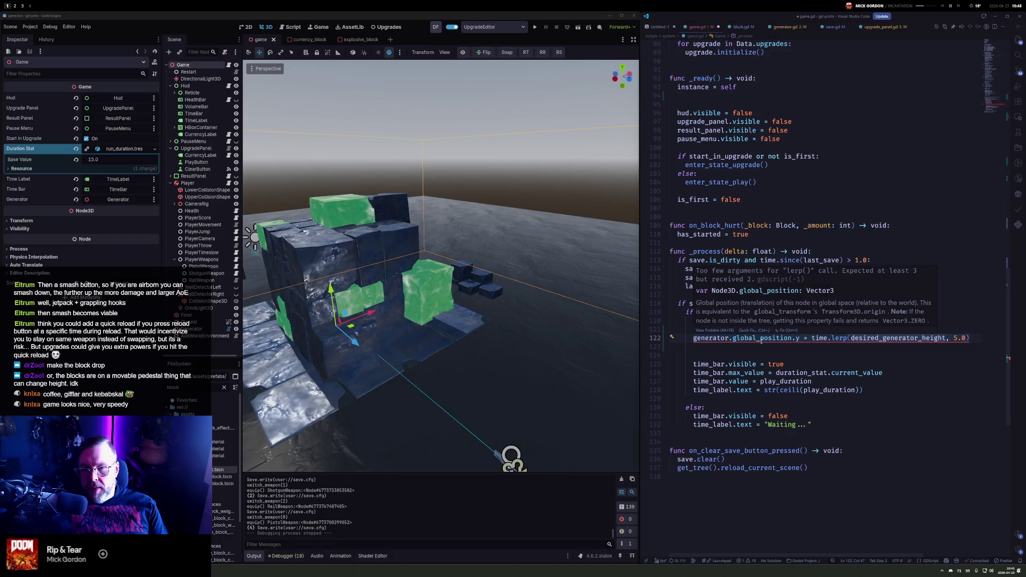
Check lerp's definition, then pass generator.global_position.y as its first argument
ctrl+click(832, 338)
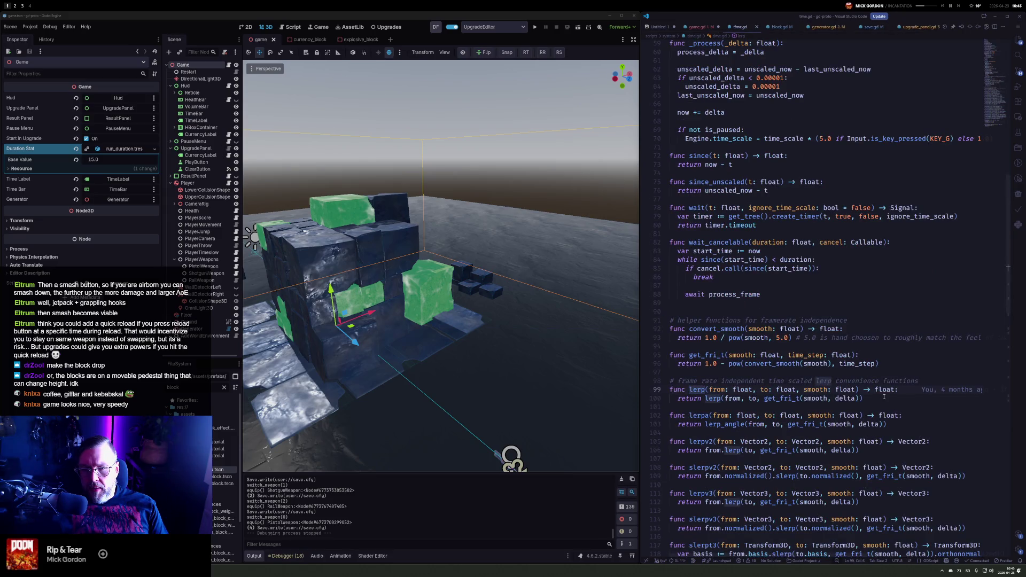
key(alt+Left)
drag(693, 338, 796, 338)
key(shift+Right)
key(ctrl+c)
click(851, 338)
key(ctrl+v)
text(,)
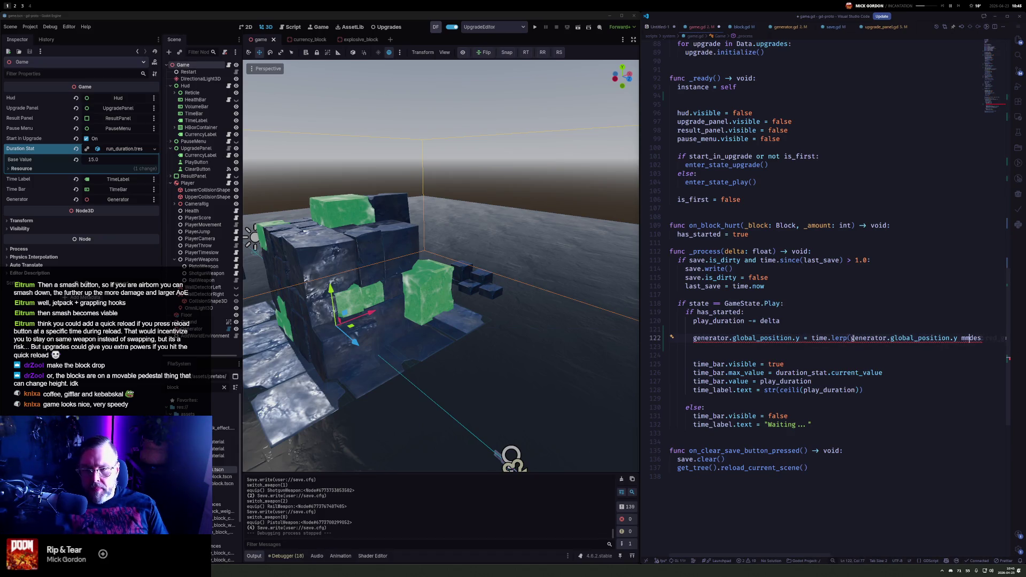
key(Tab)
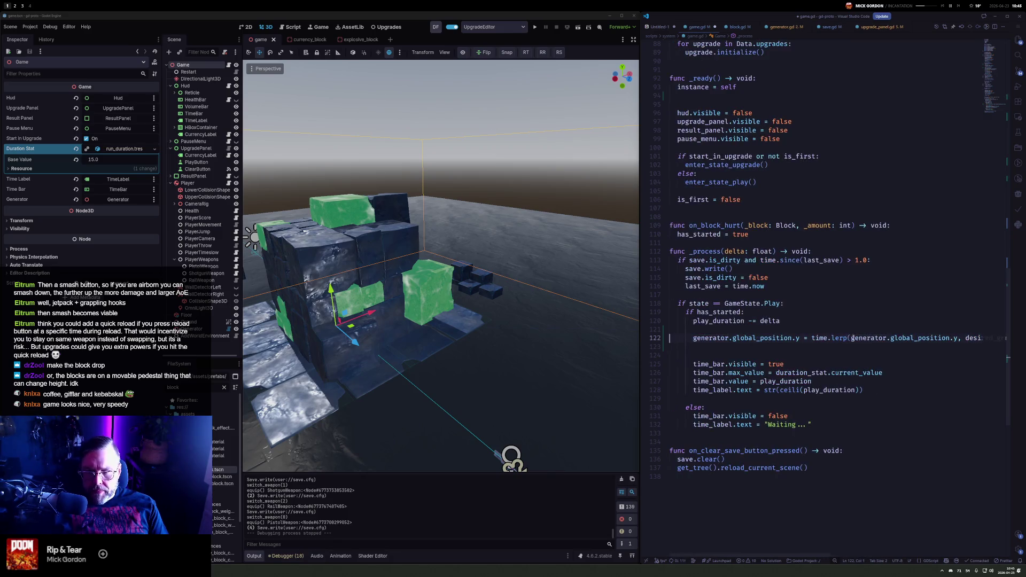
Add an 'if time.since(last_height_increase) > 5.0:' check below the lerp line
key(Return)
key(Return)
text(if time.since(last)
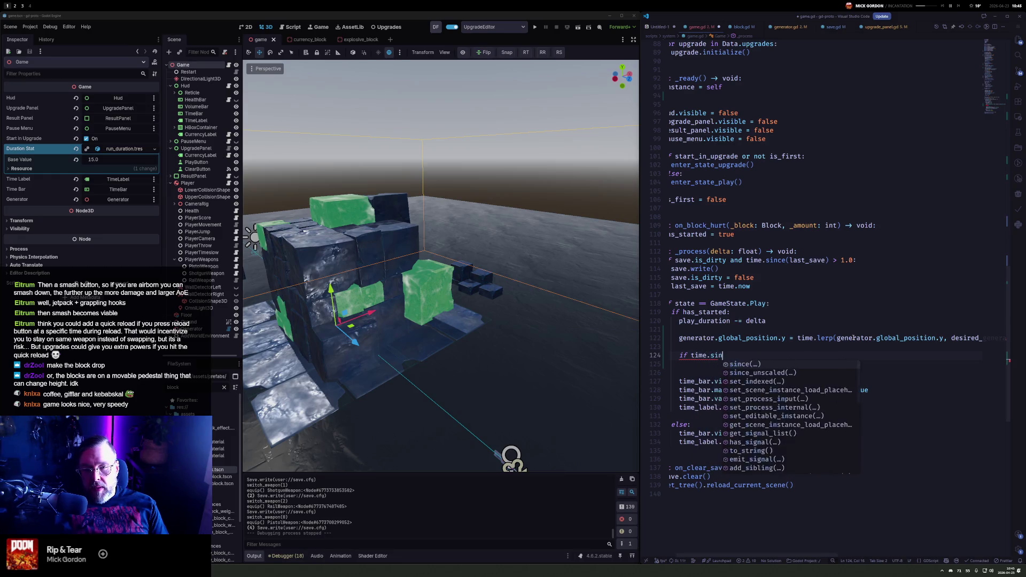
key(Tab)
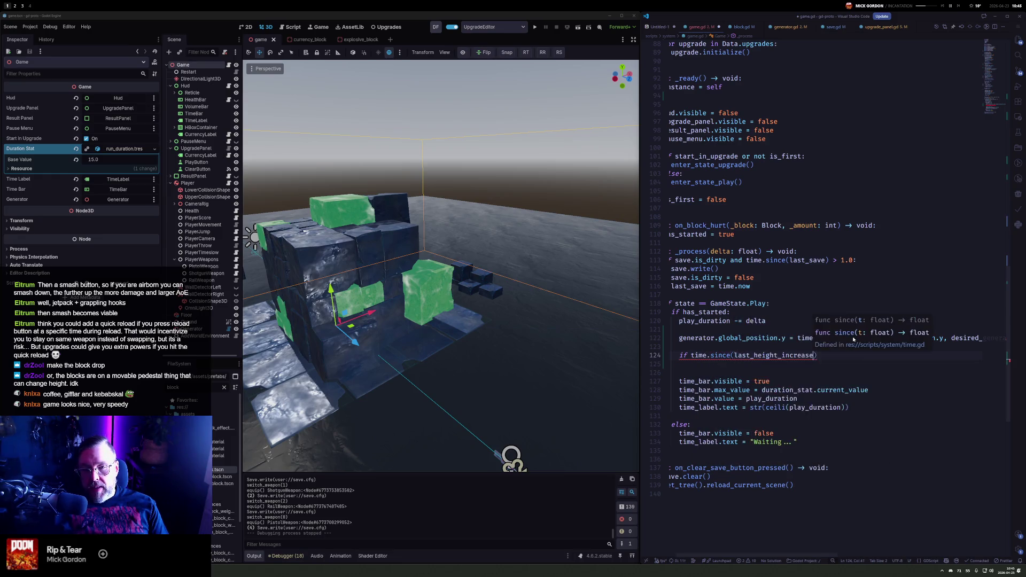
text(> 0.5)
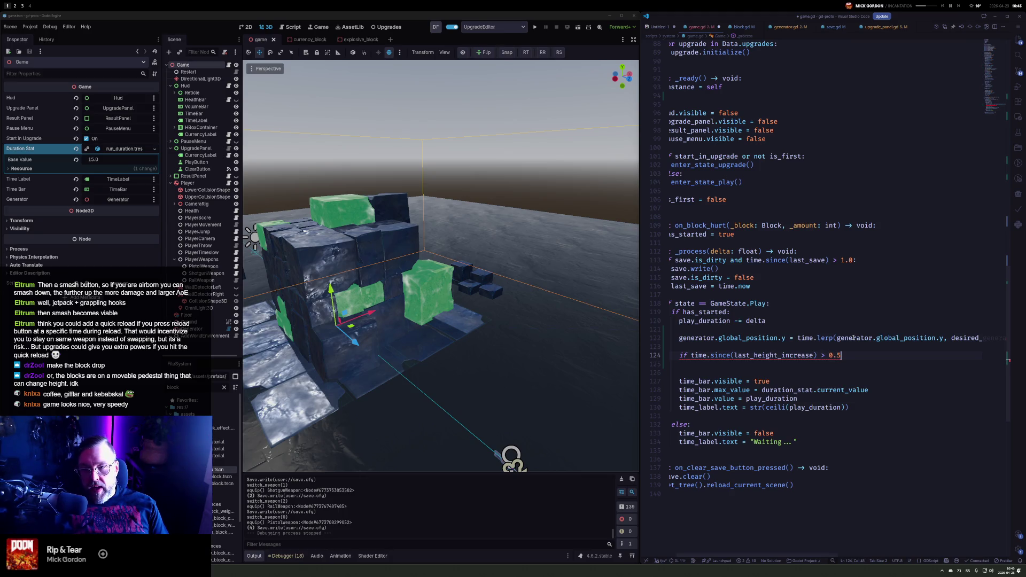
key(BackSpace)
key(BackSpace)
key(BackSpace)
text(5.0)
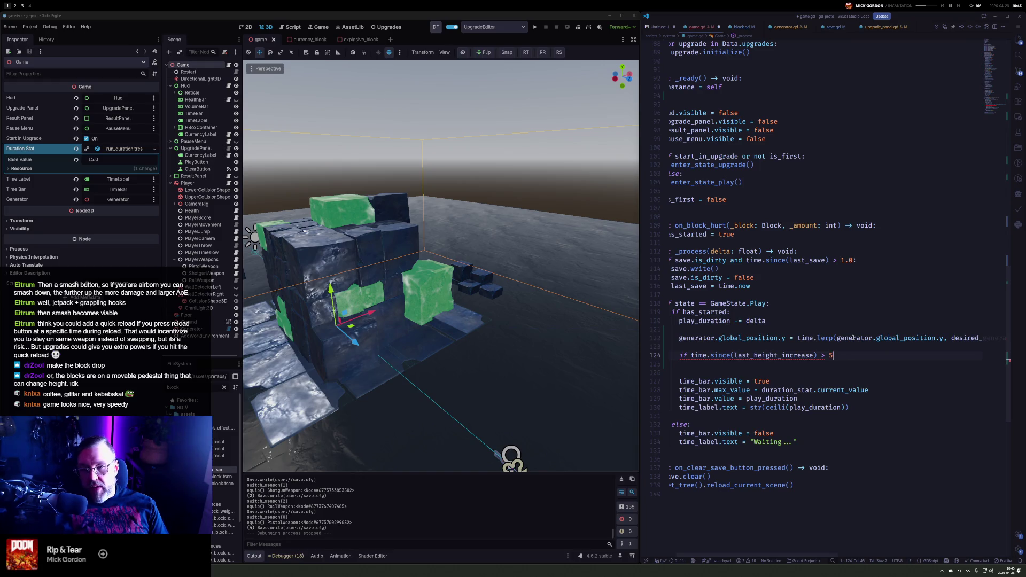
text(:)
Inside it, reset last_height_increase to time.now, raise desired_generator_height by 1, and run the game
key(Return)
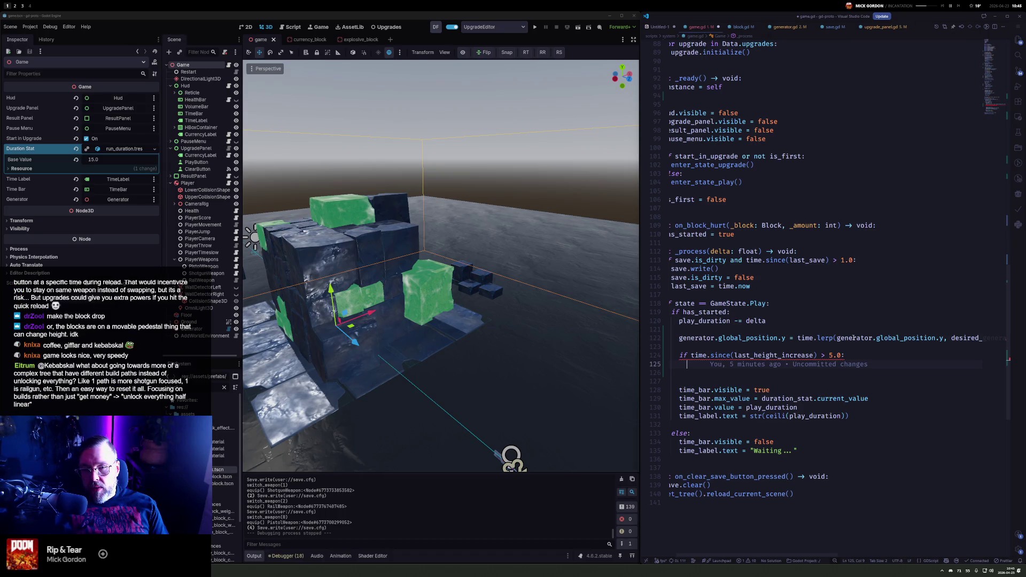
text(lasthe)
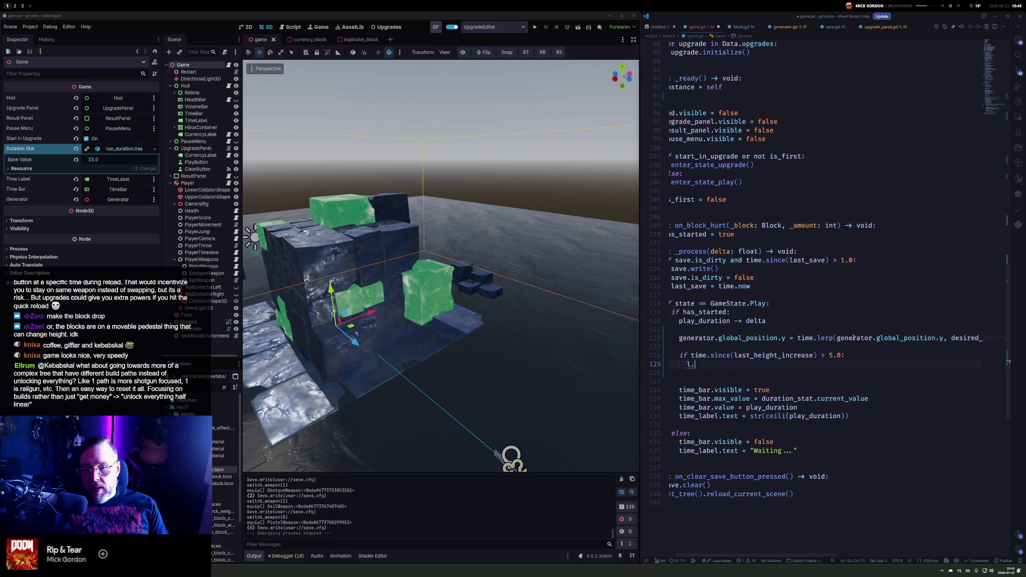
key(Tab)
text(= time.now)
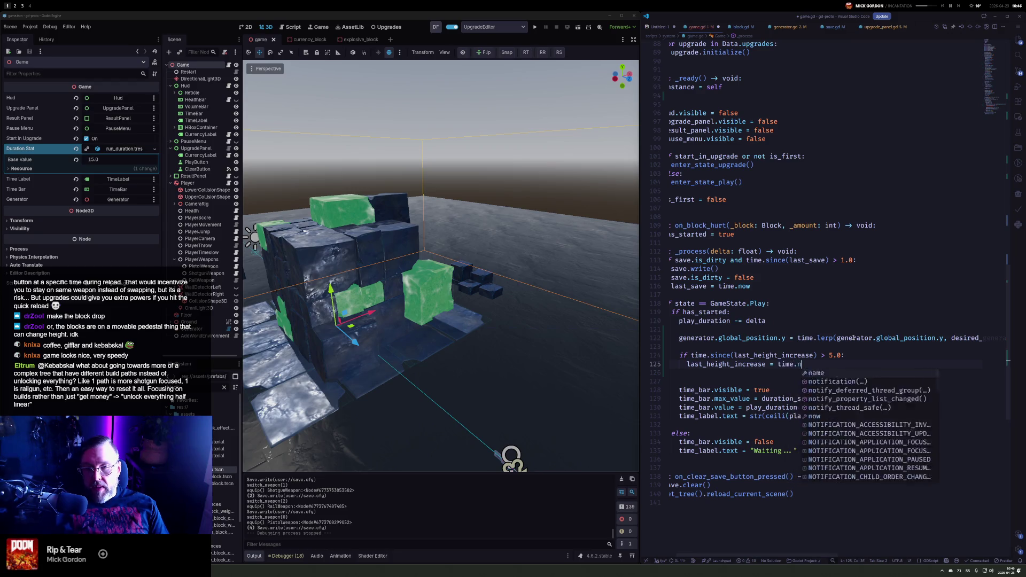
key(Return)
text(desired_generator_height.)
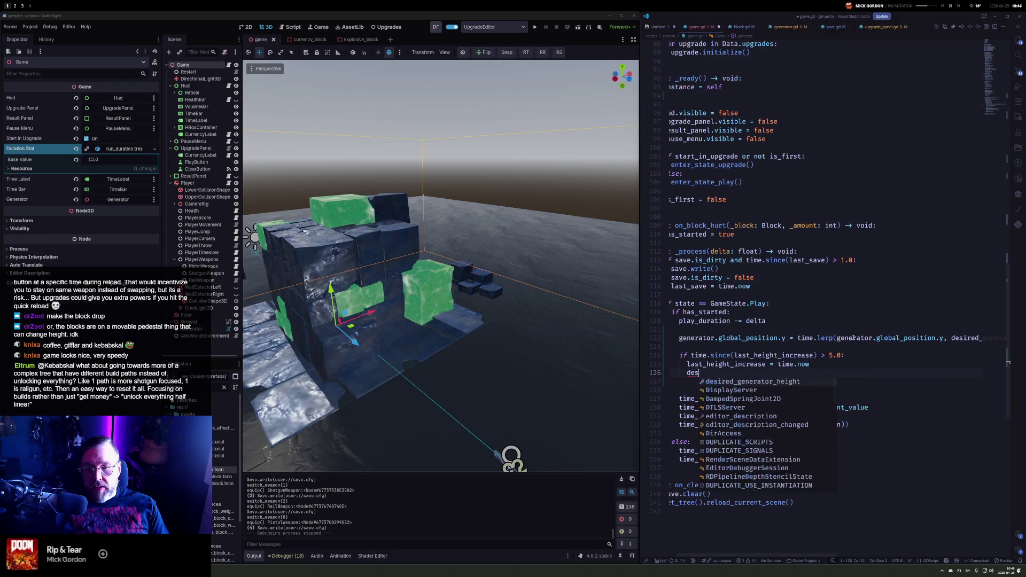
key(BackSpace)
text(= )
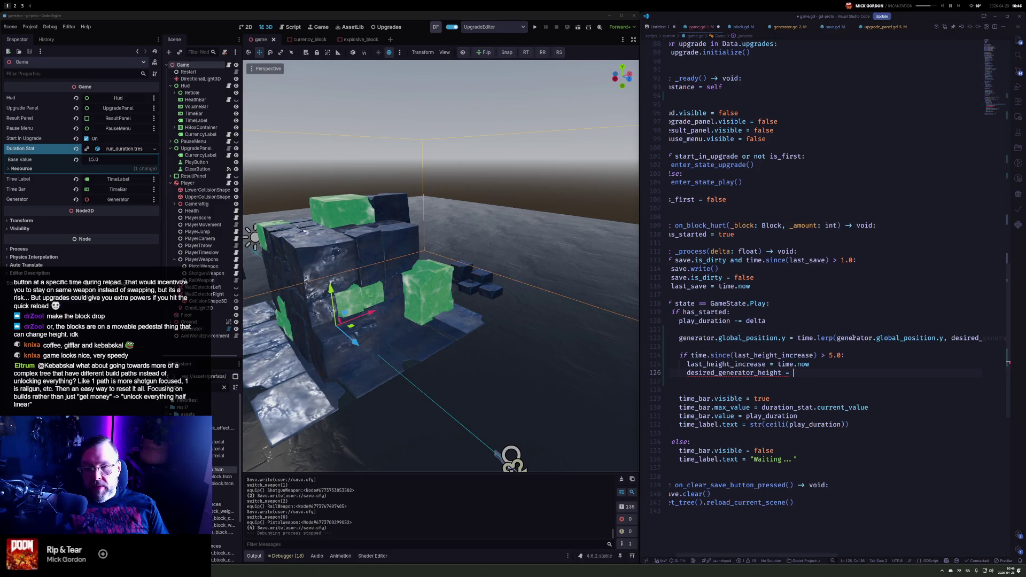
key(BackSpace)
key(BackSpace)
text(+= 1)
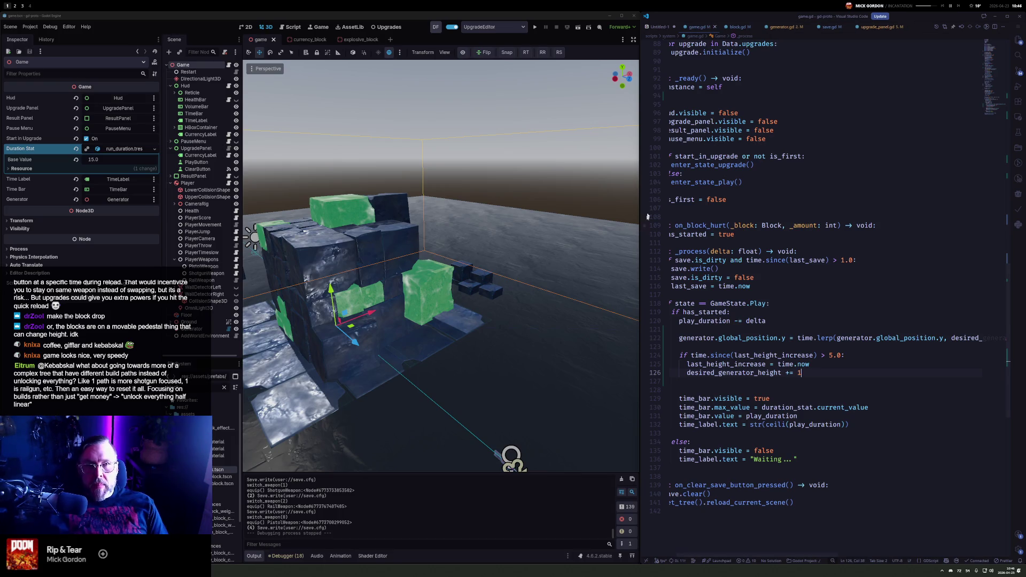
key(F5)
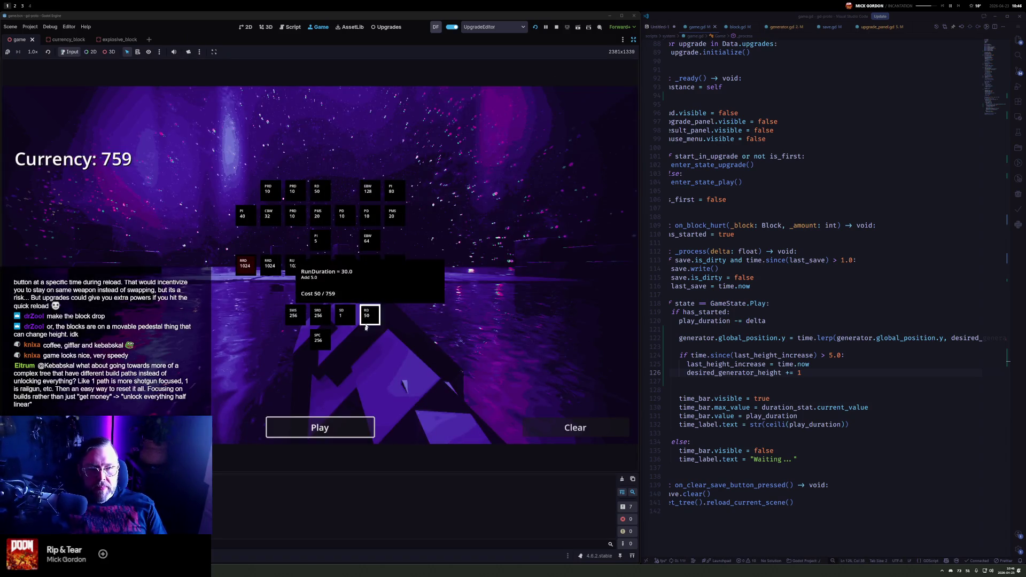
Play a round shooting blocks with pistol and shotgun, pause, and delete the old increment on line 126
click(319, 428)
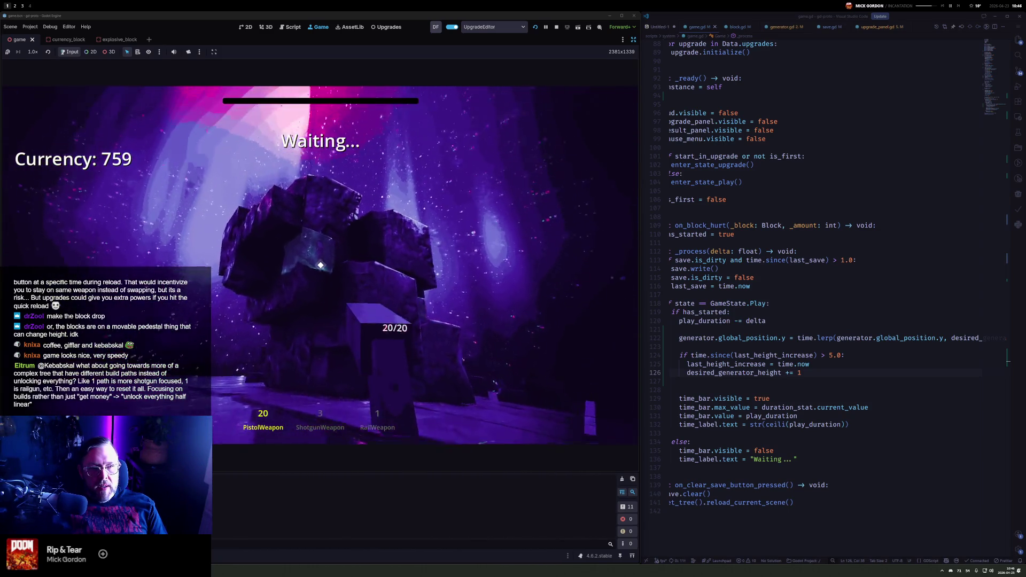
click(320, 265)
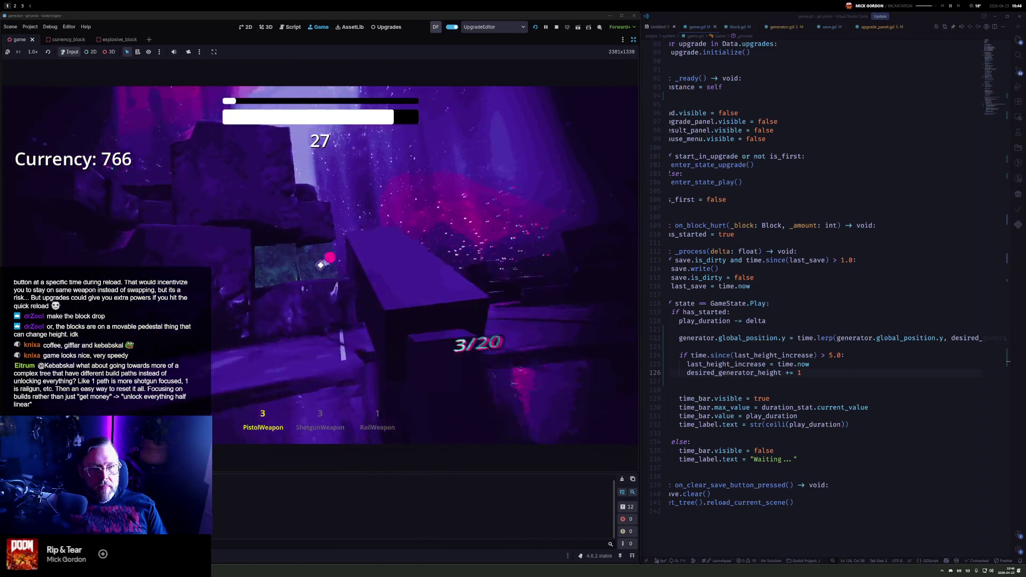
click(320, 265)
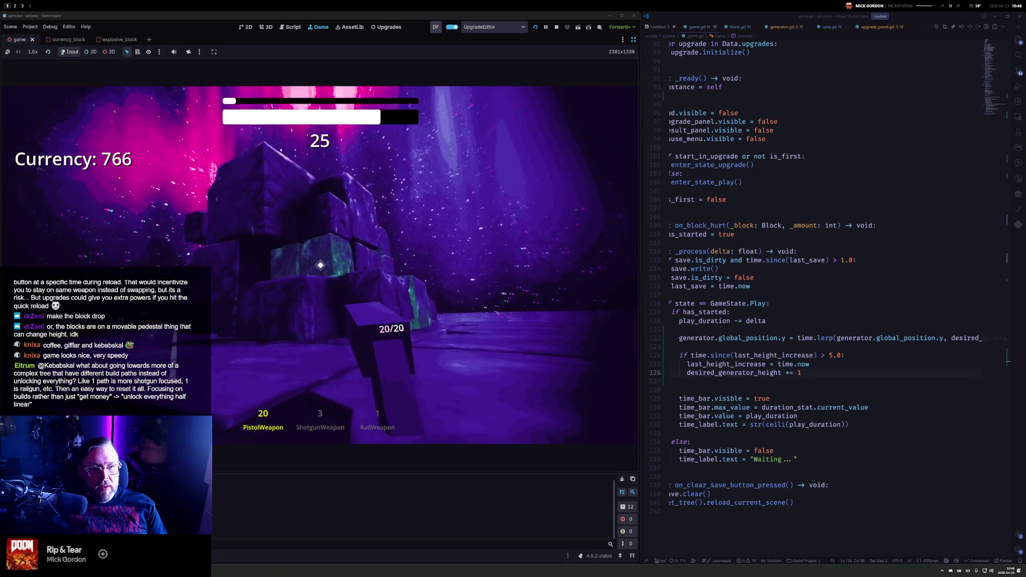
click(320, 265)
click(321, 265)
click(321, 265)
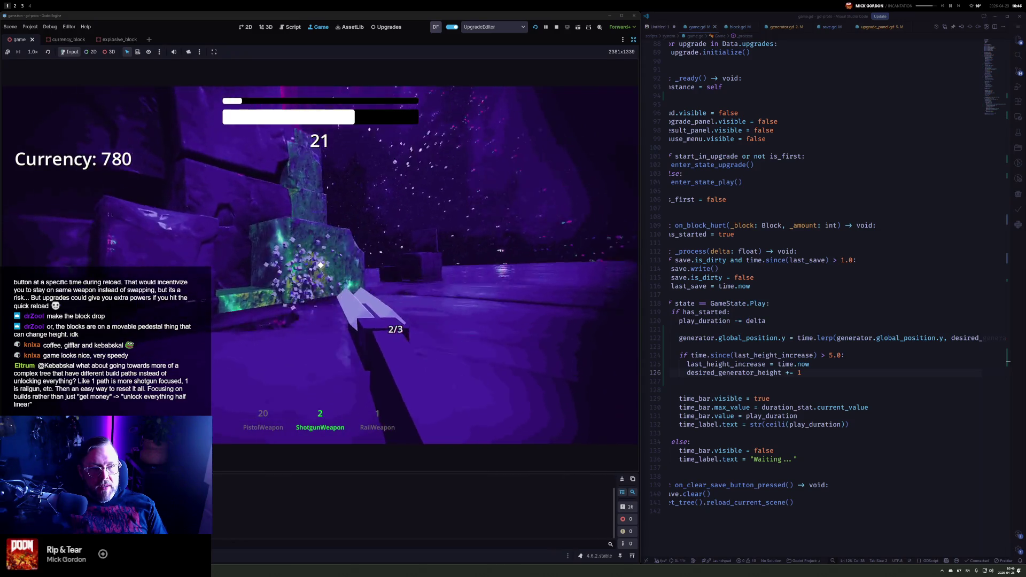
click(321, 265)
click(321, 265)
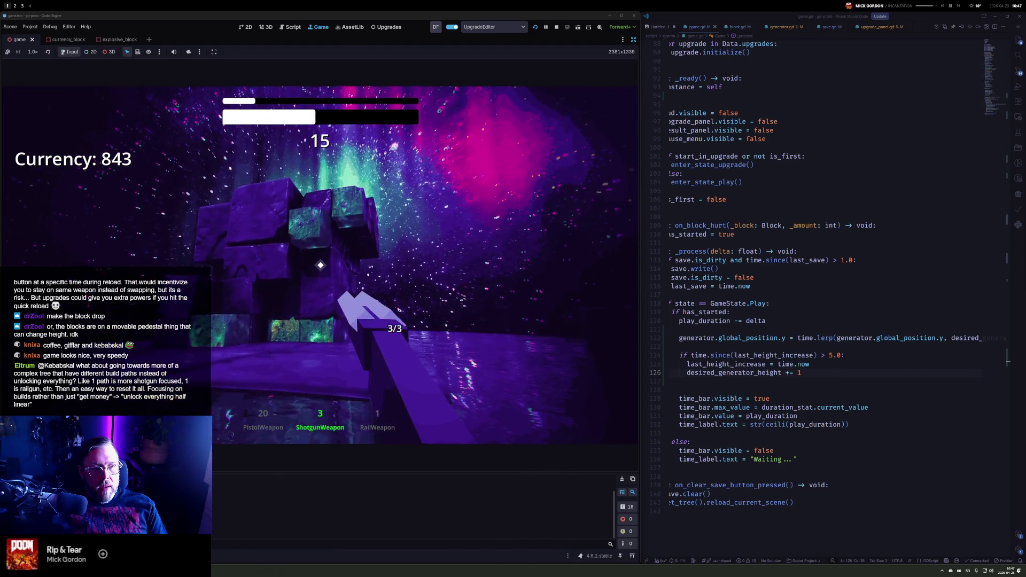
click(320, 265)
click(320, 265)
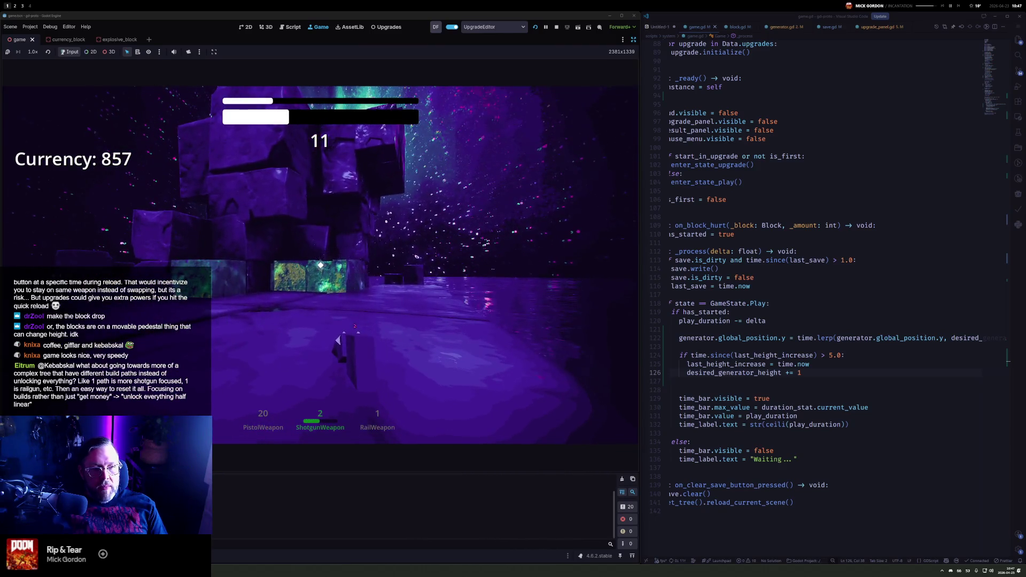
key(Escape)
scroll(779, 326, left, 3)
key(BackSpace)
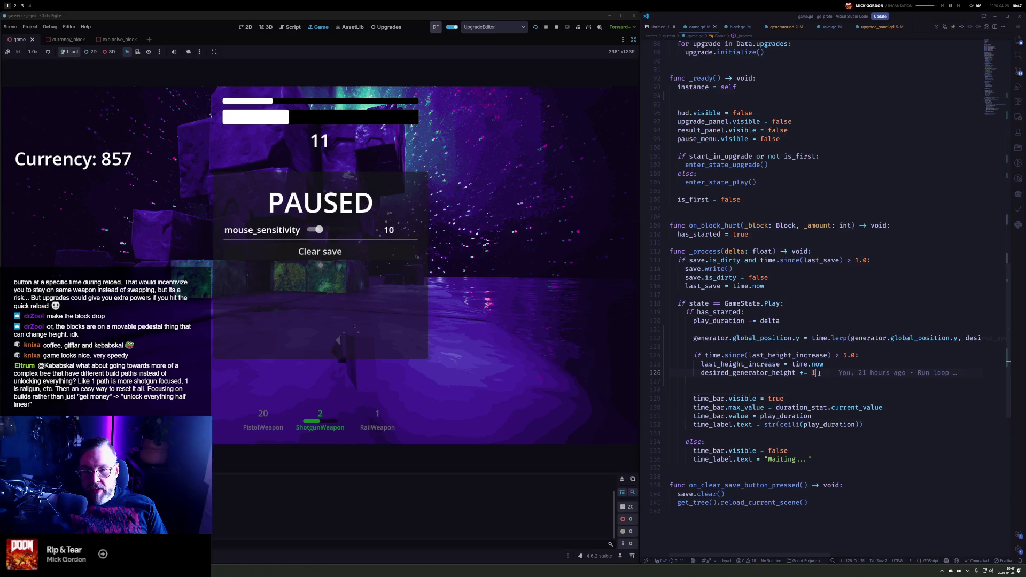
Make desired_generator_height increase by 4 each time
text(3)
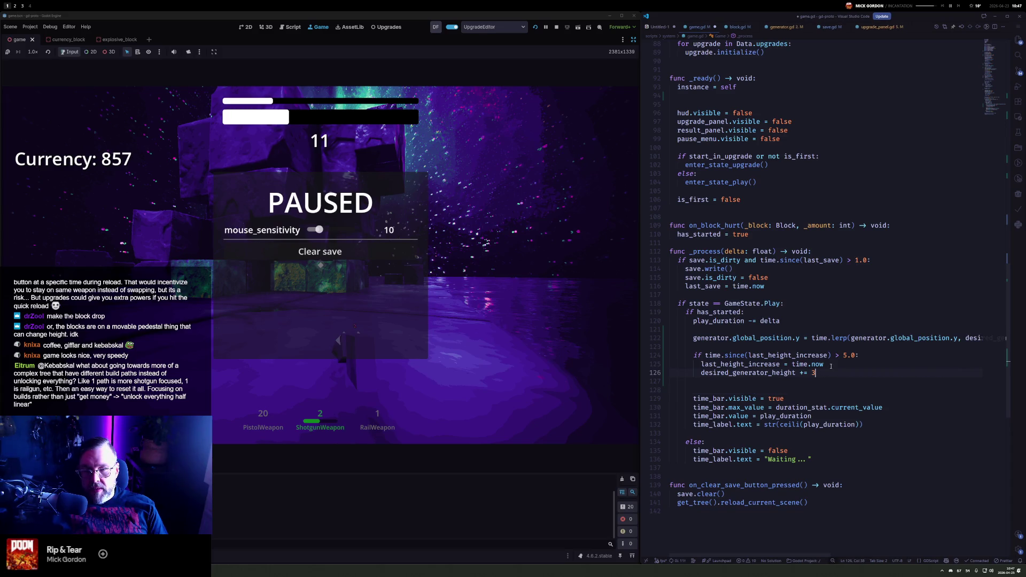
key(BackSpace)
text(4)
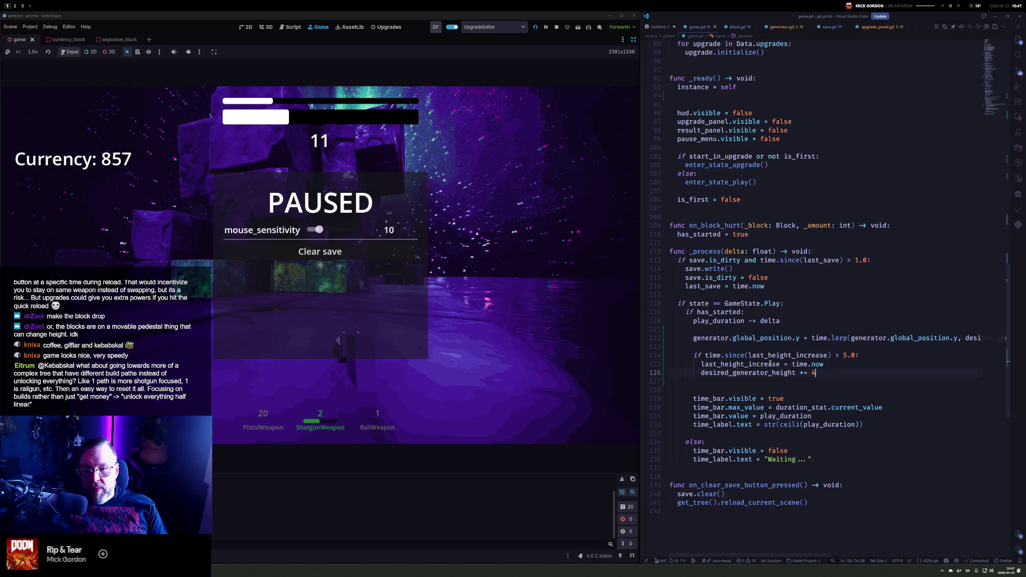
Change desired_generator_height's starting value to -12.0 and clear the game's saved progress
double_click(748, 373)
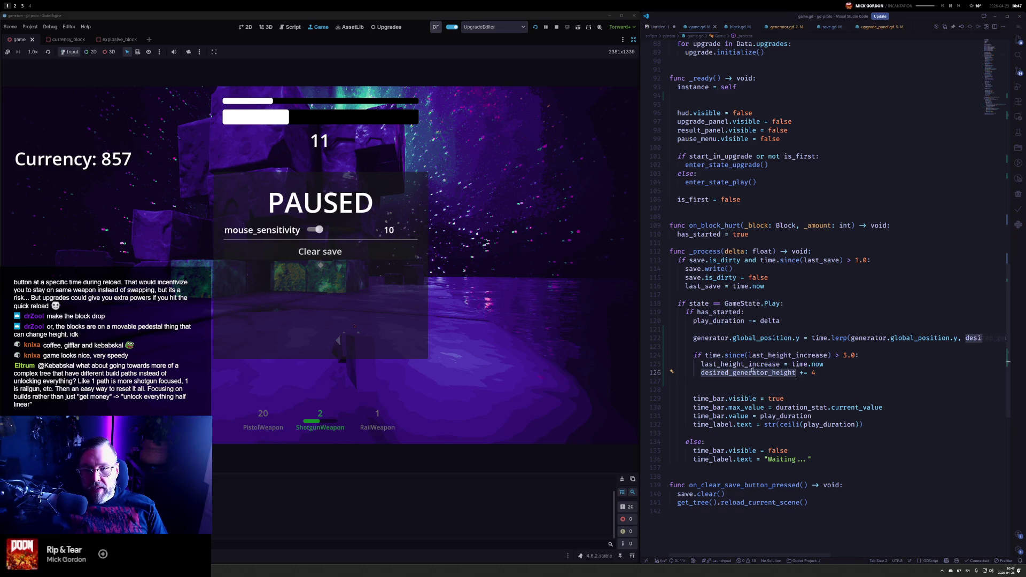
scroll(753, 257, up, 20)
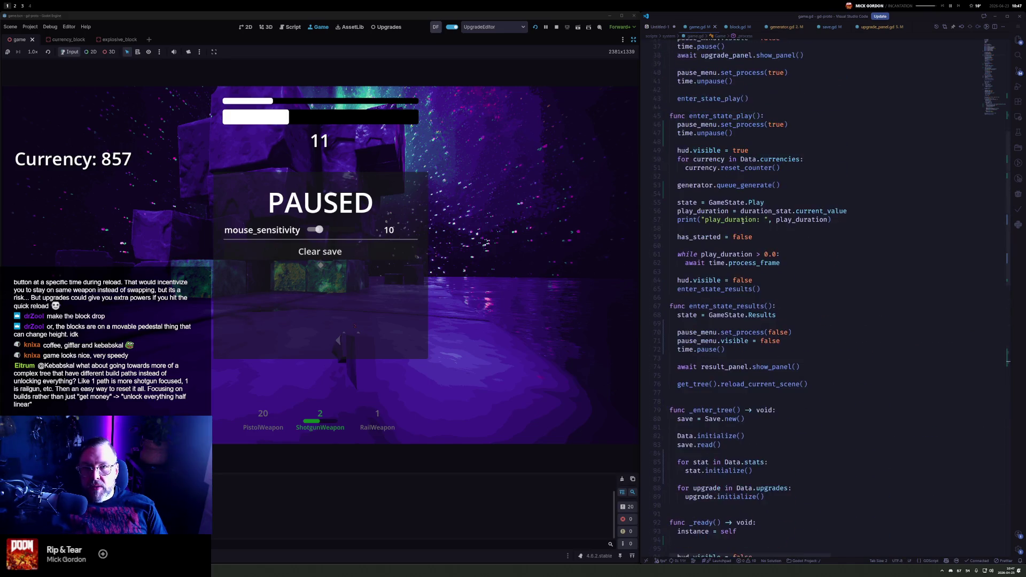
scroll(746, 219, up, 7)
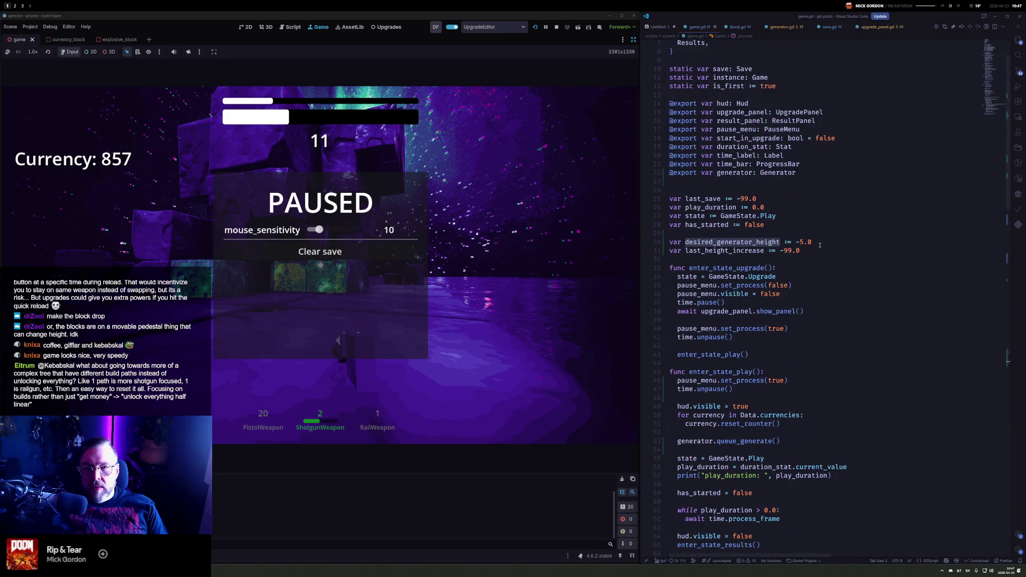
double_click(805, 242)
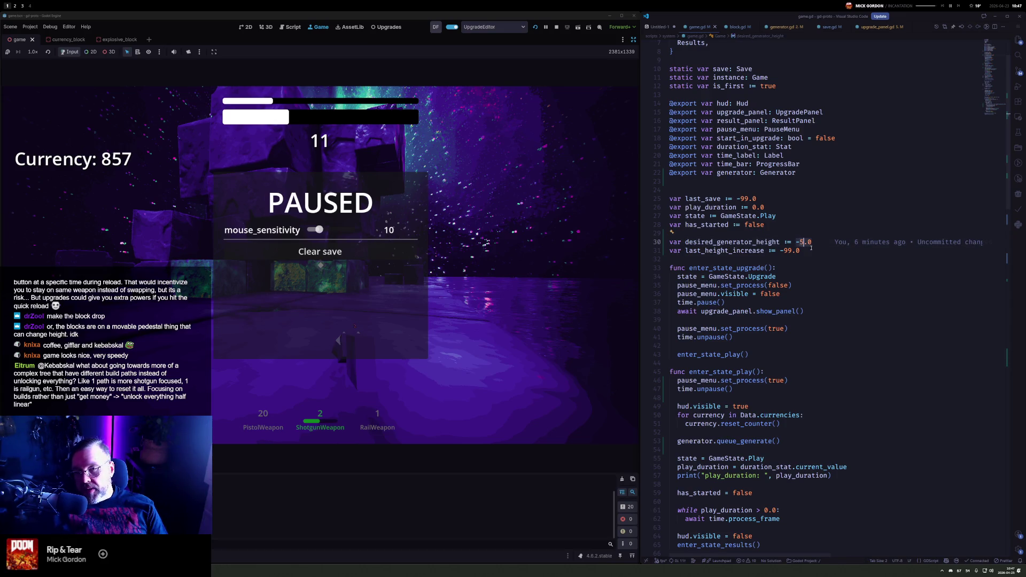
text(12)
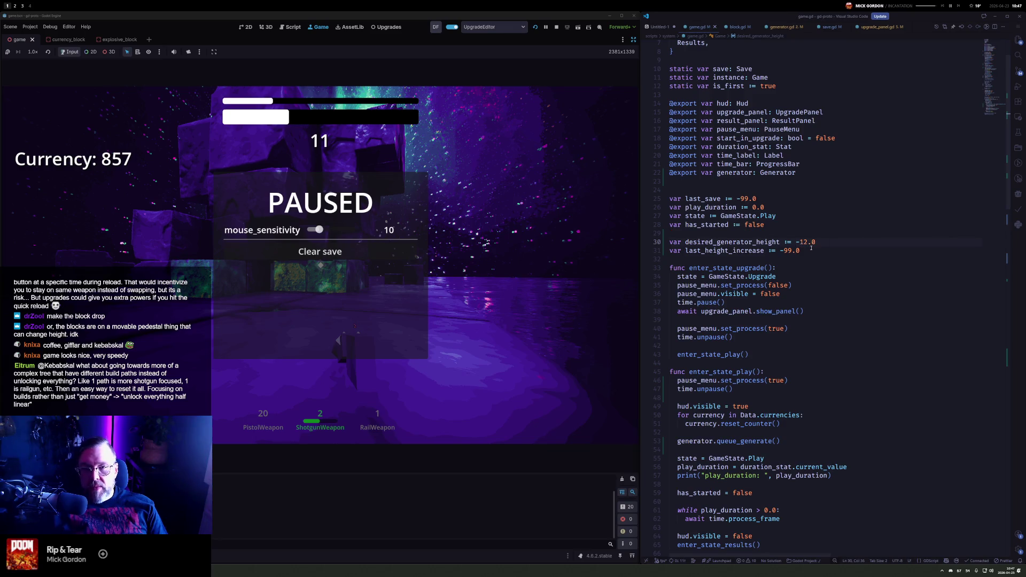
click(320, 252)
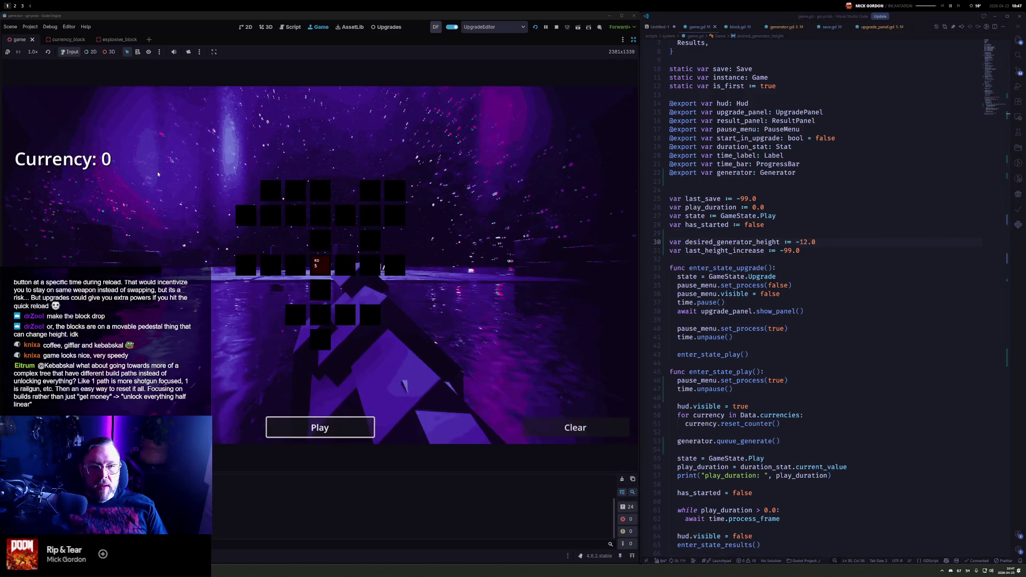
Start a new round, fire one shot, pause, and stop the playtest
click(353, 429)
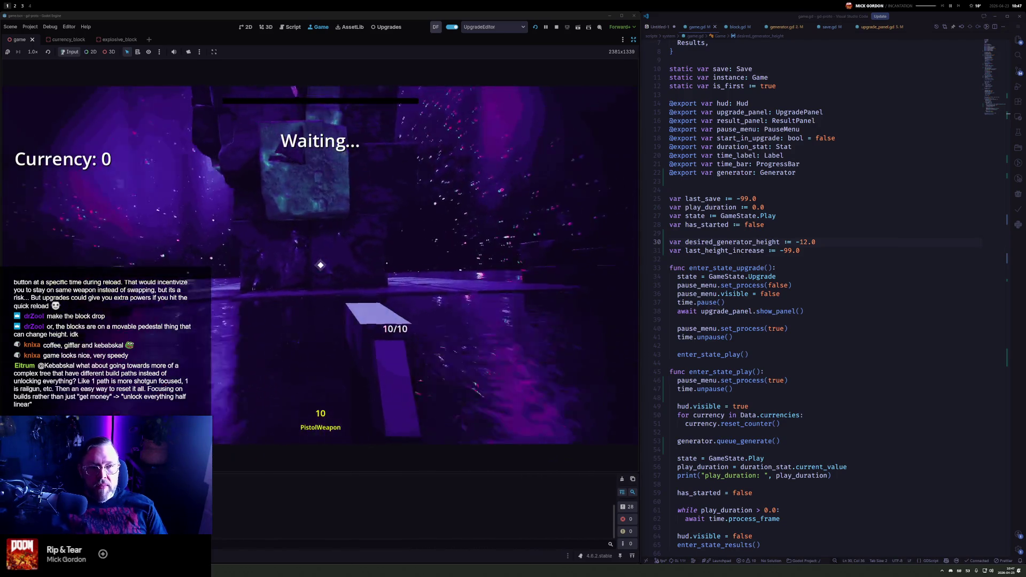
click(320, 265)
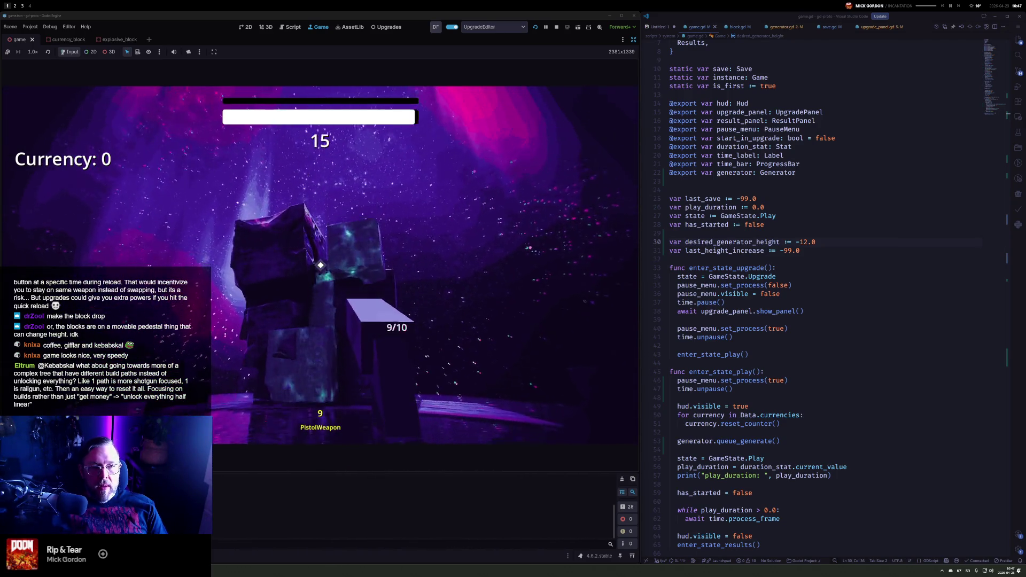
key(Escape)
click(556, 26)
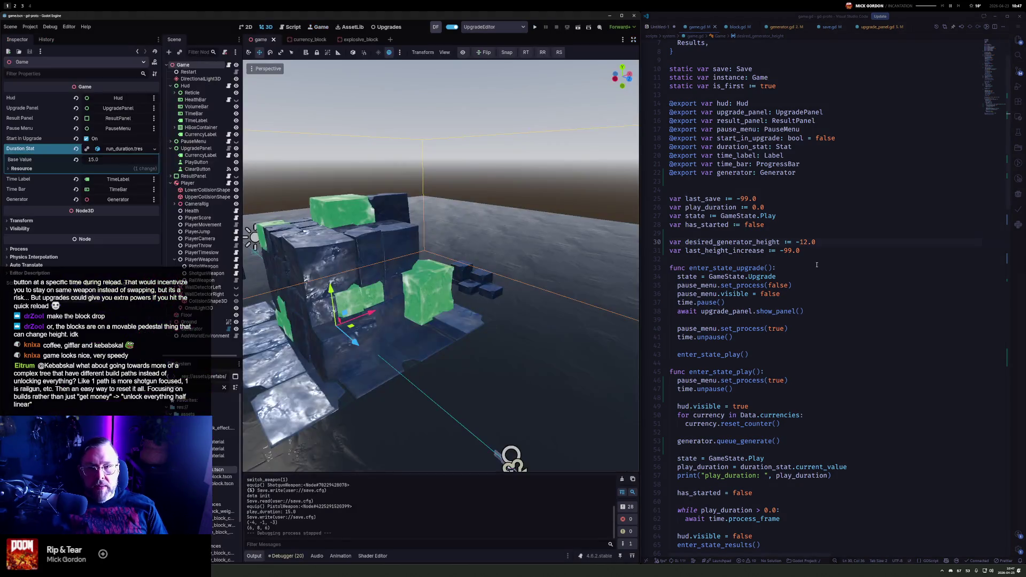
Review the height-increase and lerp lines in _process, then go to the enter_state_upgrade function
mouse_move(737, 243)
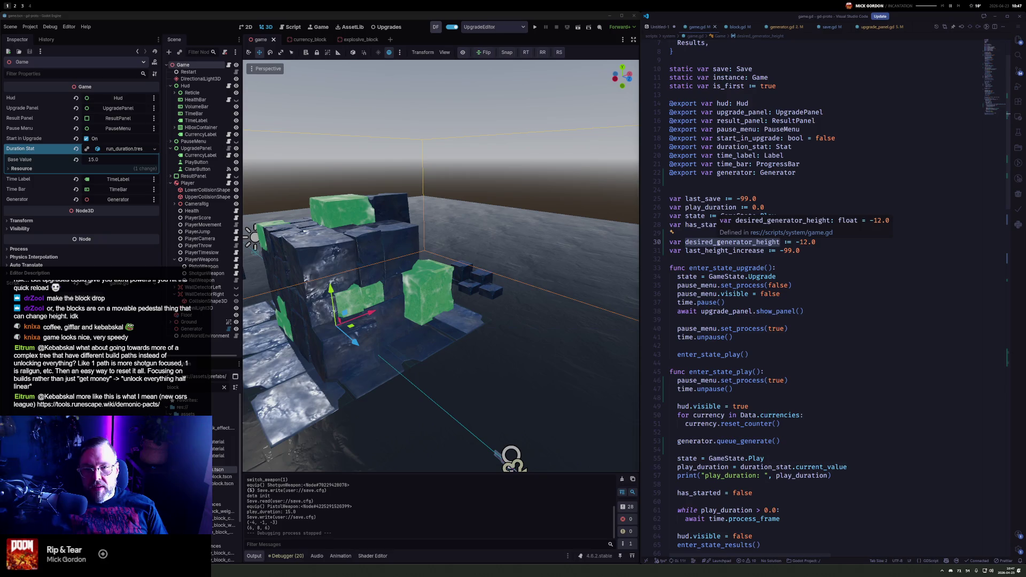
scroll(747, 282, down, 20)
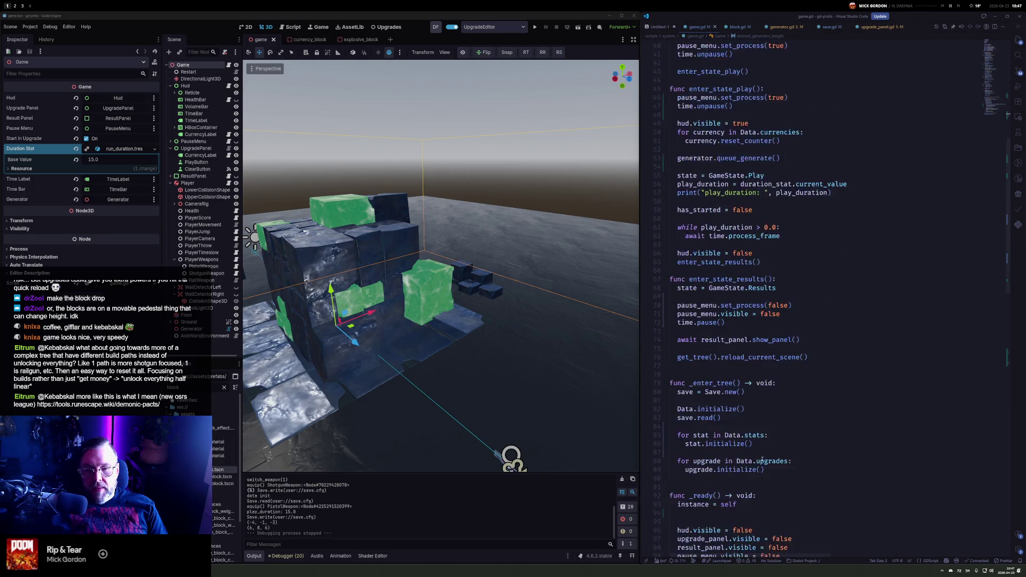
scroll(762, 459, down, 5)
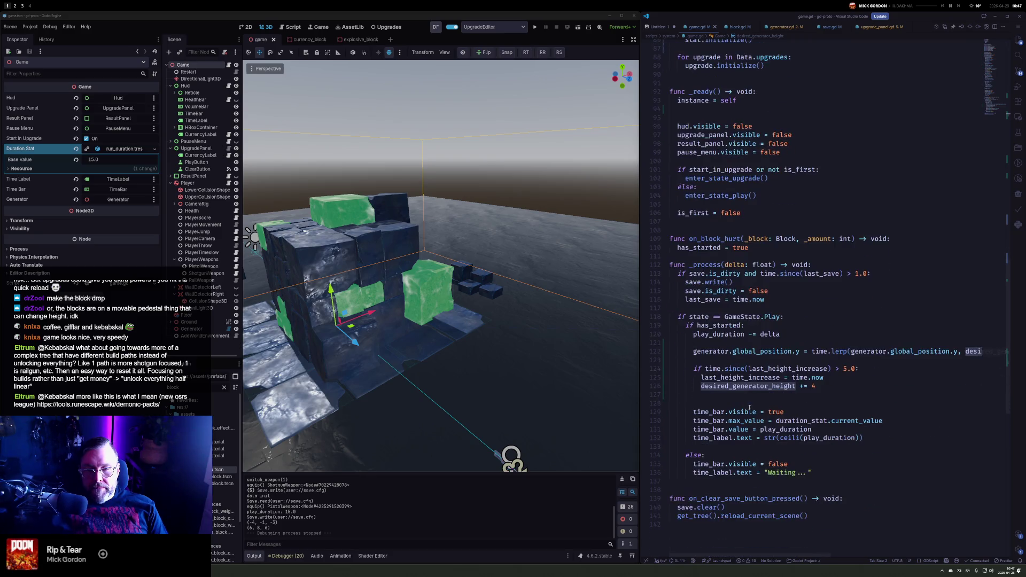
click(702, 387)
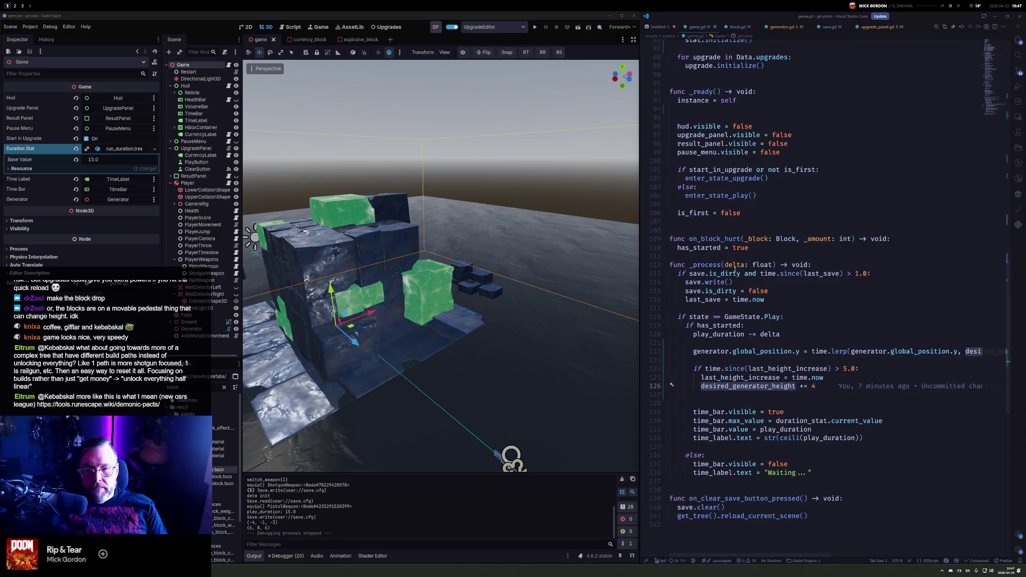
click(694, 351)
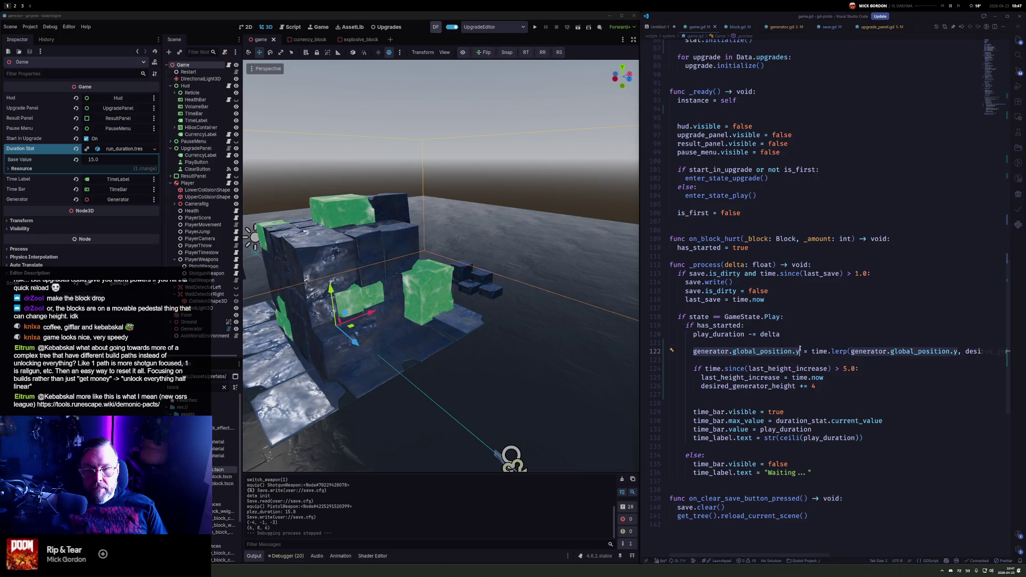
scroll(734, 245, up, 10)
scroll(734, 245, up, 14)
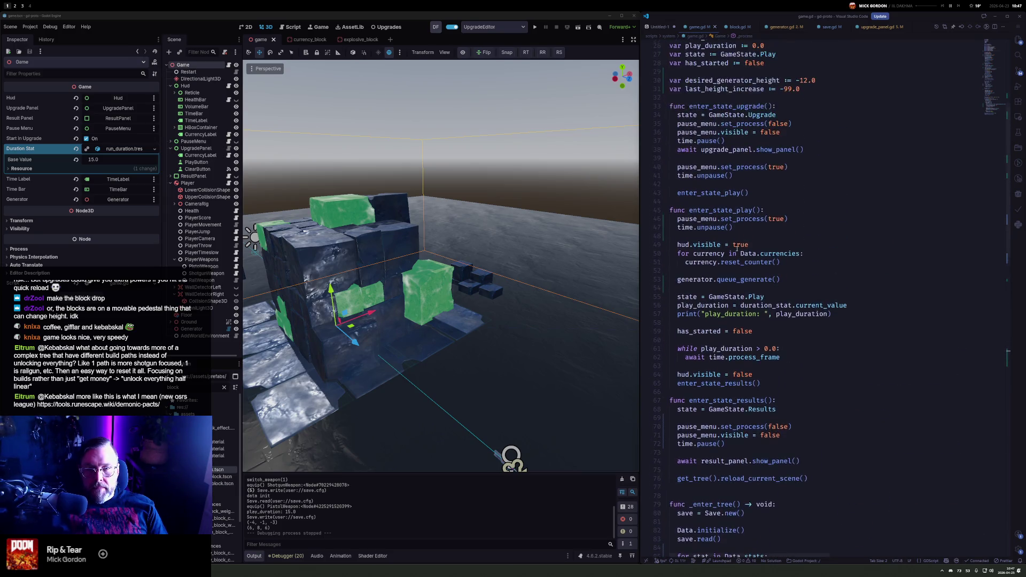
scroll(737, 247, up, 1)
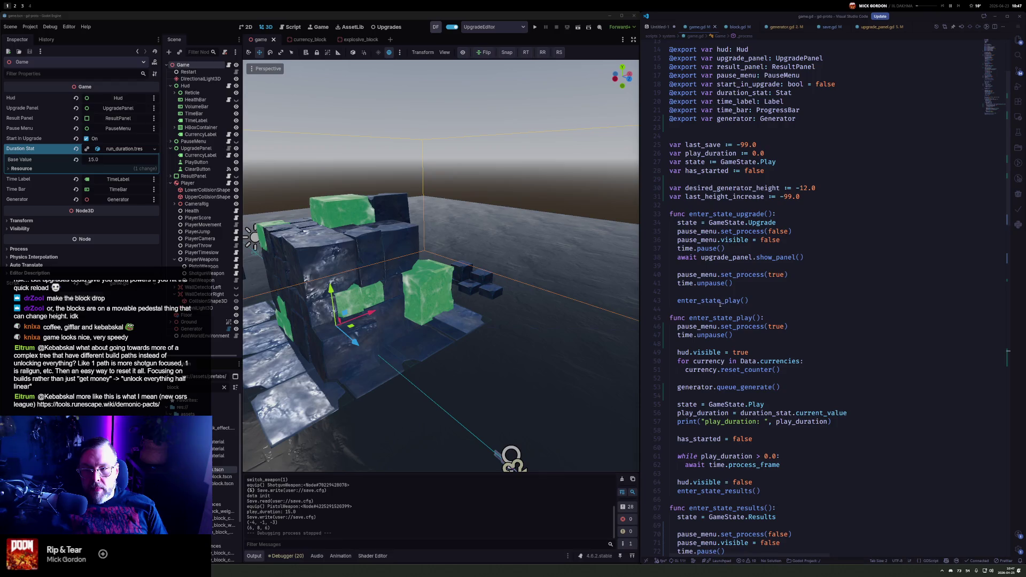
click(737, 214)
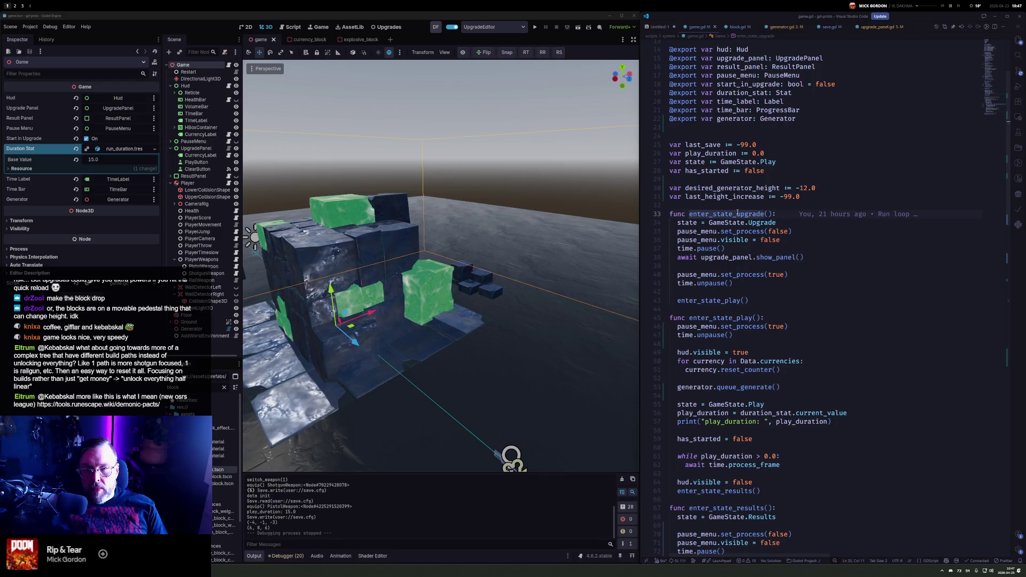
double_click(737, 214)
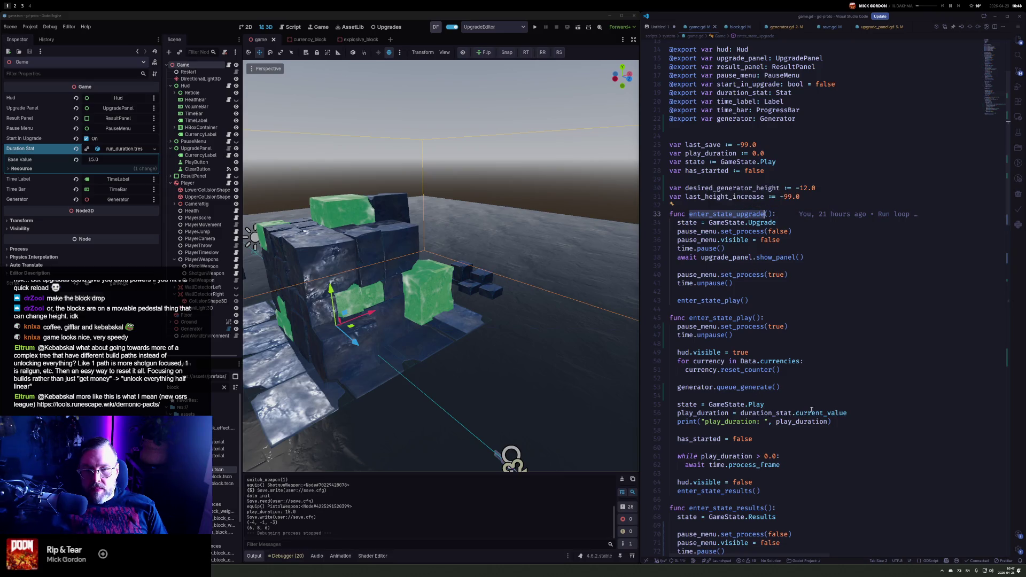
click(790, 386)
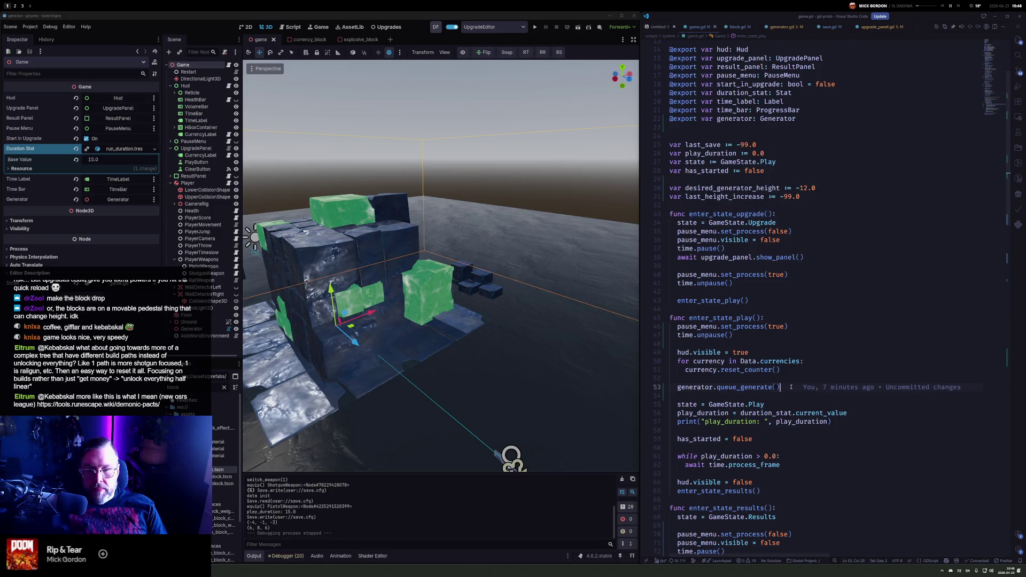